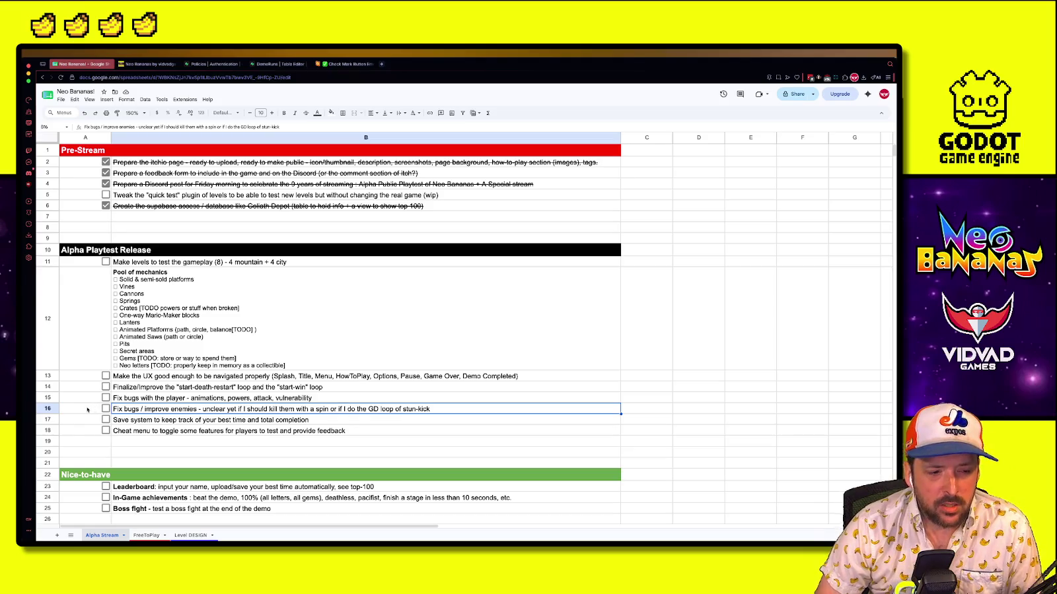
# Look over the plan's task rows and glance at the Supabase DemoRuns table
pyautogui.click(93, 412)
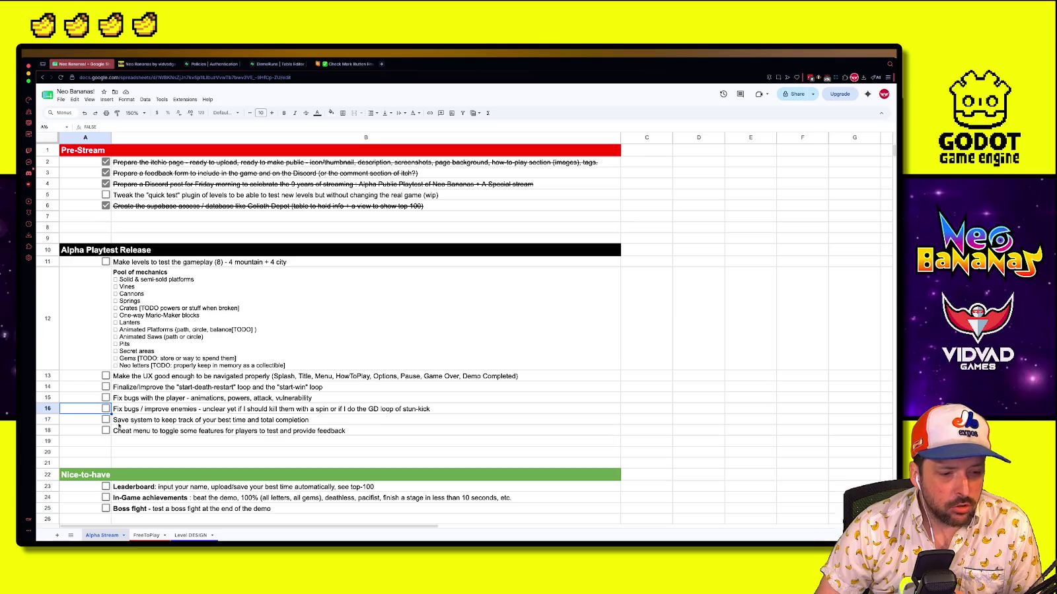
pyautogui.click(88, 423)
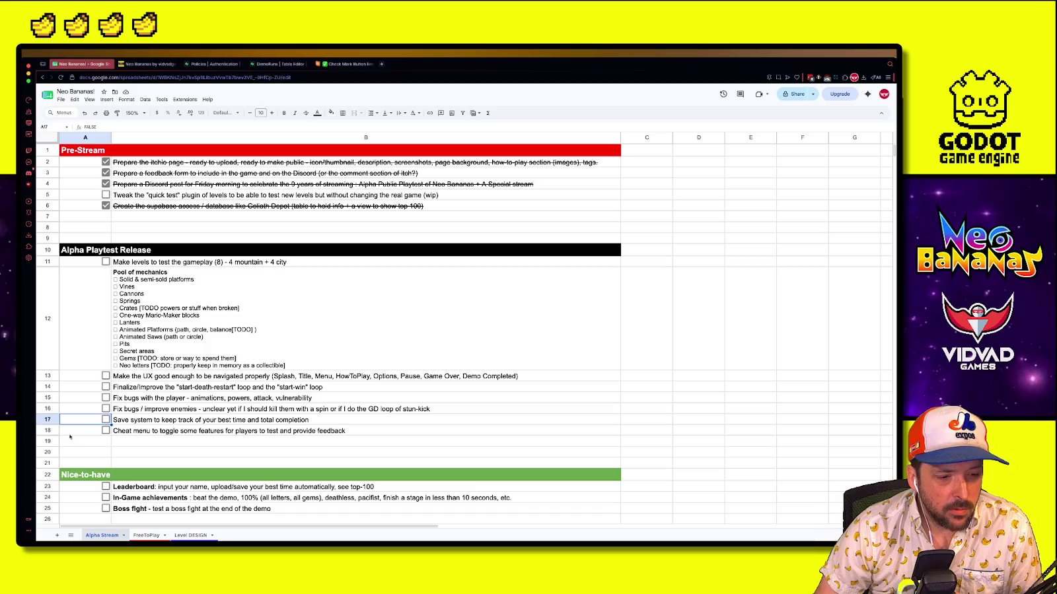
pyautogui.click(122, 430)
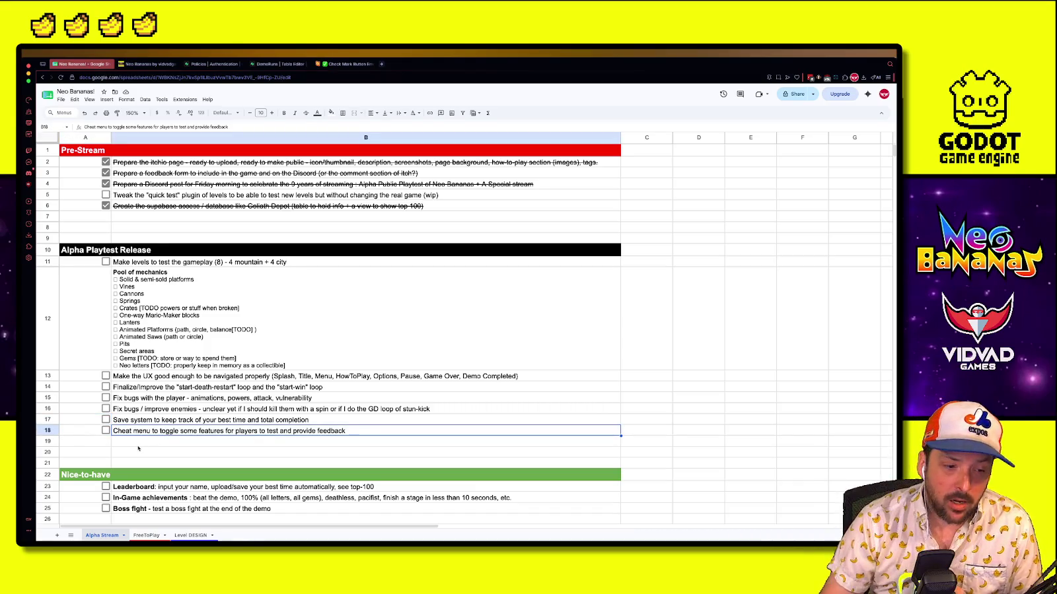
pyautogui.click(134, 444)
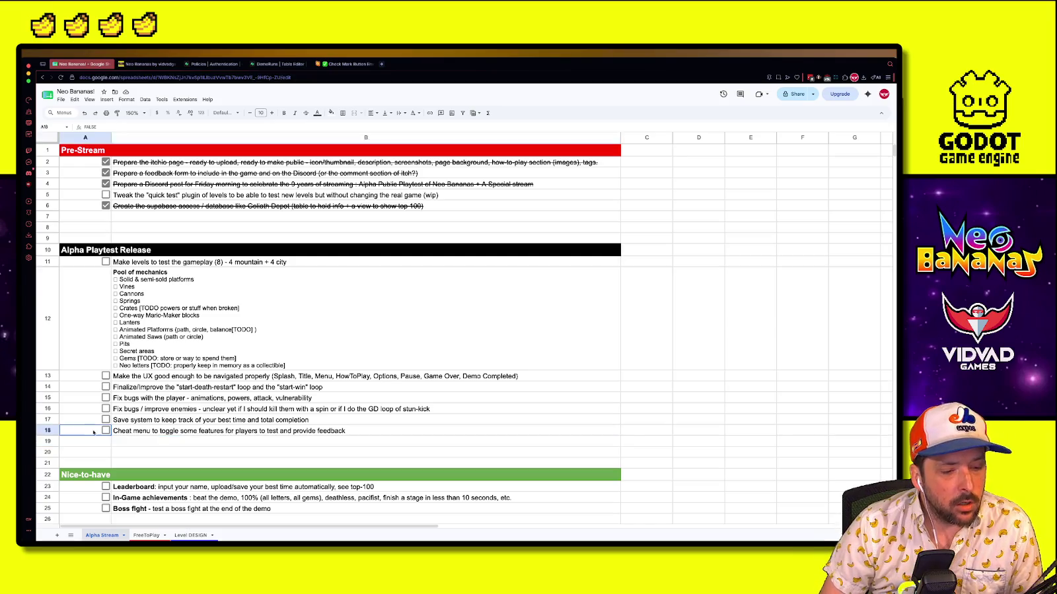
pyautogui.scroll(-2, 136, 396)
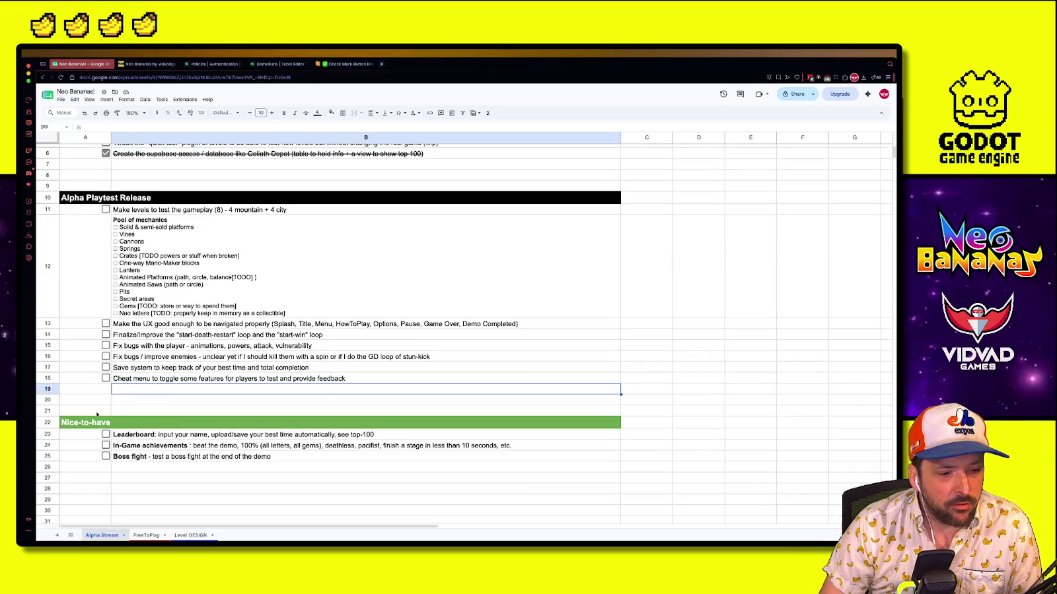
pyautogui.click(198, 467)
pyautogui.click(90, 436)
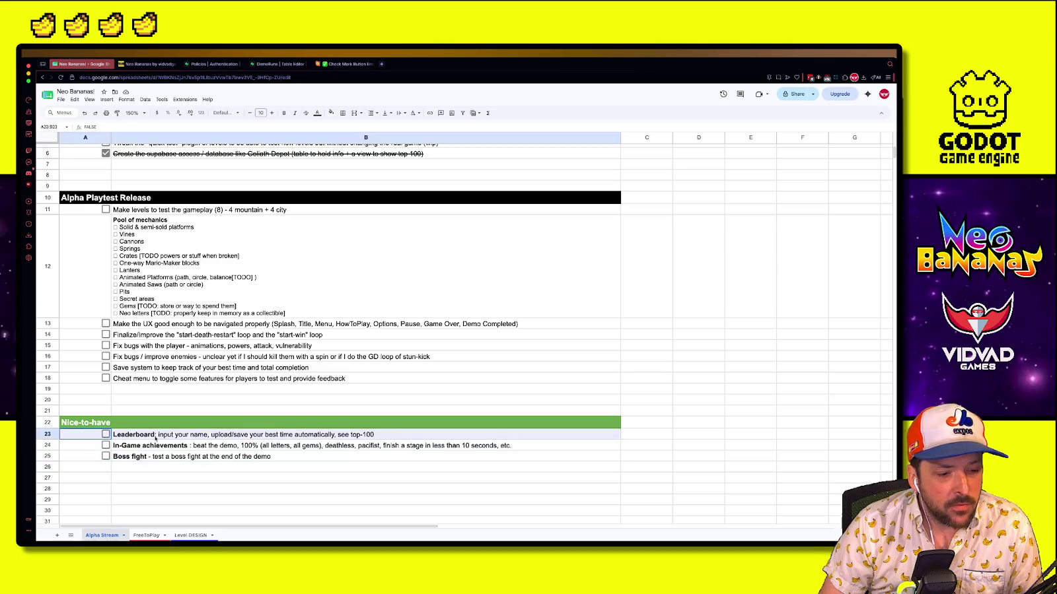
pyautogui.click(278, 64)
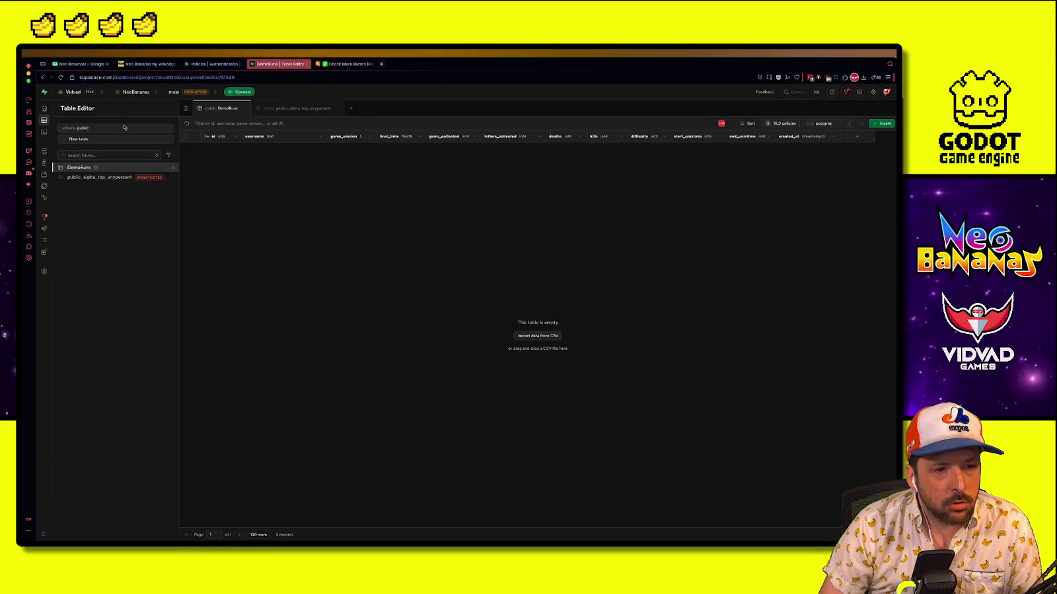
pyautogui.hotkey('ctrl', 'Tab')
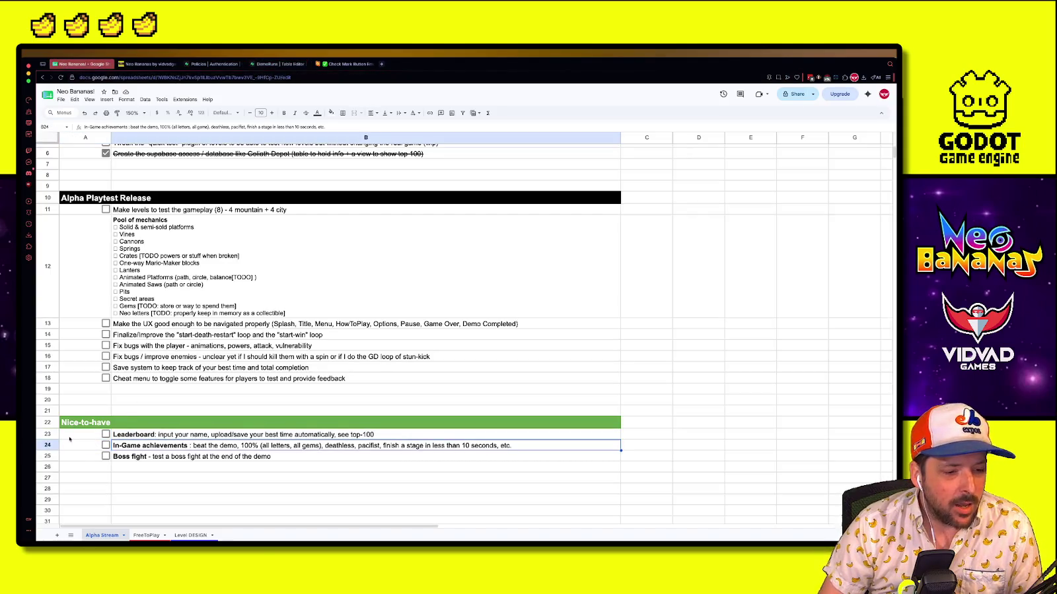
# Check the Leaderboard, In-Game achievements and Boss fight tasks near the list's end
pyautogui.click(156, 435)
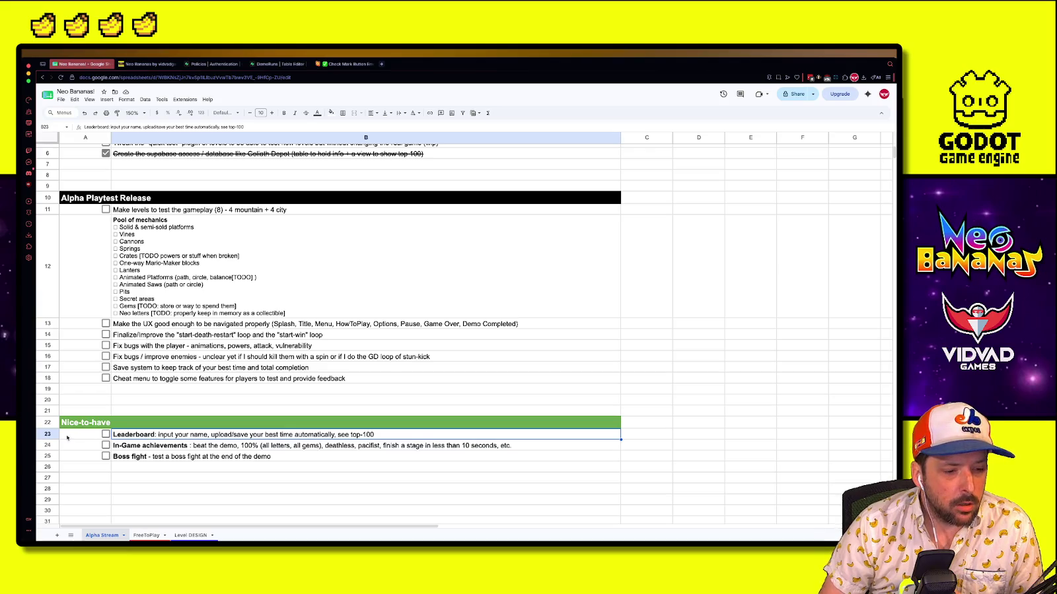
pyautogui.click(158, 446)
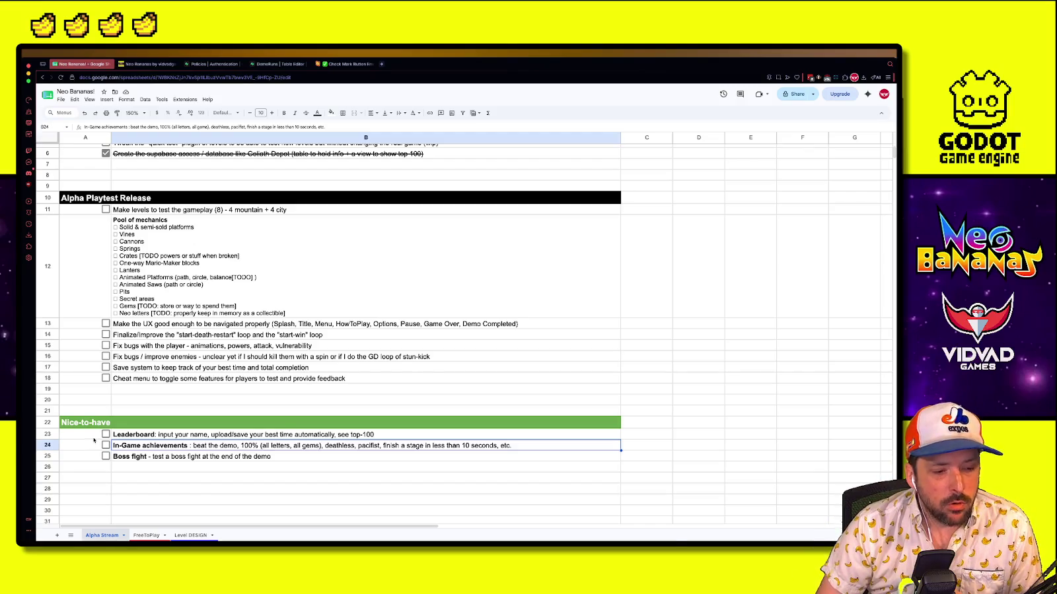
pyautogui.click(90, 447)
pyautogui.click(138, 461)
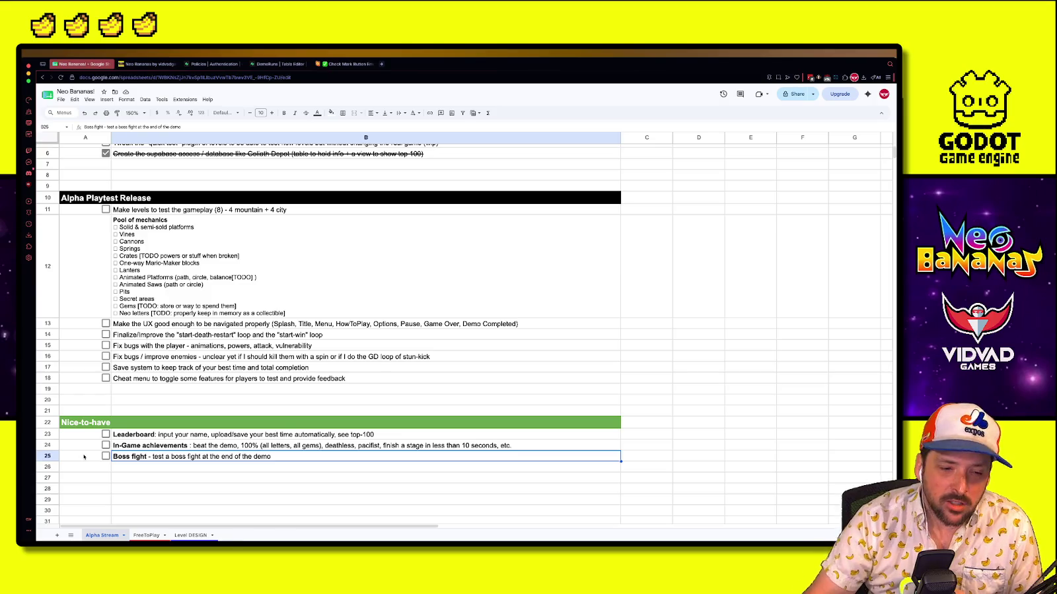
pyautogui.click(85, 449)
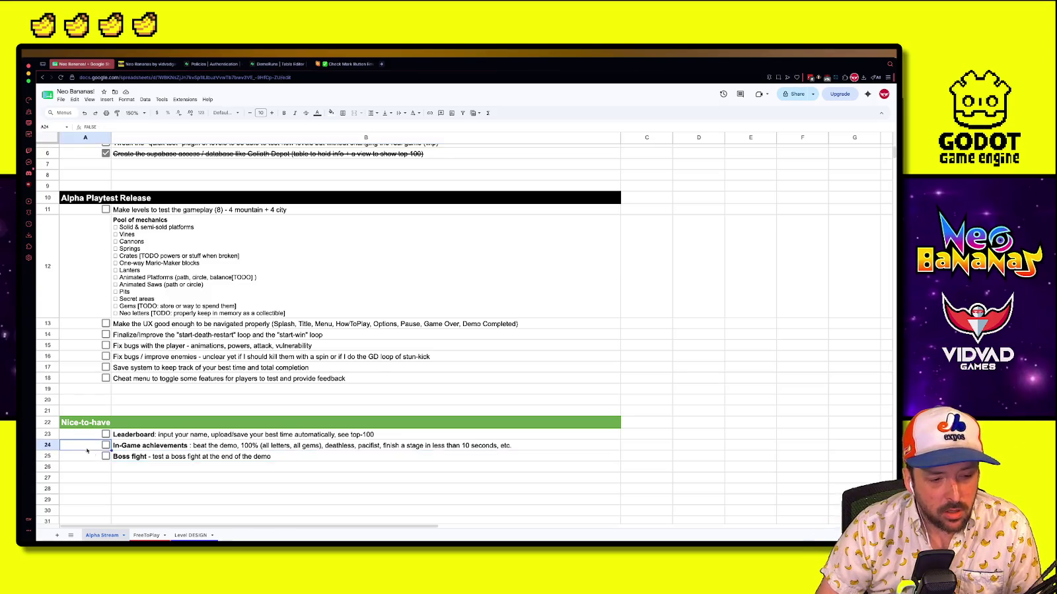
pyautogui.click(101, 480)
pyautogui.click(84, 462)
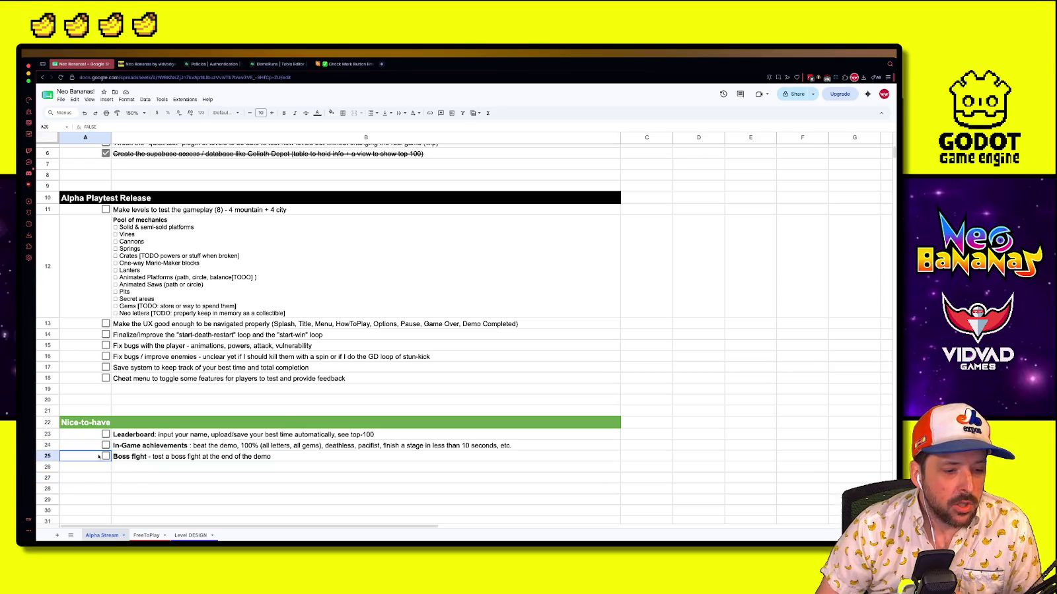
# Clear the Boss fight checkbox and text from A25:B25, then go to the itch.io page
pyautogui.hotkey('shift', 'Right')
pyautogui.click(94, 466)
pyautogui.click(92, 456)
pyautogui.hotkey('shift', 'Right')
pyautogui.press('Delete')
pyautogui.click(141, 467)
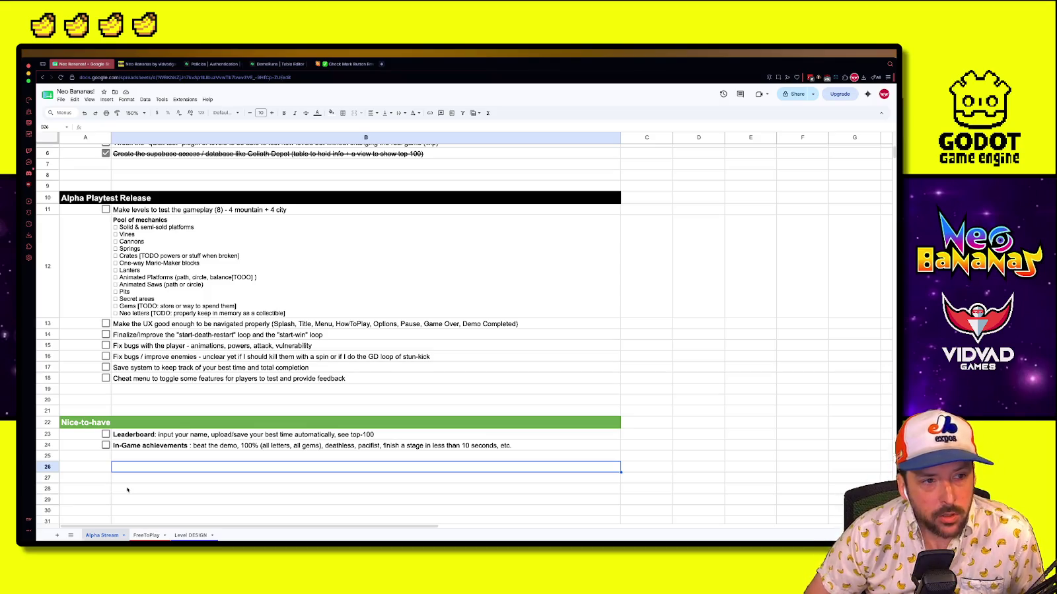
pyautogui.click(146, 64)
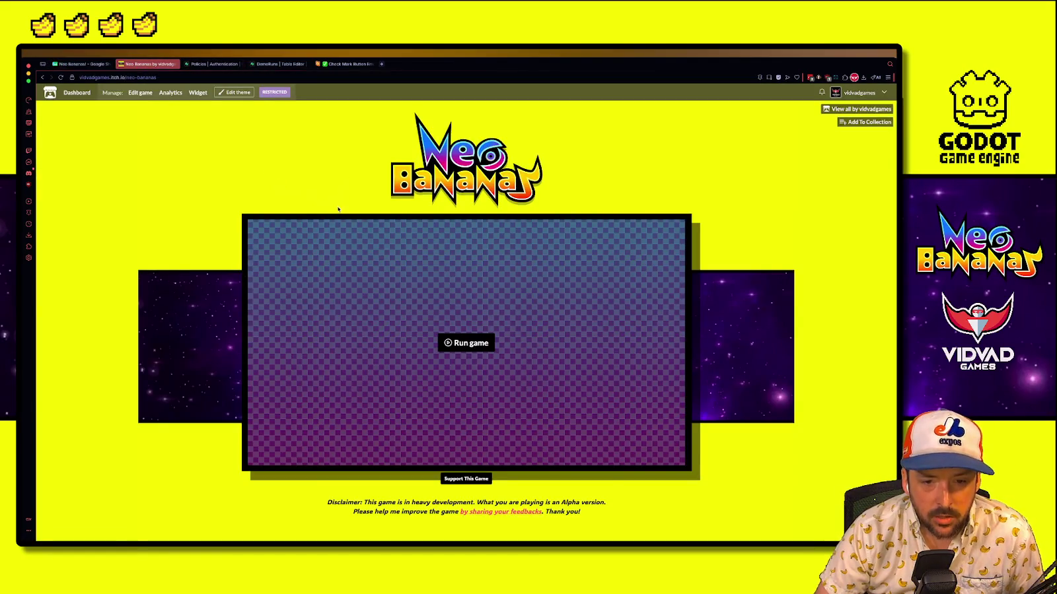
# Scroll through the Neo Bananas itch.io game page
pyautogui.scroll(-2, 462, 297)
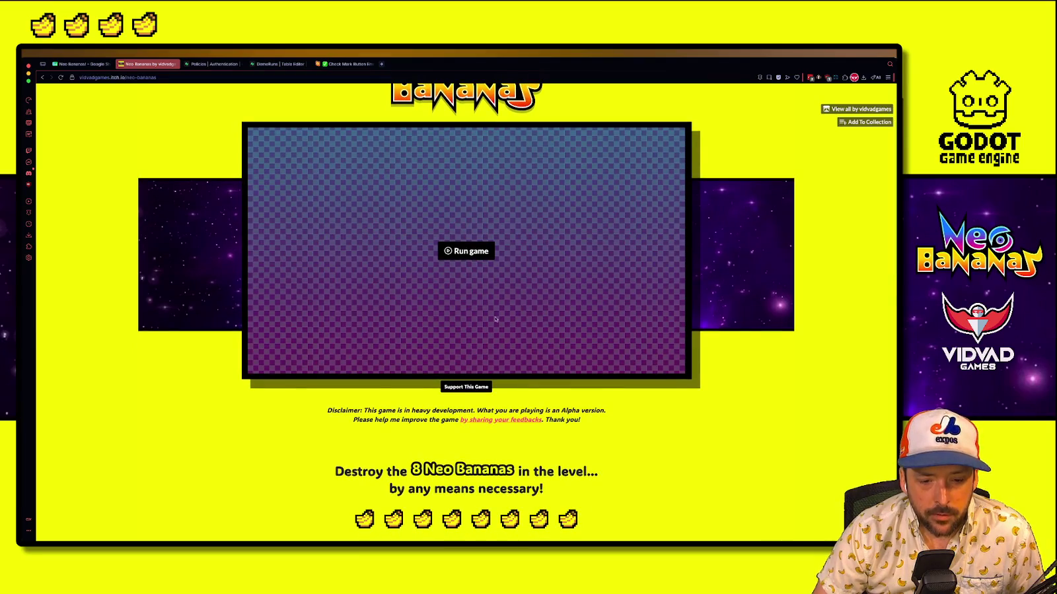
pyautogui.scroll(-5, 498, 318)
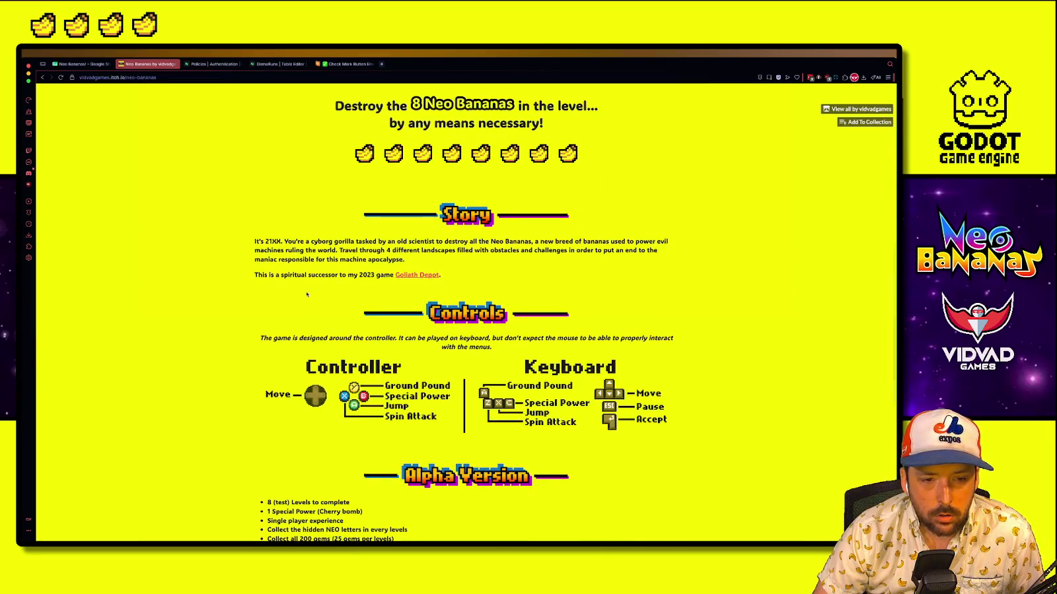
pyautogui.scroll(-2, 306, 295)
pyautogui.scroll(3, 342, 315)
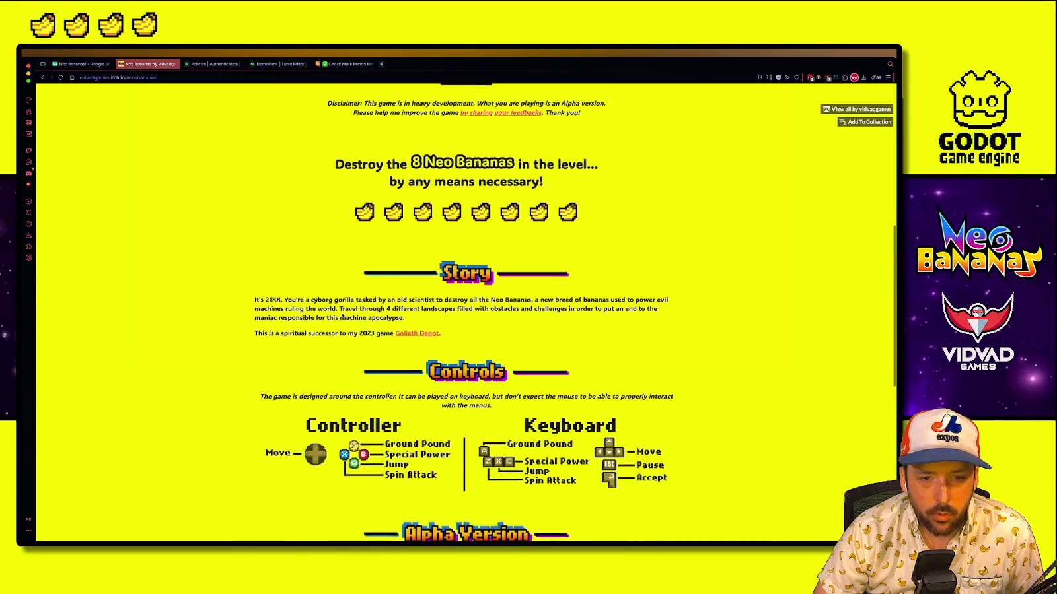
pyautogui.scroll(-4, 337, 314)
pyautogui.scroll(-2, 326, 314)
pyautogui.scroll(4, 327, 315)
pyautogui.scroll(10, 326, 317)
pyautogui.scroll(-4, 327, 318)
pyautogui.scroll(-10, 327, 317)
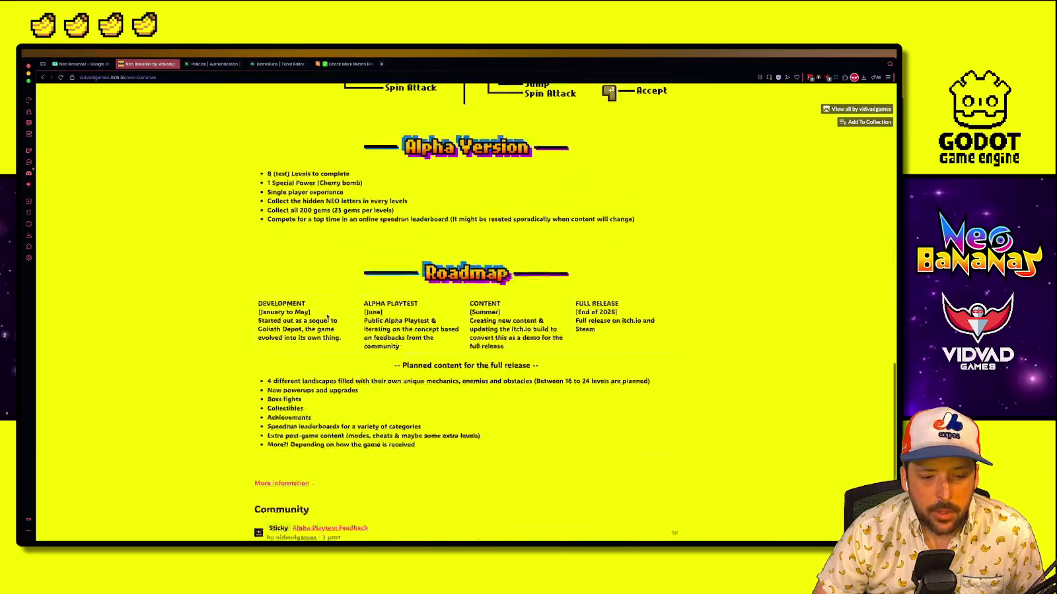
# View the Alpha Playtest Feedback topic, reload the game page, and return to the plan sheet
pyautogui.click(327, 482)
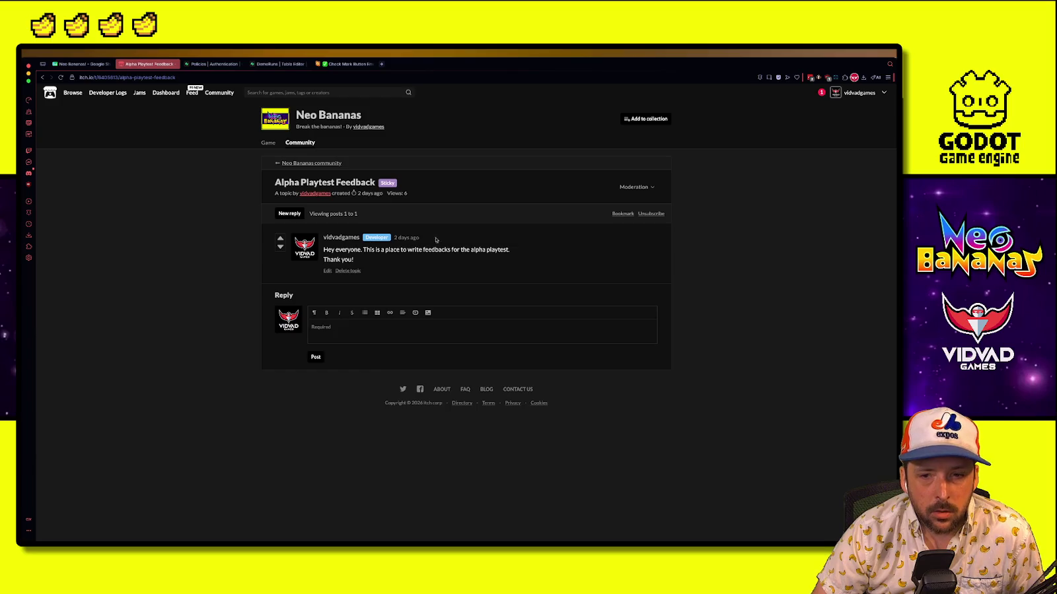
pyautogui.hotkey('alt', 'Left')
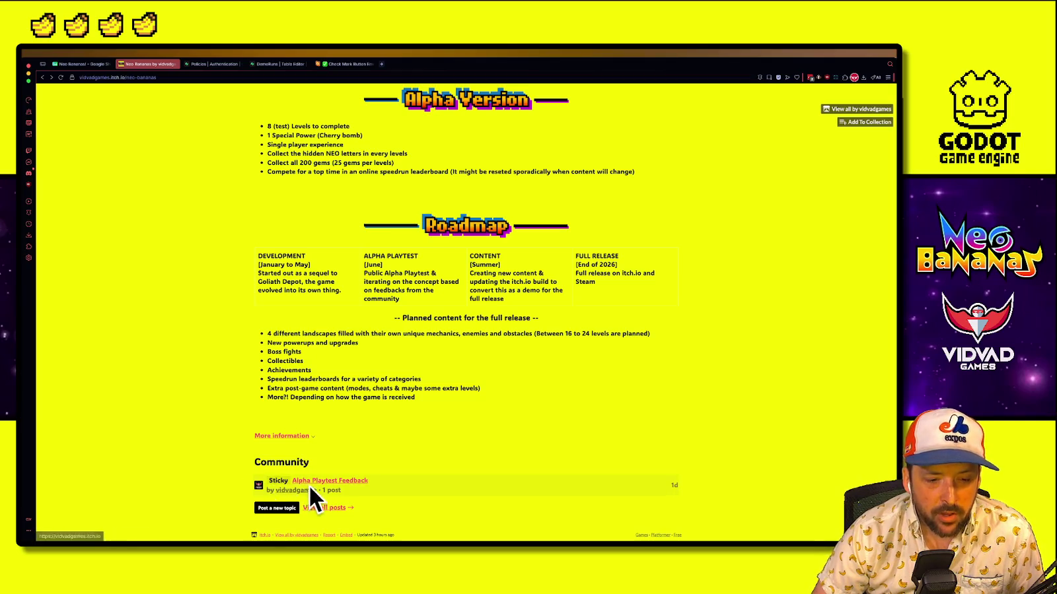
pyautogui.click(350, 482)
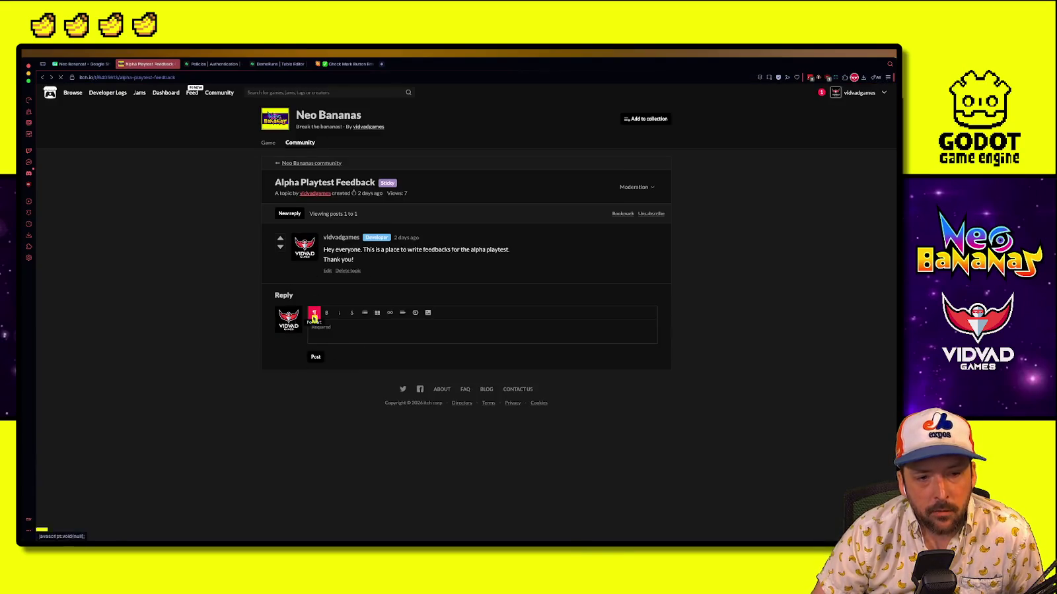
pyautogui.hotkey('alt', 'Left')
pyautogui.scroll(15, 368, 461)
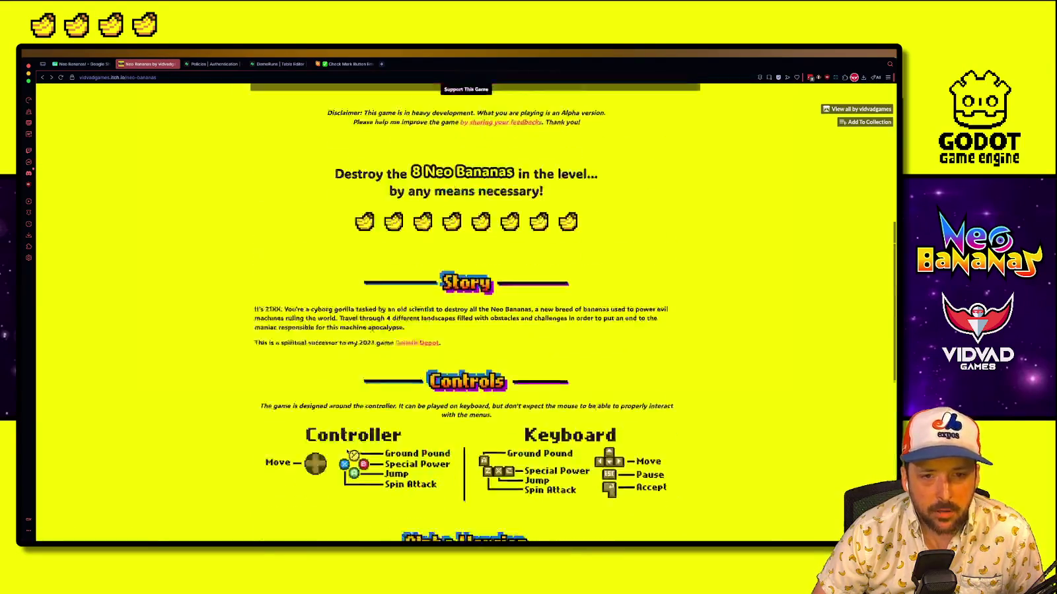
pyautogui.scroll(-1, 344, 453)
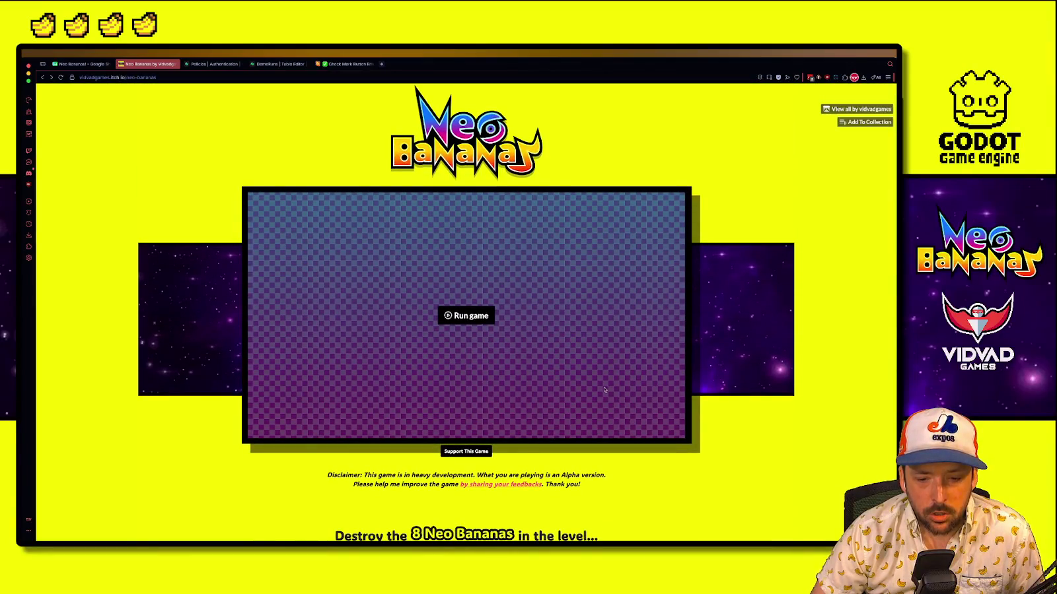
pyautogui.scroll(-3, 528, 471)
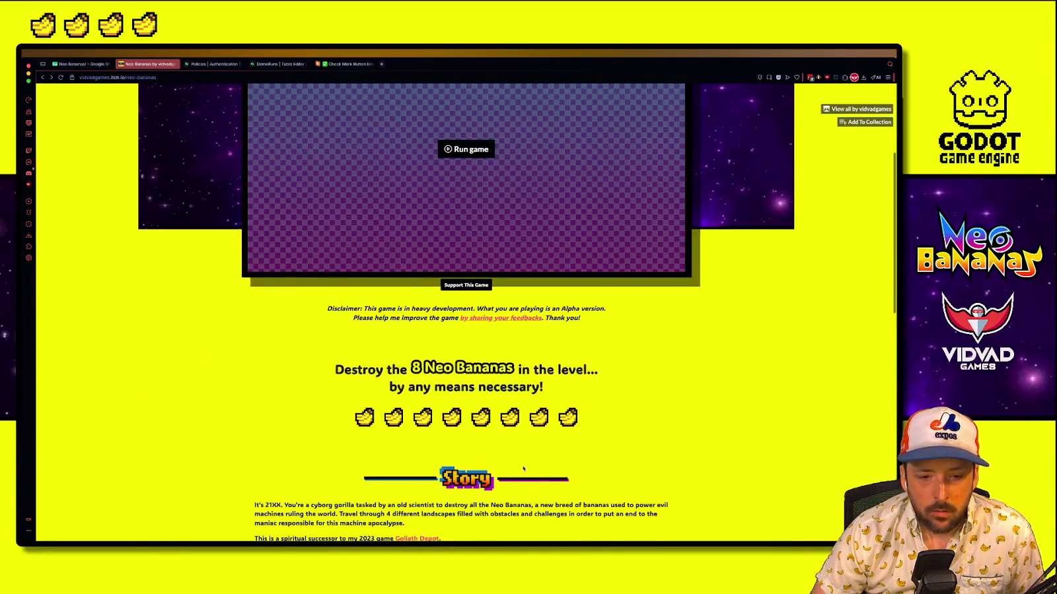
pyautogui.click(61, 77)
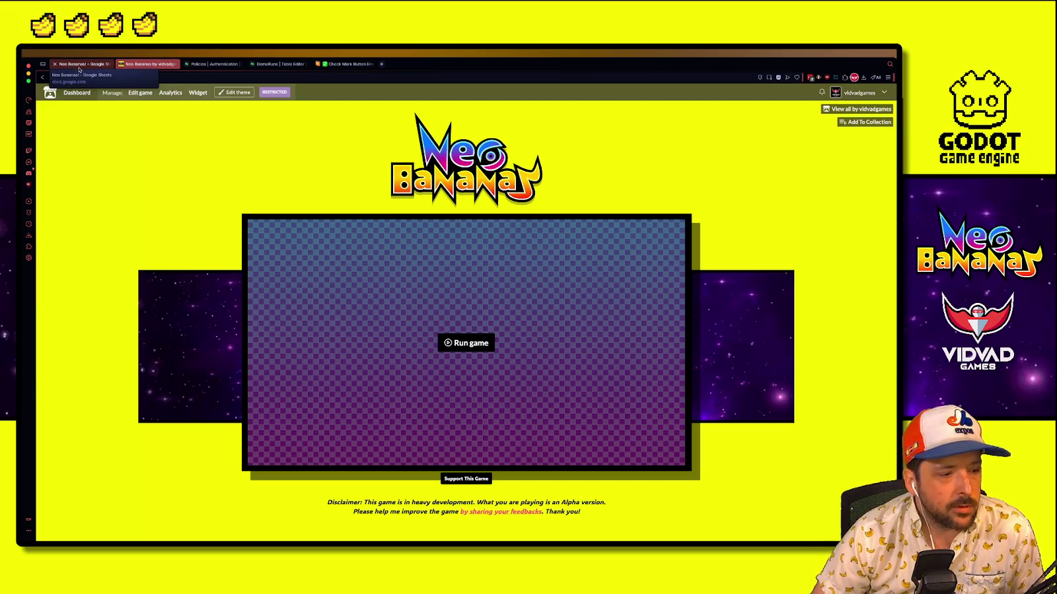
pyautogui.hotkey('alt', 'Tab')
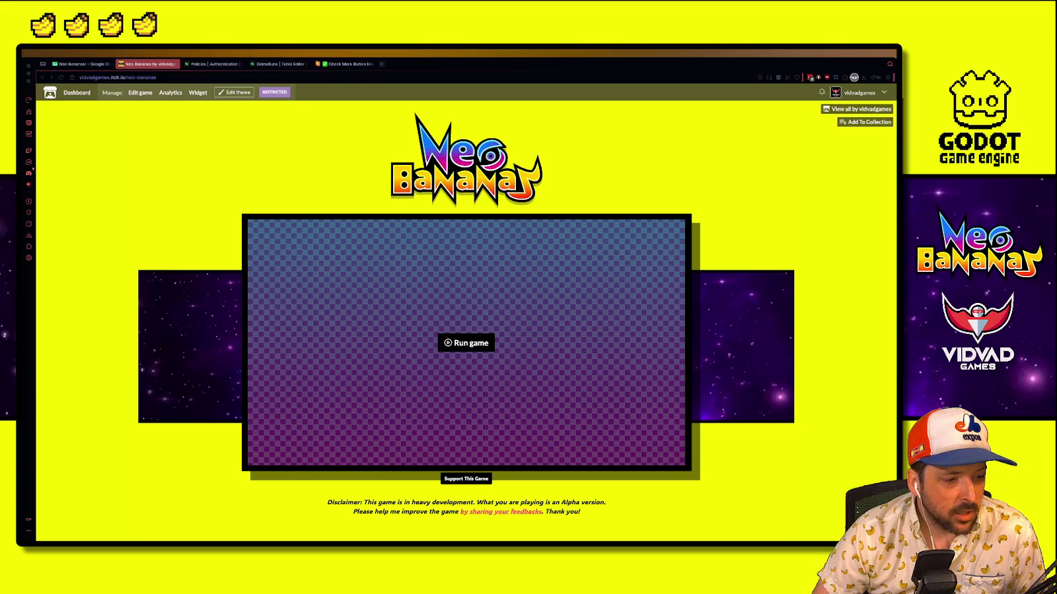
pyautogui.click(82, 64)
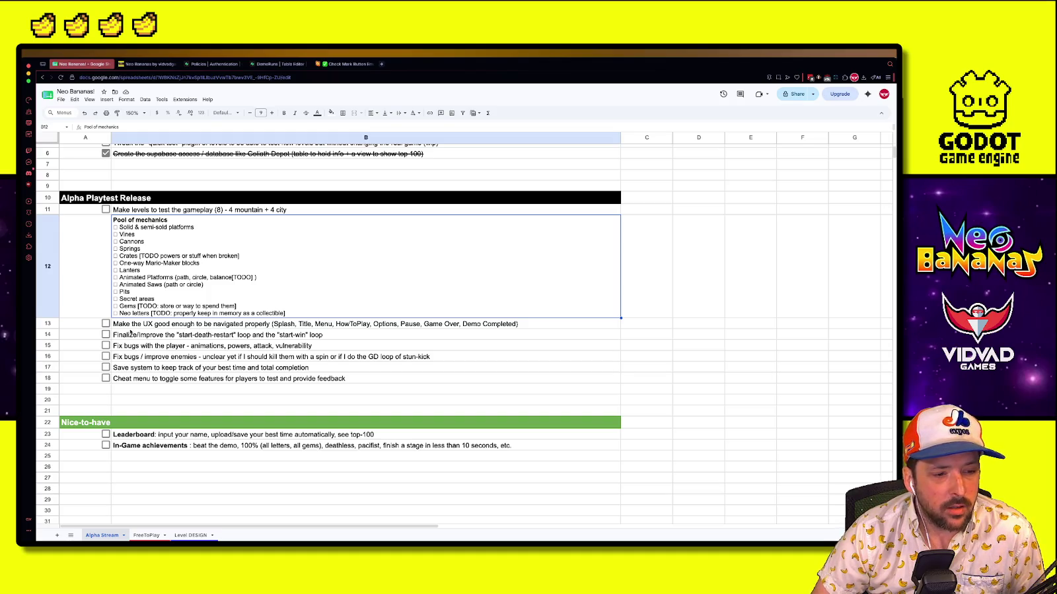
# Look over the task and mechanics cells in the Neo Bananas plan
pyautogui.press('Down')
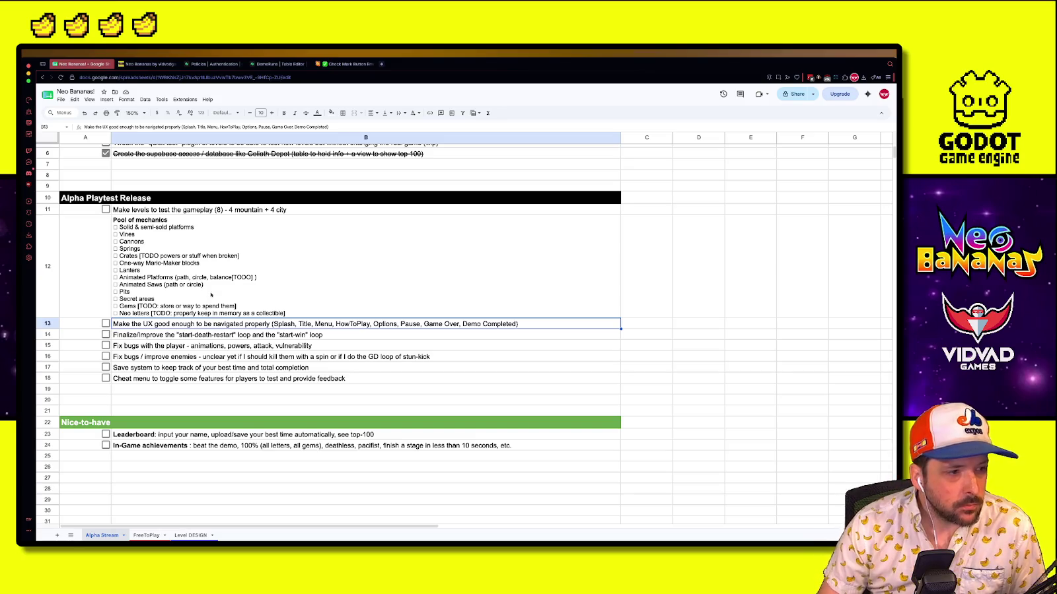
pyautogui.click(215, 299)
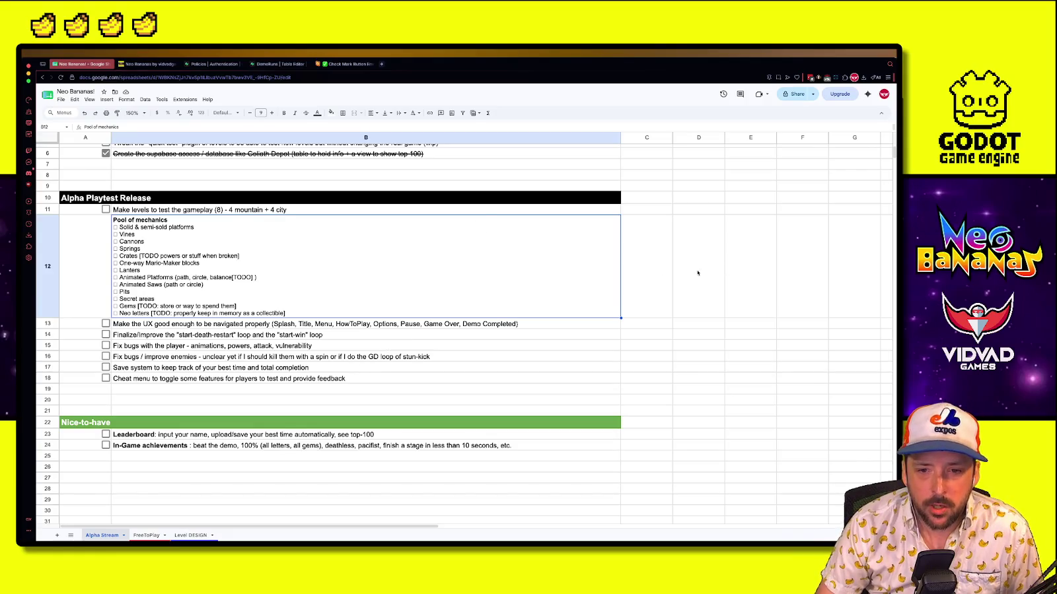
pyautogui.click(730, 250)
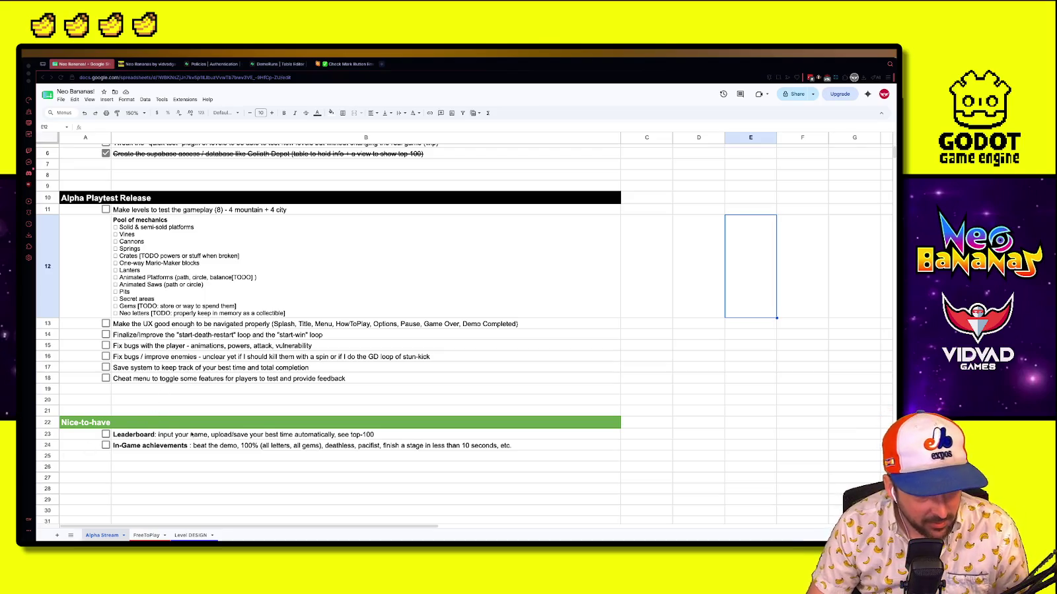
pyautogui.click(199, 391)
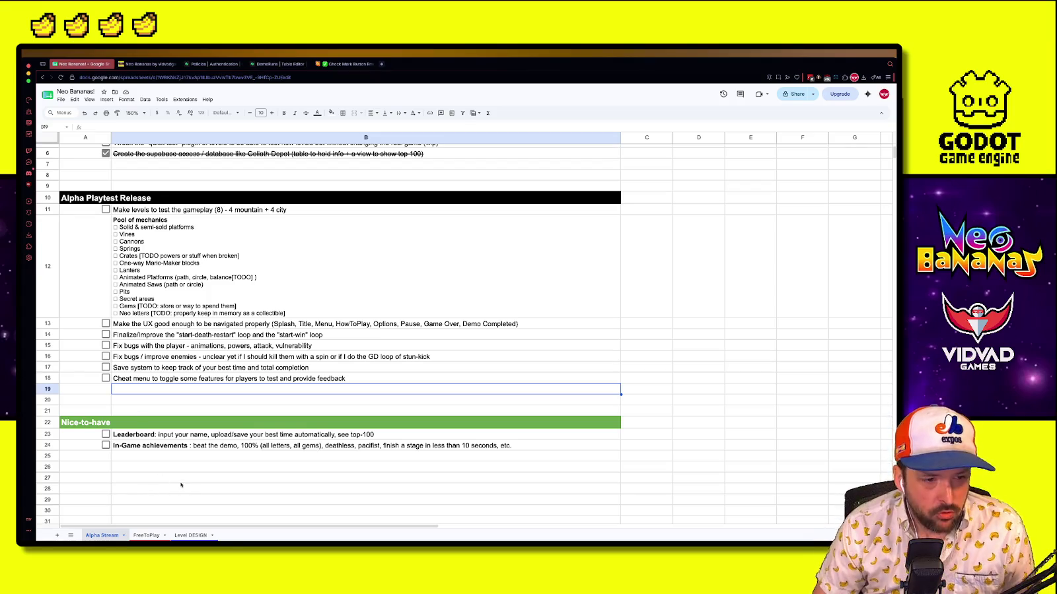
pyautogui.click(312, 500)
pyautogui.moveTo(173, 418); pyautogui.dragTo(157, 393)
pyautogui.click(150, 388)
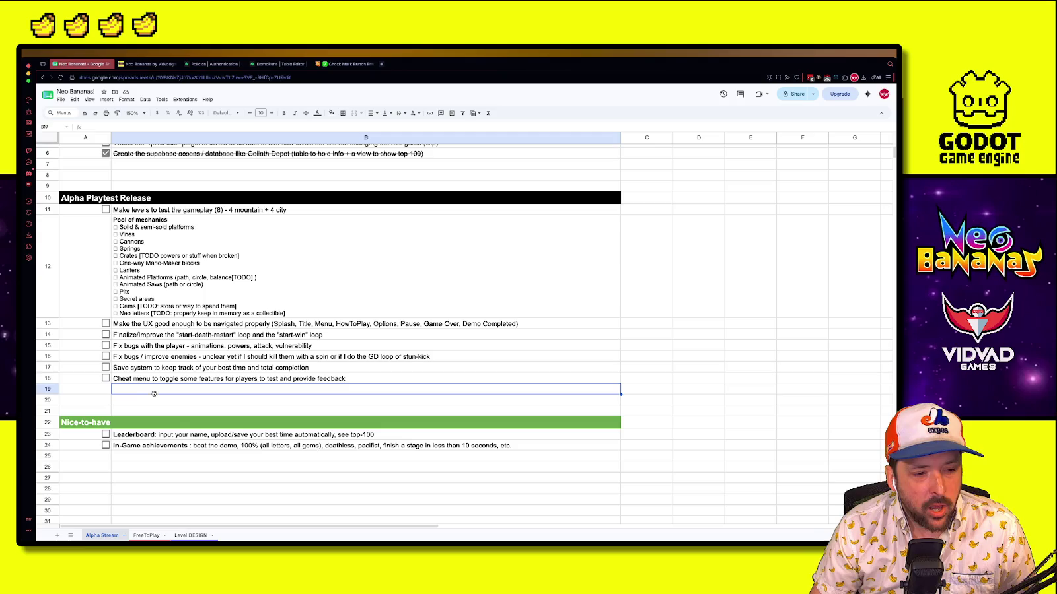
# Switch to the FreeToPlay feature board sheet and minimize the browser to show Godot
pyautogui.click(169, 403)
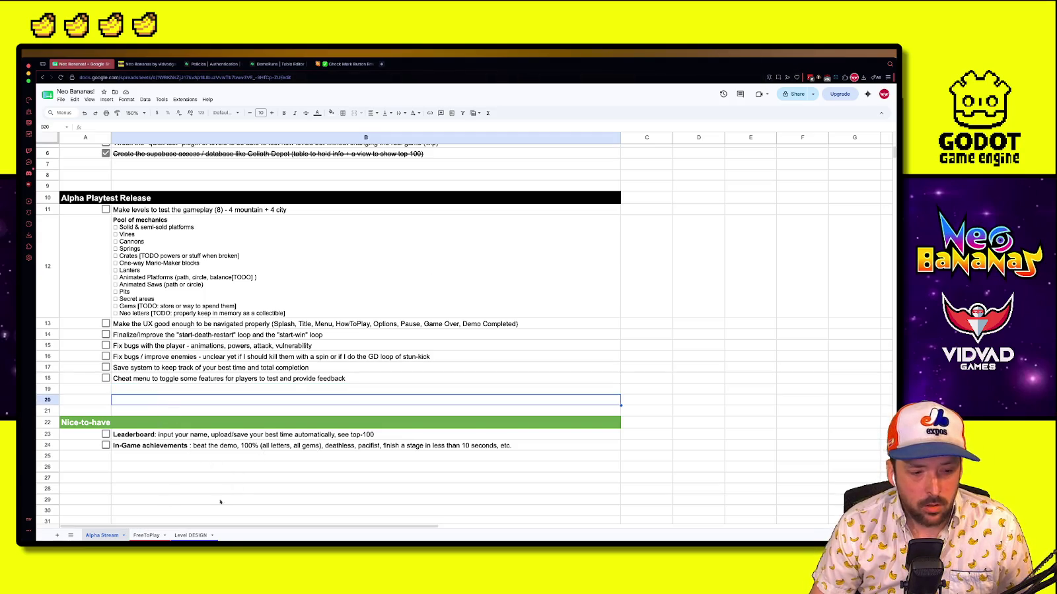
pyautogui.click(146, 535)
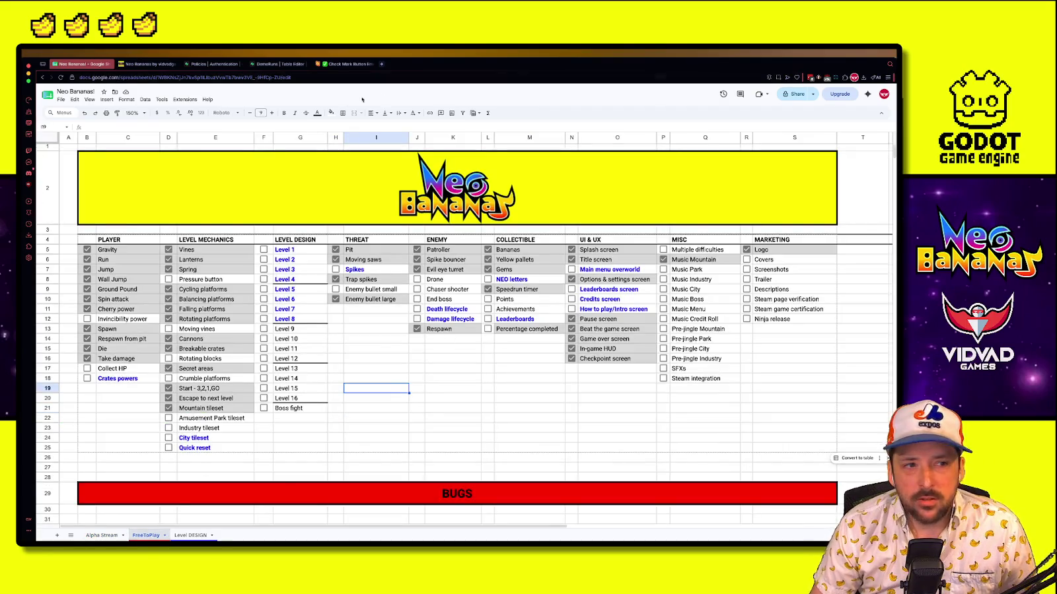
pyautogui.click(30, 75)
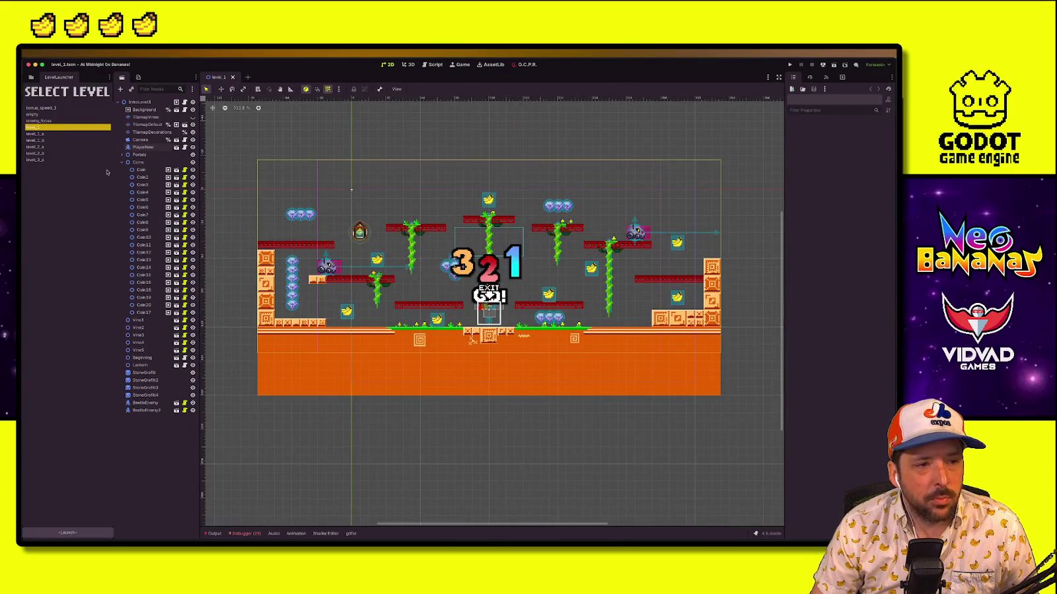
# Open the level_1_a and then level_1_b scenes from the FileSystem
pyautogui.click(31, 77)
pyautogui.click(59, 77)
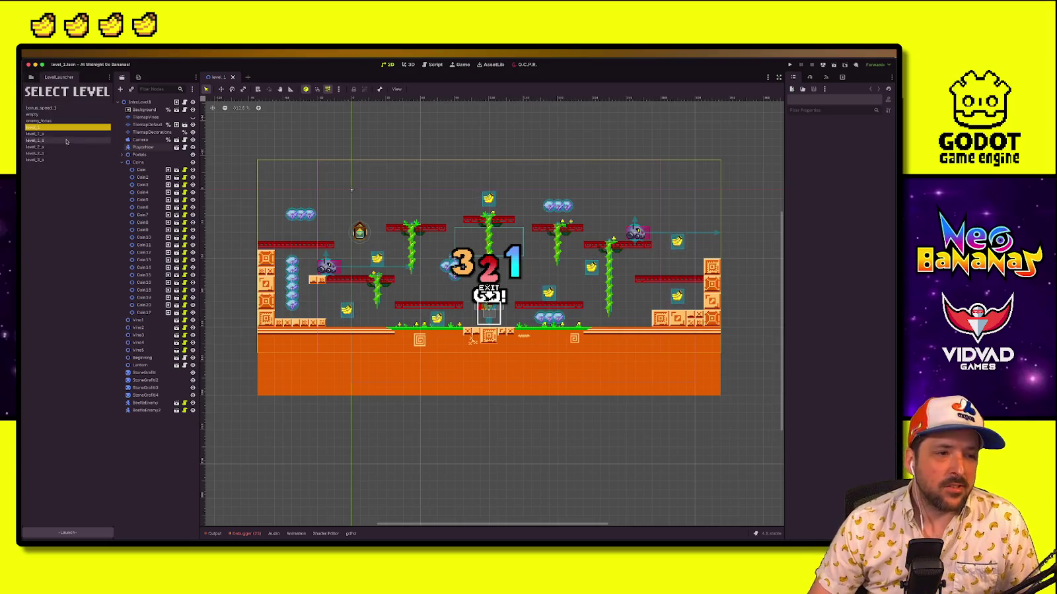
pyautogui.click(31, 77)
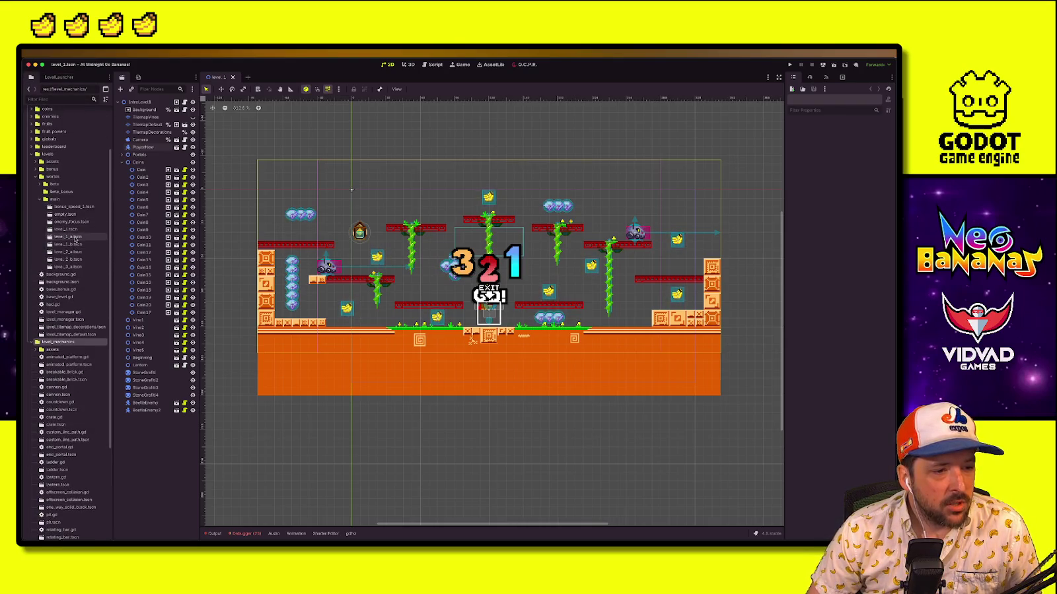
pyautogui.doubleClick(68, 236)
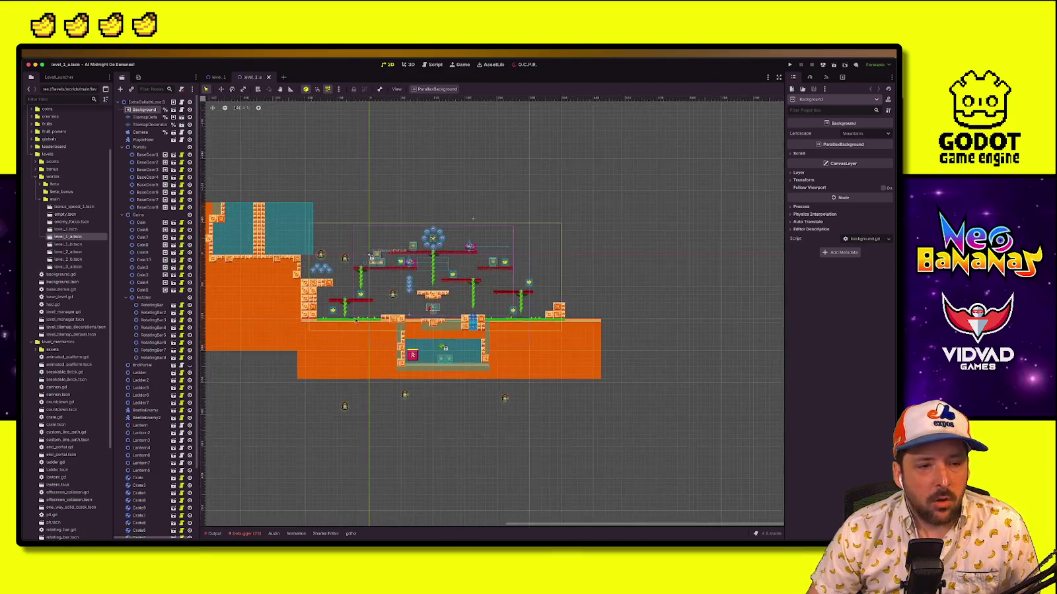
pyautogui.click(70, 244)
pyautogui.doubleClick(70, 244)
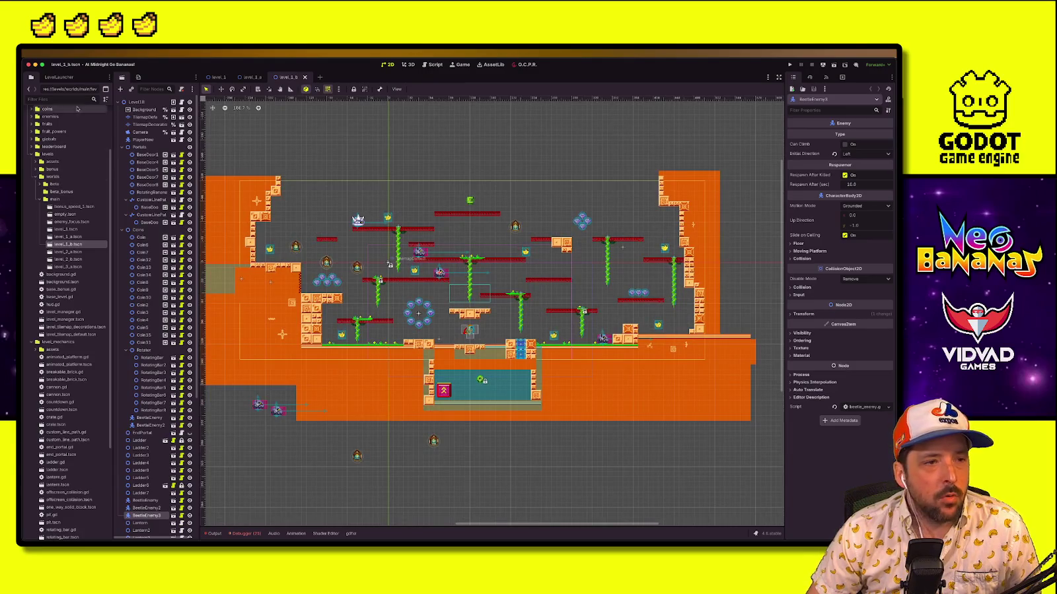
# Choose level_1_b as the level to launch in the LevelLauncher
pyautogui.click(58, 76)
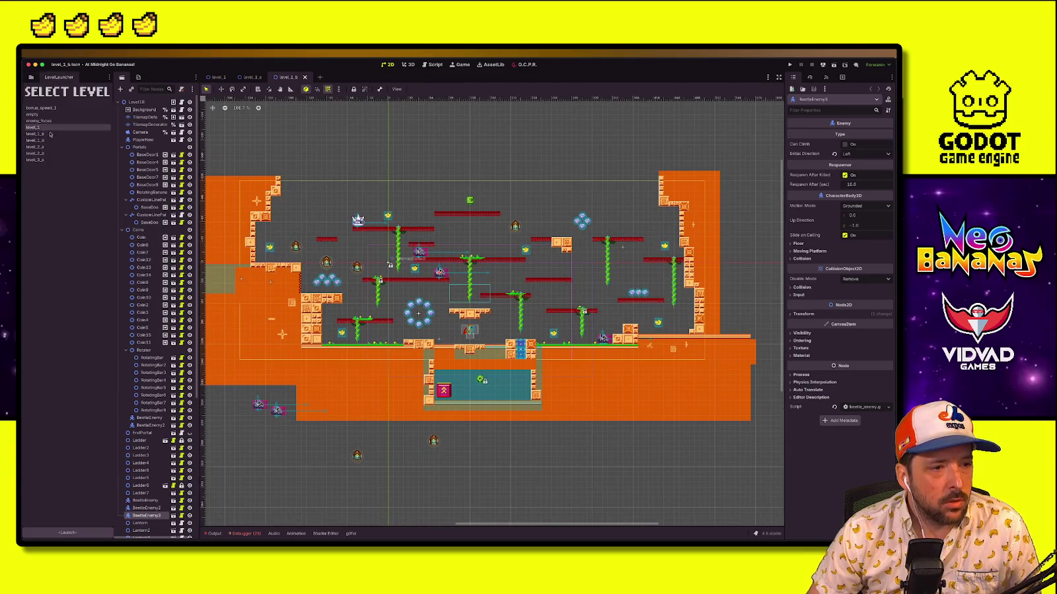
pyautogui.click(46, 140)
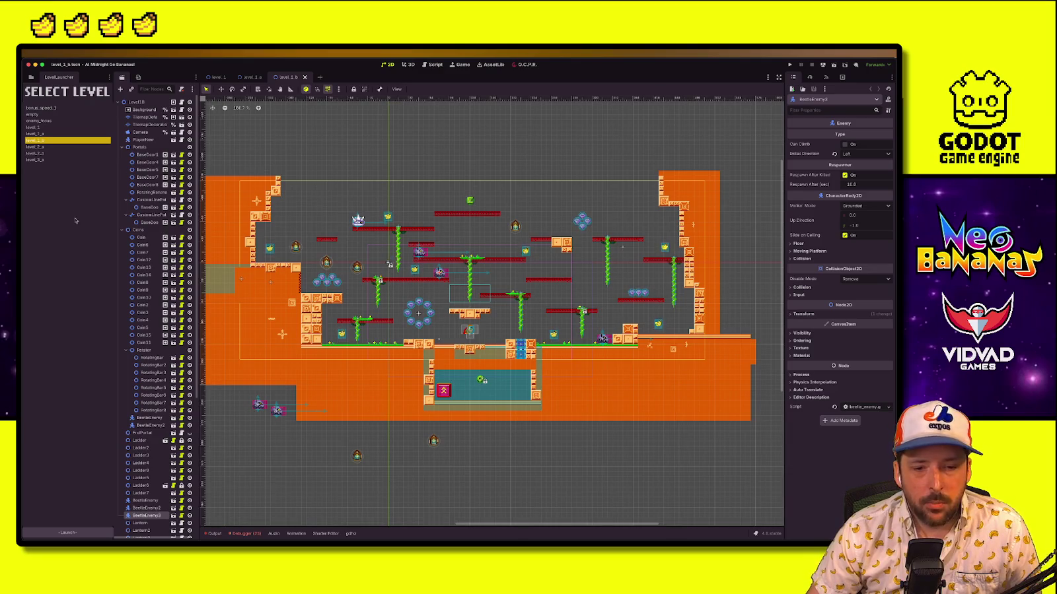
pyautogui.hscroll(-3, 391, 304)
pyautogui.scroll(1, 391, 305)
pyautogui.scroll(3, 391, 304)
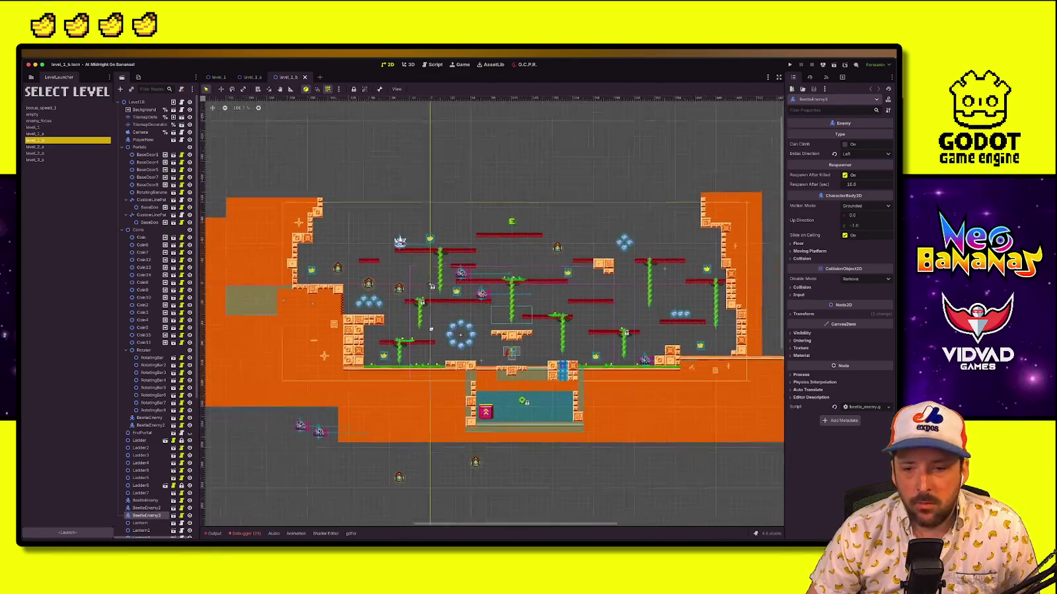
pyautogui.hscroll(3, 520, 341)
pyautogui.scroll(-1, 520, 341)
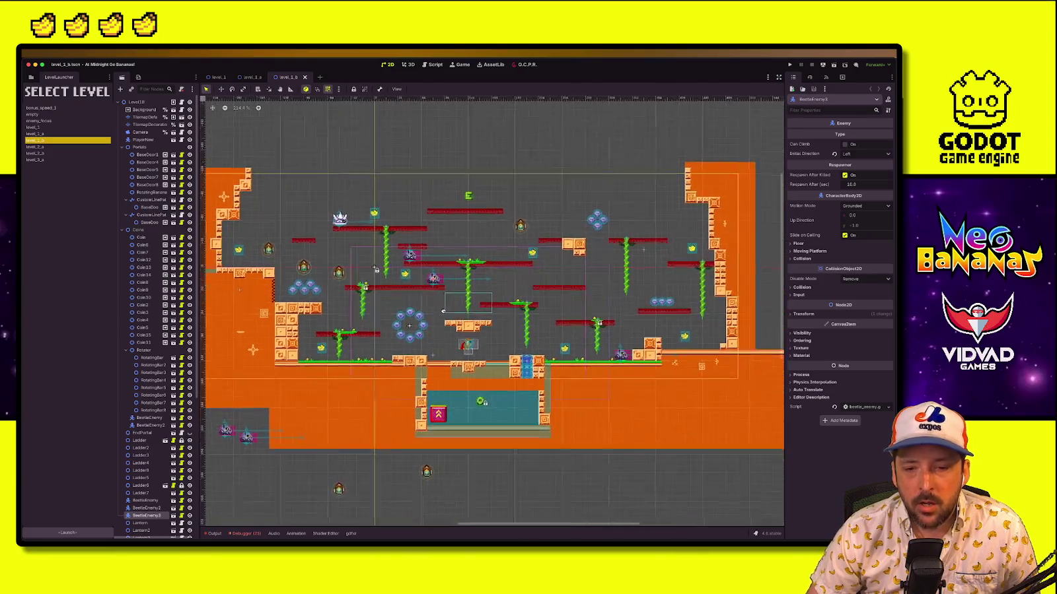
pyautogui.hscroll(-3, 395, 317)
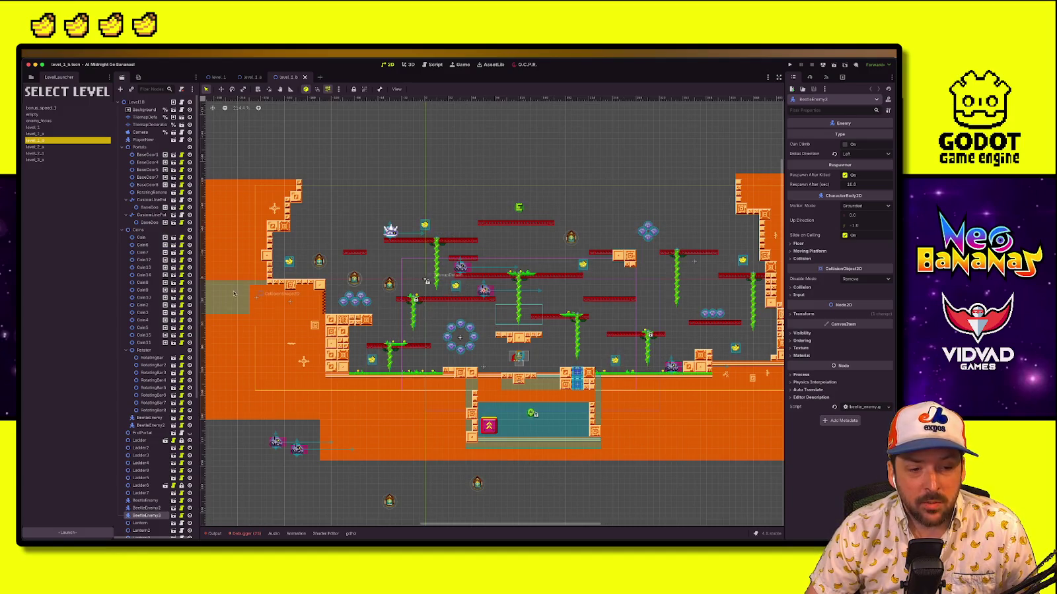
pyautogui.hscroll(-2, 690, 330)
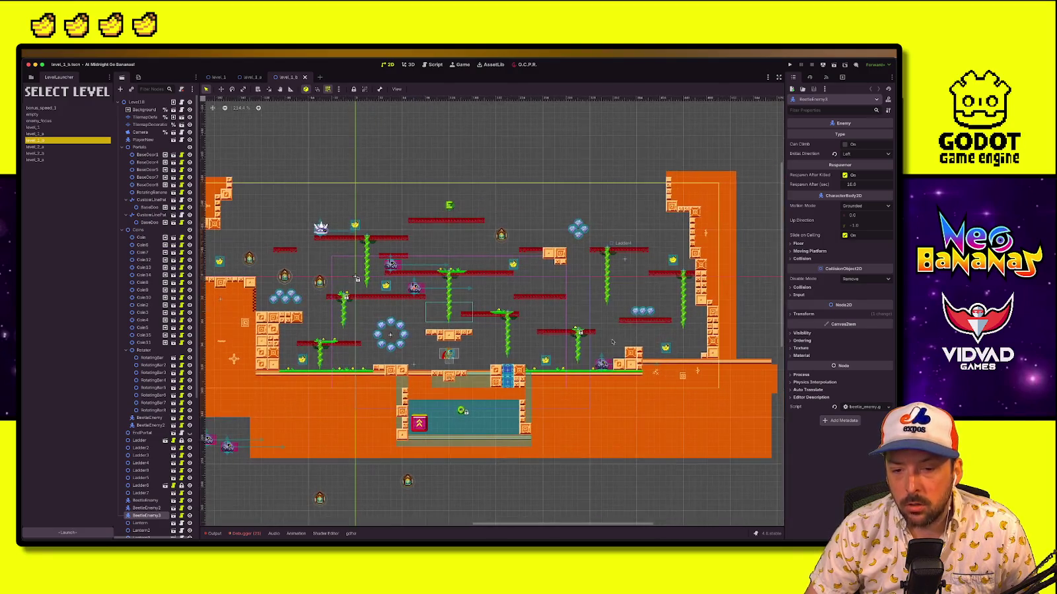
# Select the Foreground TileMapLayer, toggle SecretArea2's visibility off and on, and reselect level_1_b
pyautogui.click(285, 295)
pyautogui.click(148, 437)
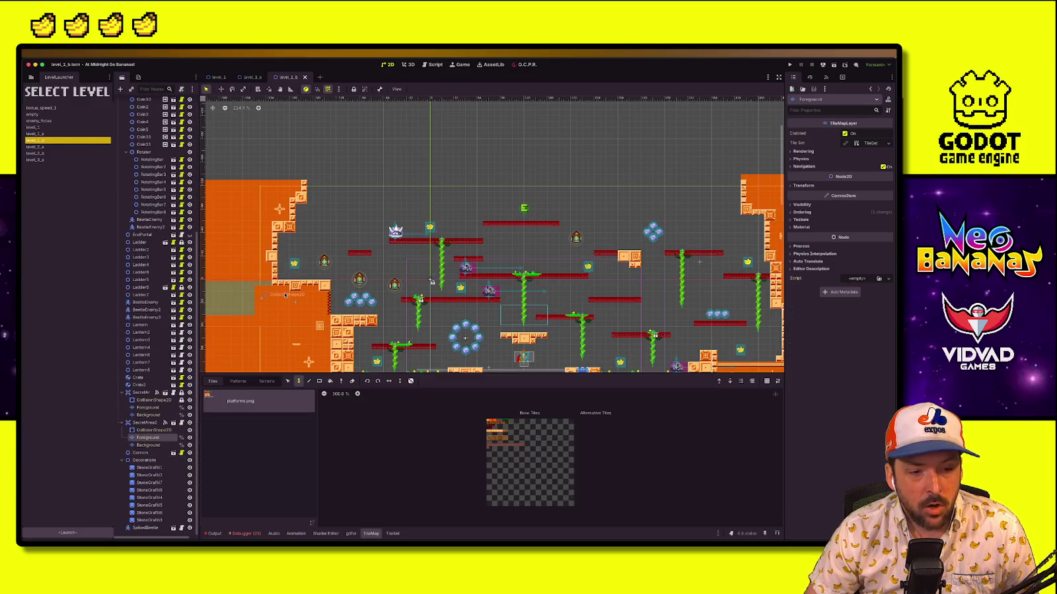
pyautogui.click(190, 423)
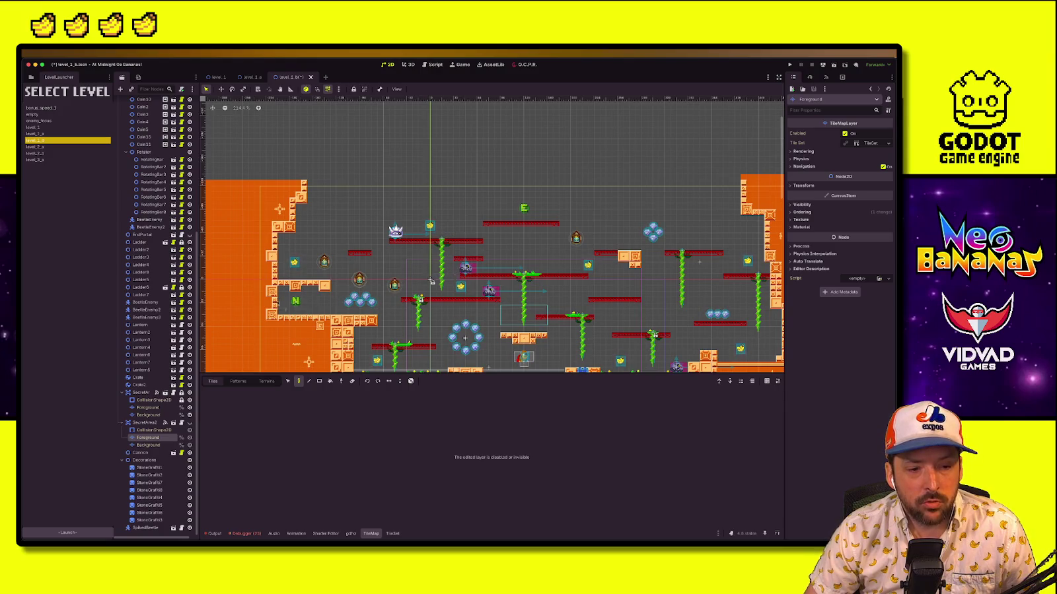
pyautogui.click(190, 423)
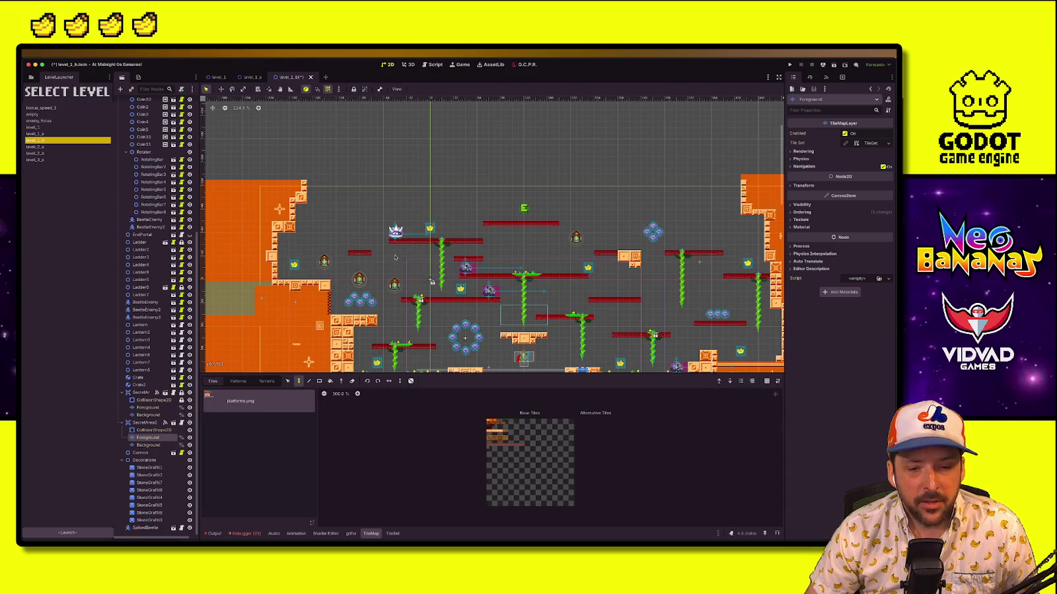
pyautogui.scroll(-3, 484, 346)
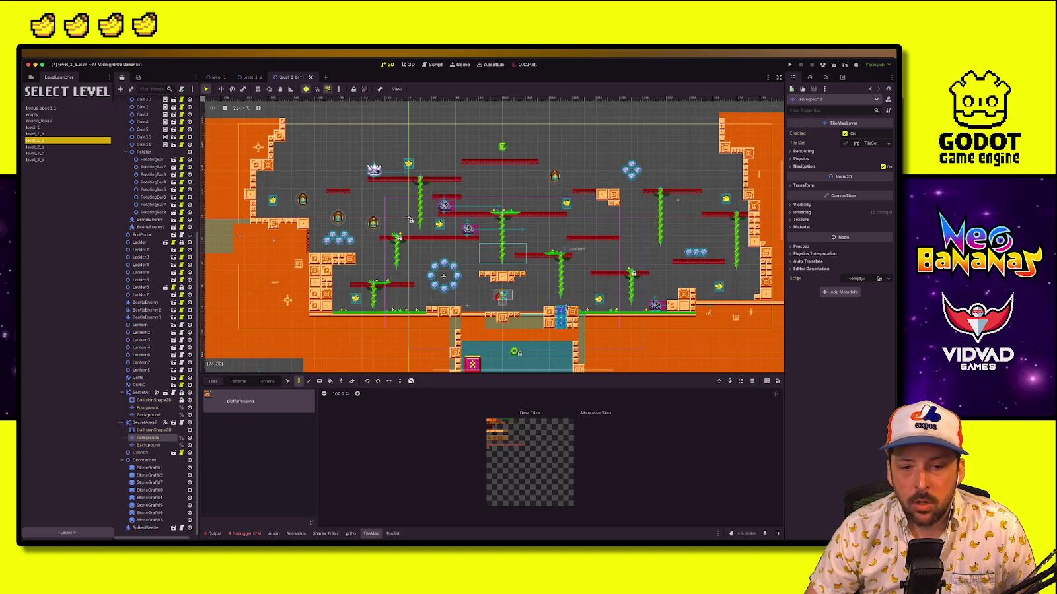
pyautogui.scroll(2, 560, 294)
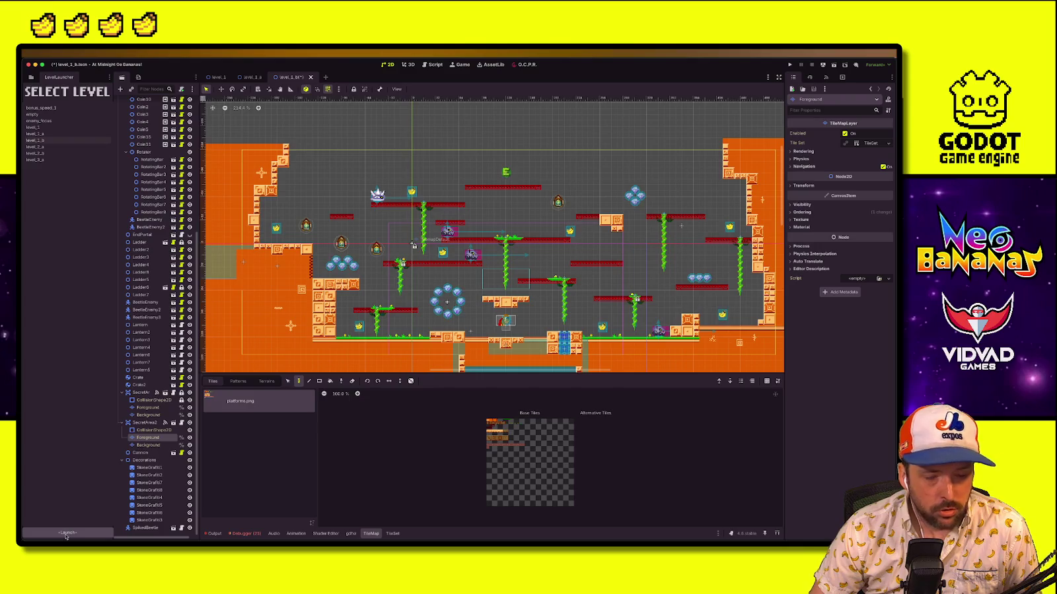
pyautogui.scroll(-2, 492, 235)
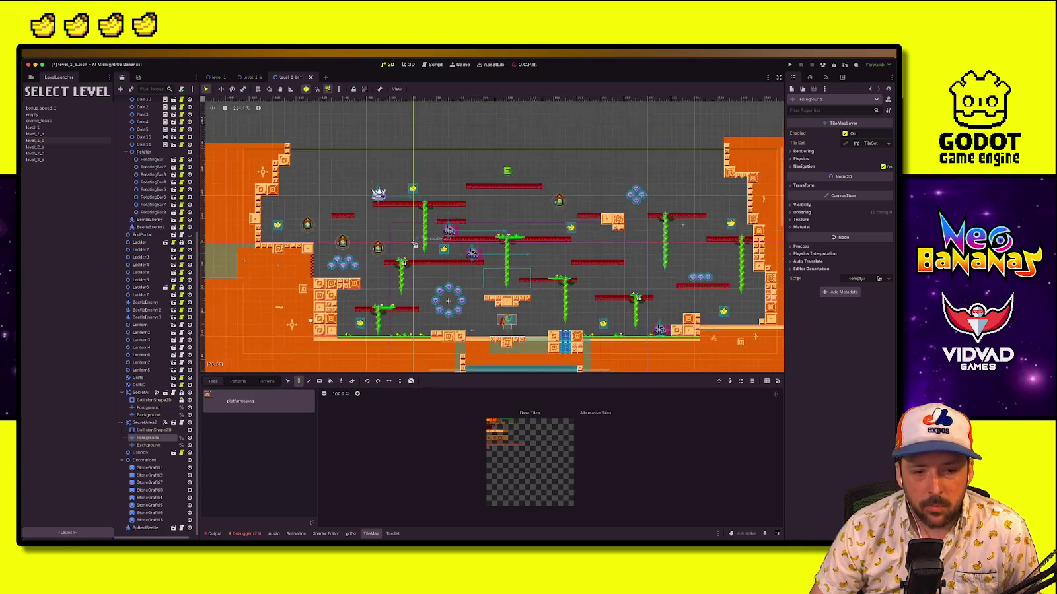
pyautogui.hscroll(3, 383, 300)
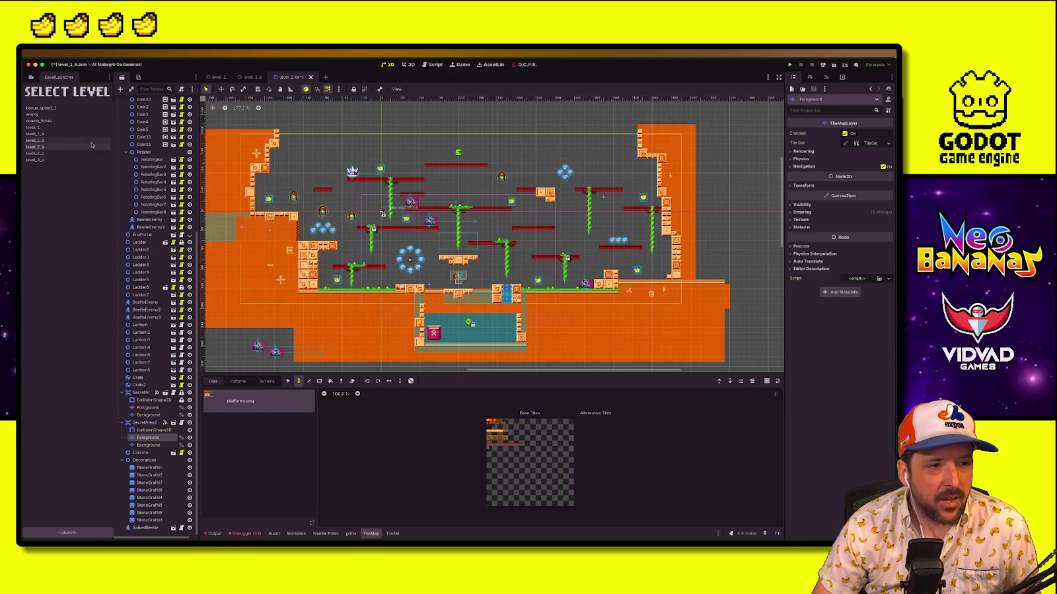
pyautogui.click(58, 140)
# Launch level_1_b and run right, jumping across platforms to collect the first gems
pyautogui.click(99, 533)
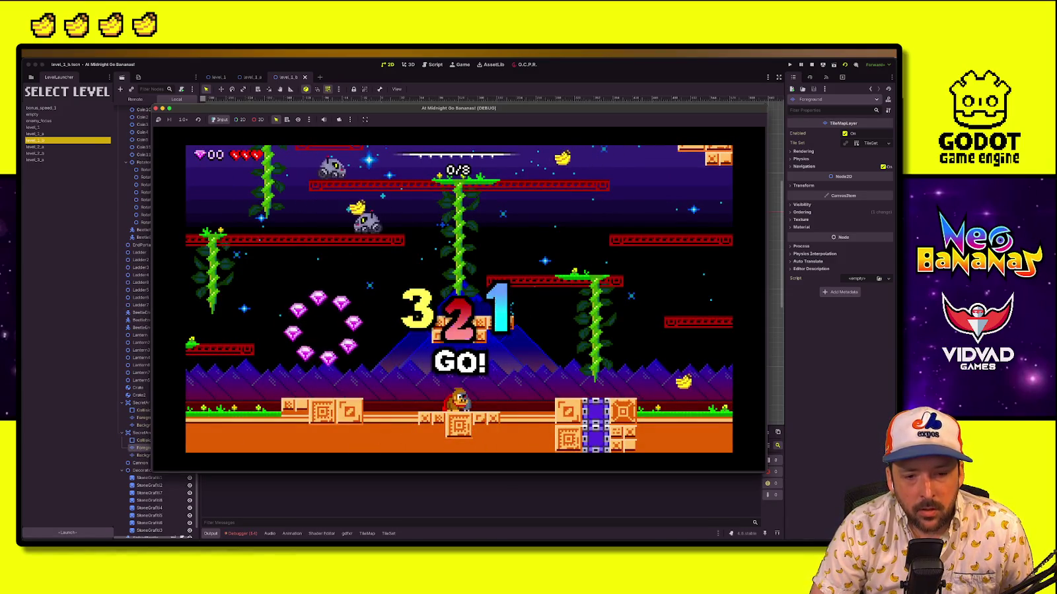
pyautogui.press('Left')
pyautogui.press('space')
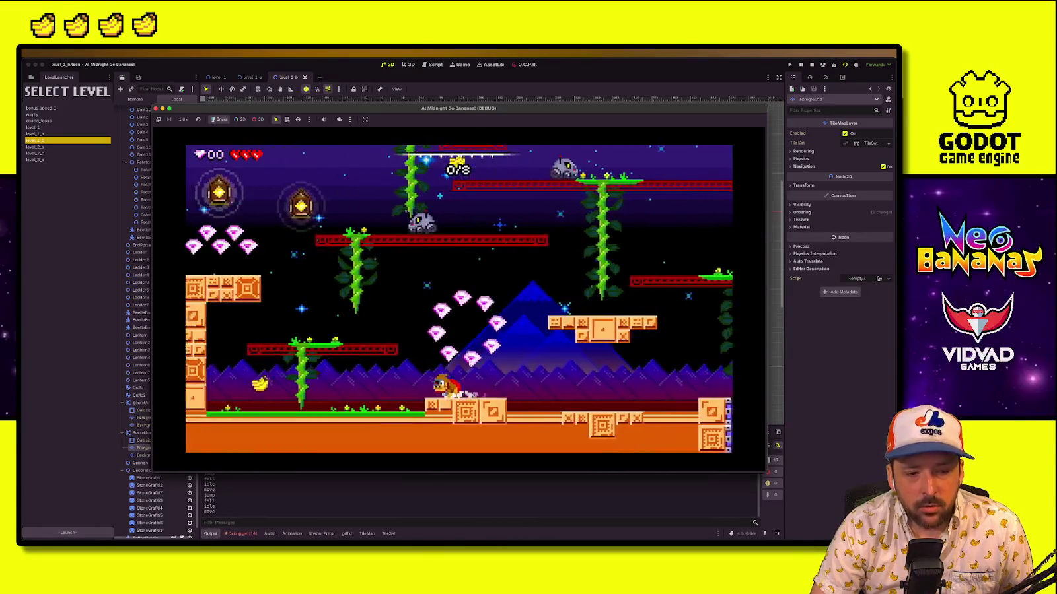
pyautogui.press('Right')
pyautogui.press('space')
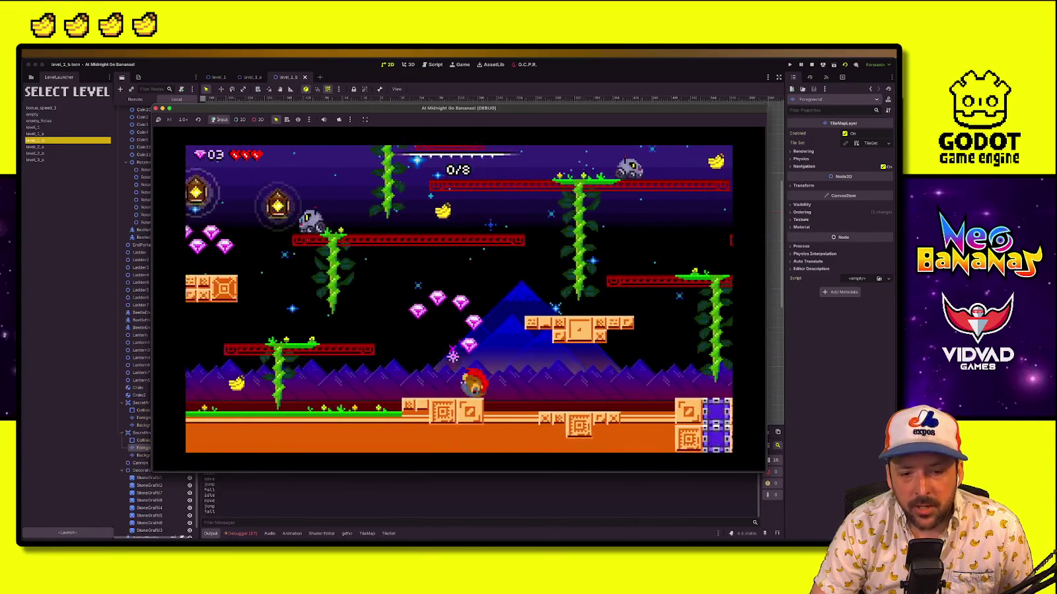
pyautogui.press('space')
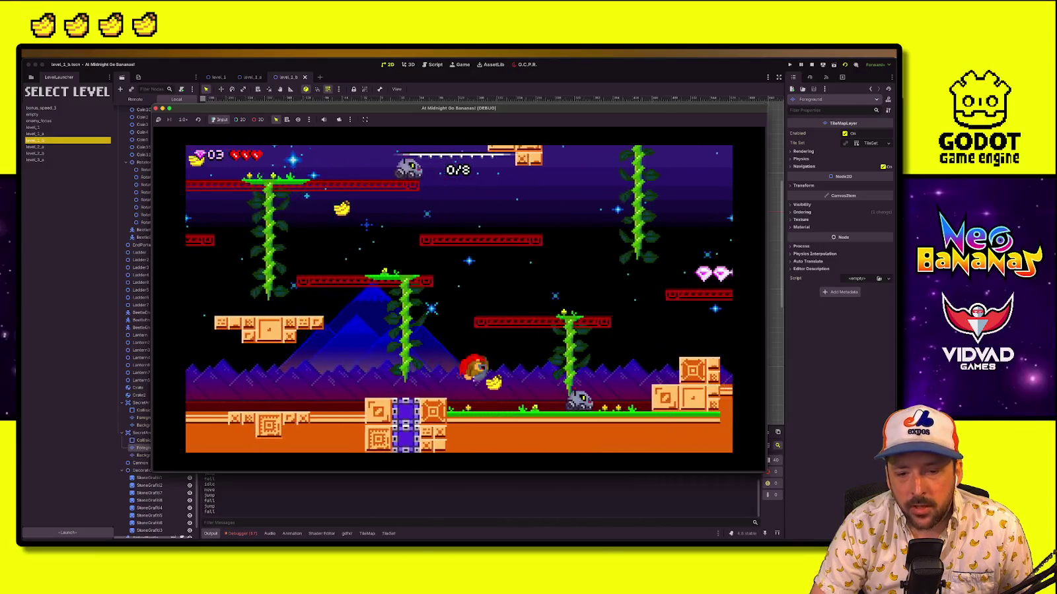
pyautogui.press('Right')
pyautogui.press('space')
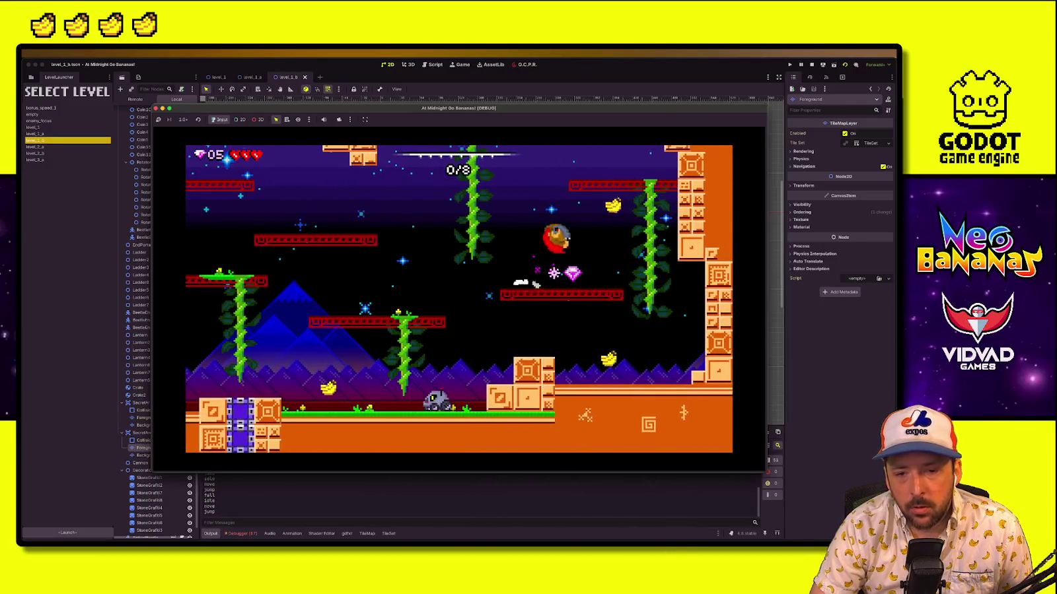
pyautogui.press('Right')
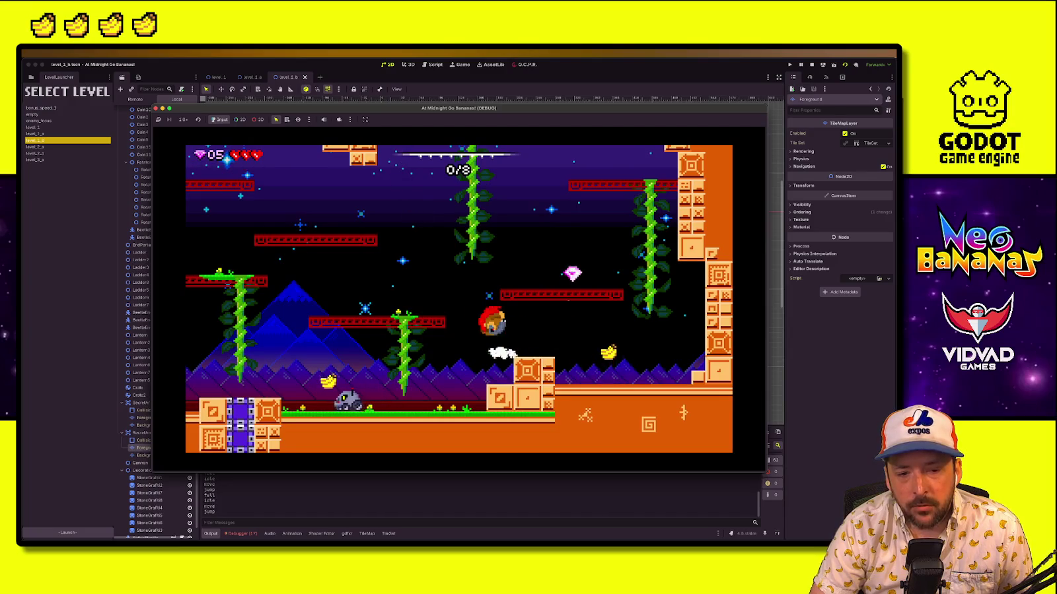
pyautogui.press('Right')
# Climb the vines and launcher bubble to the upper level, then pause the game
pyautogui.press('Left')
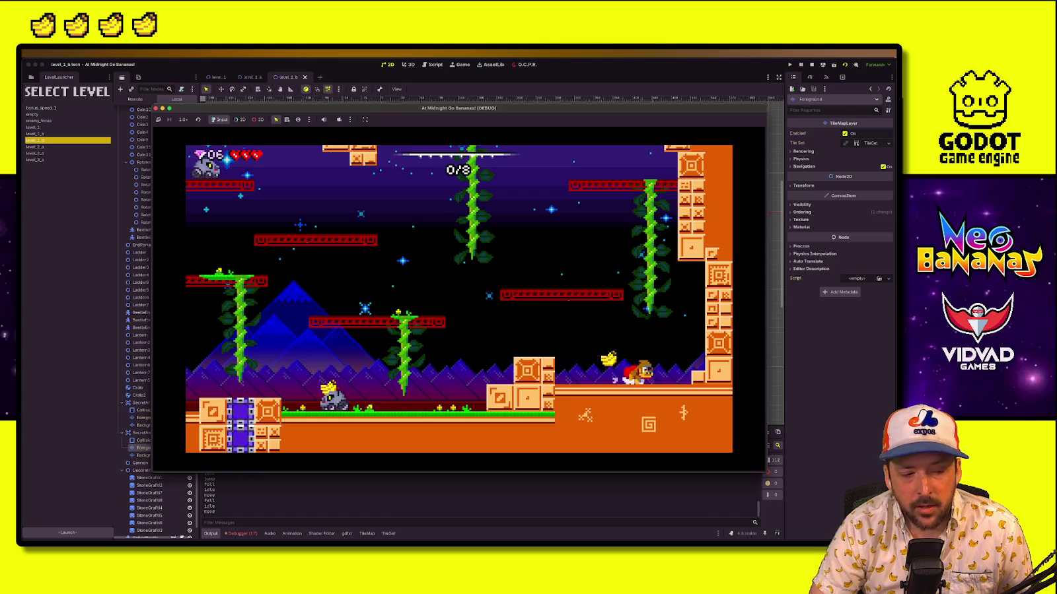
pyautogui.press('space')
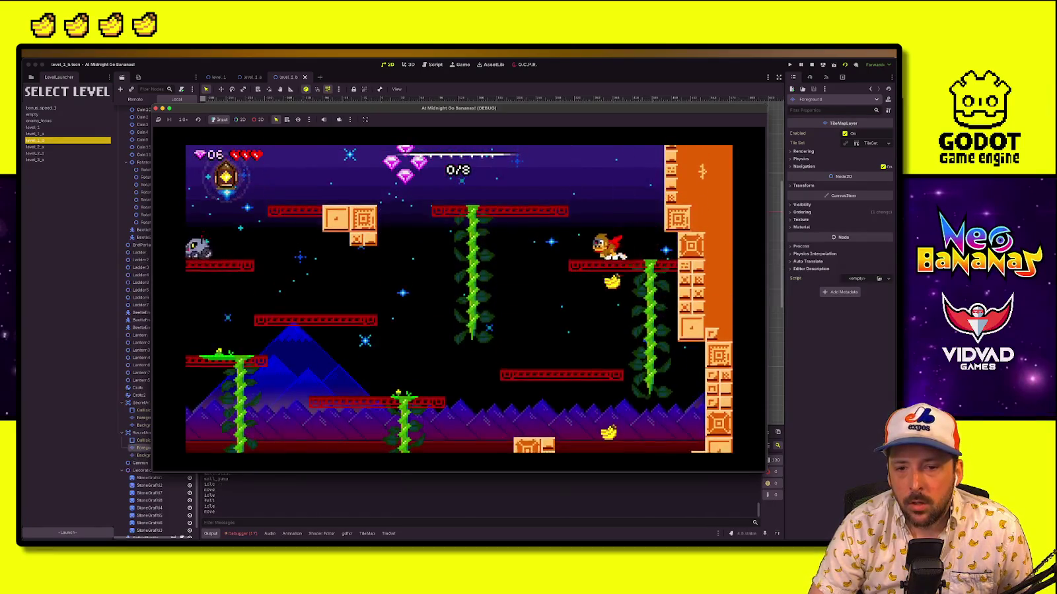
pyautogui.press('Left')
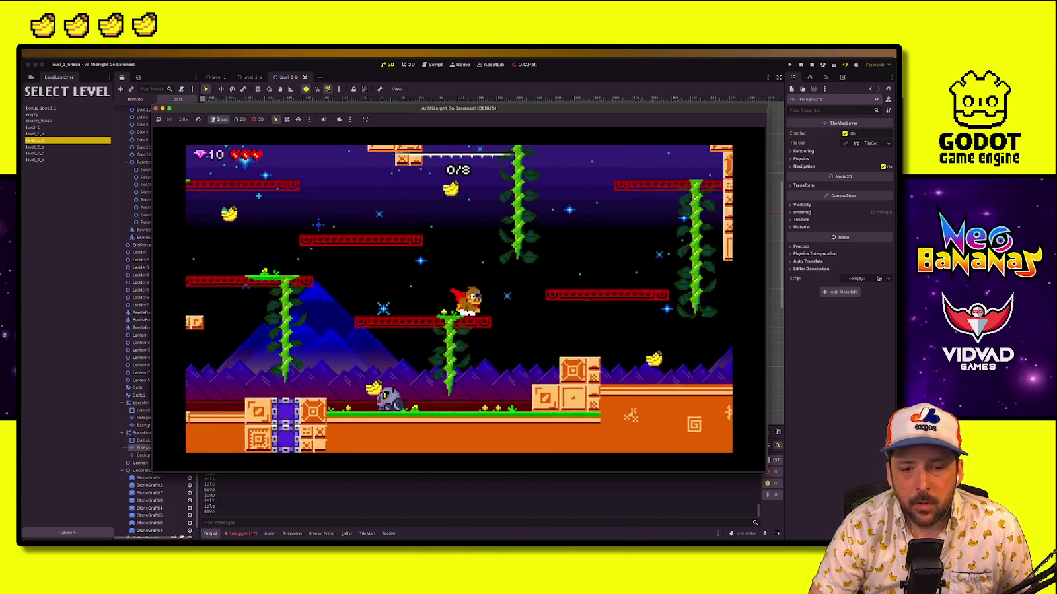
pyautogui.press('space')
pyautogui.press('Up')
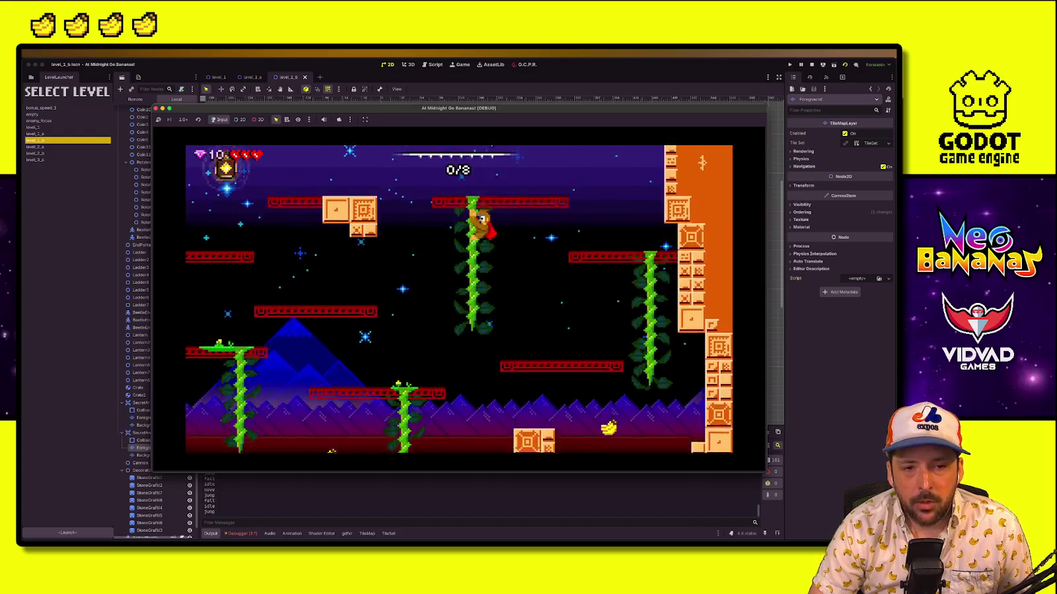
pyautogui.press('space')
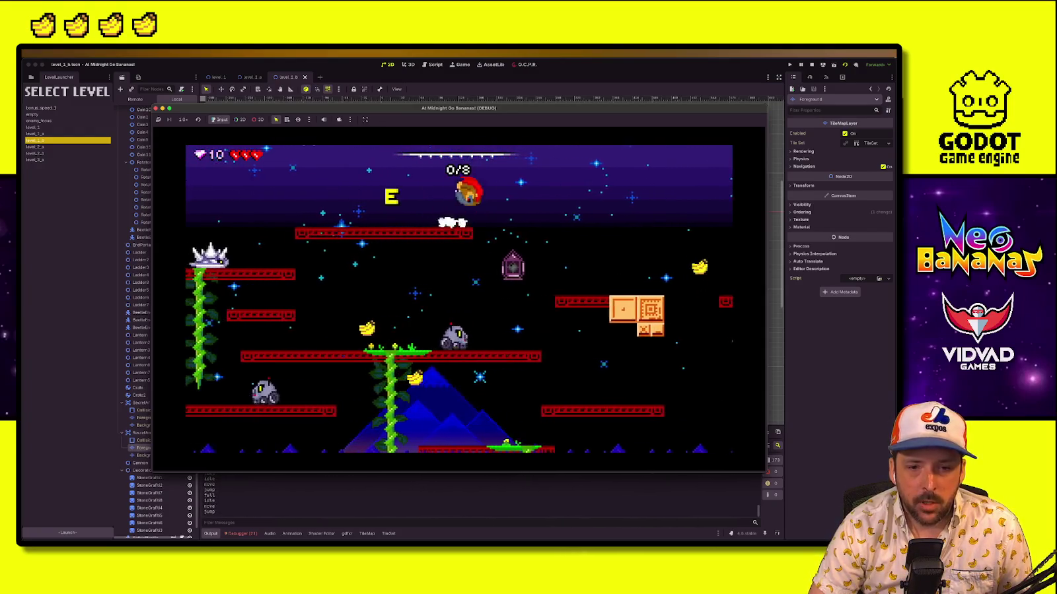
pyautogui.press('space')
pyautogui.press('Left')
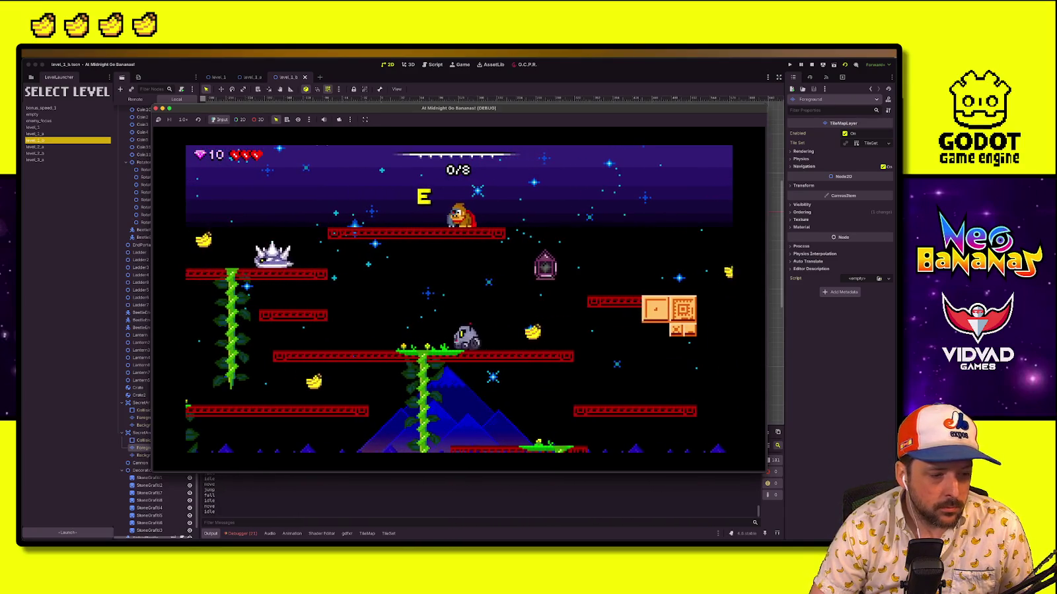
pyautogui.press('Escape')
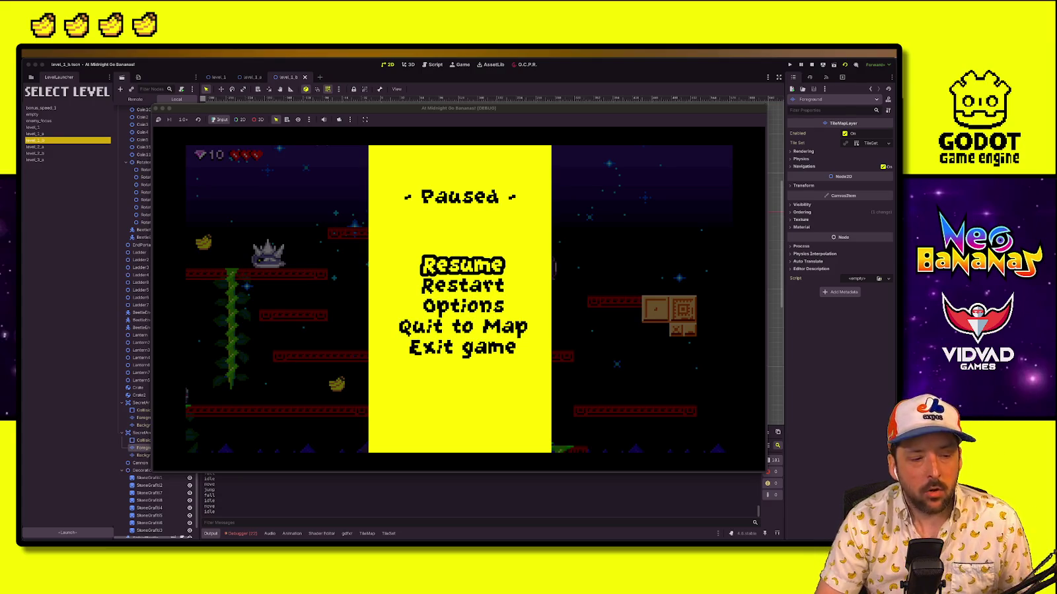
# Resume, restart the level from the pause menu, collect gems to 4/8, then pause again
pyautogui.press('Return')
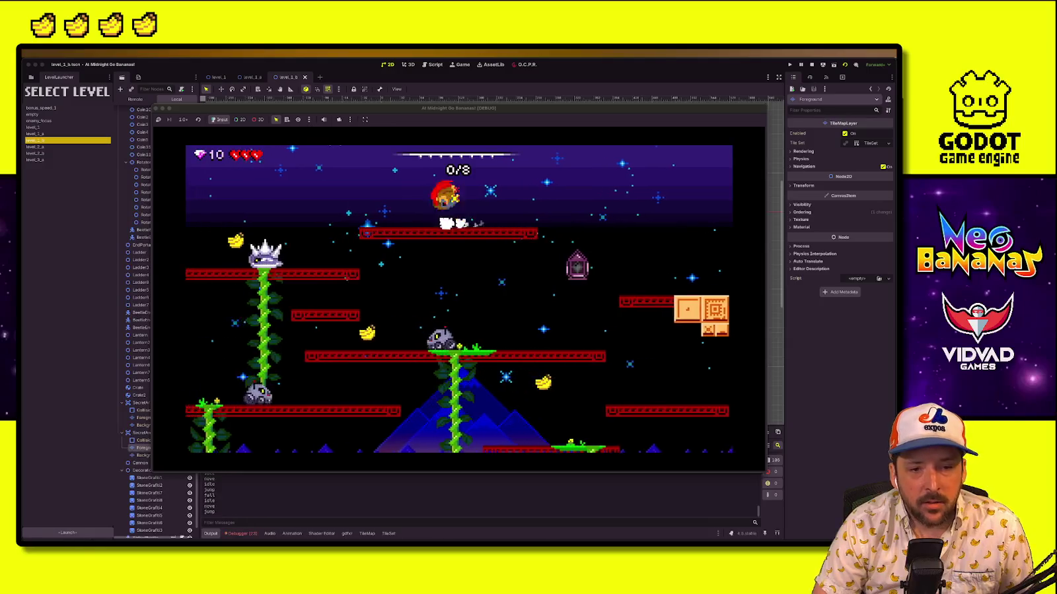
pyautogui.press('Right')
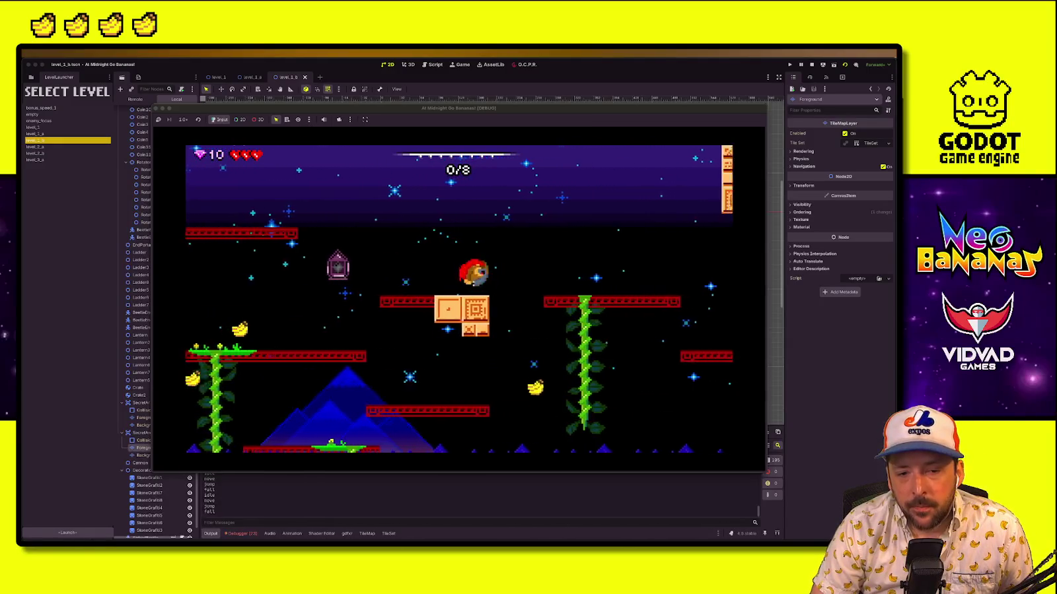
pyautogui.press('Left')
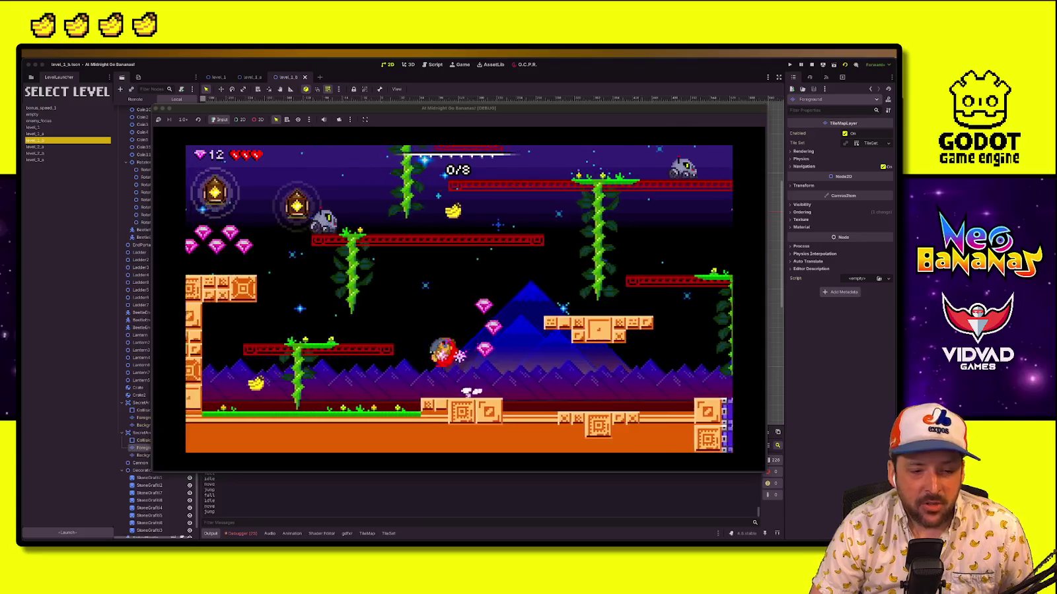
pyautogui.press('Escape')
pyautogui.press('Down')
pyautogui.press('Return')
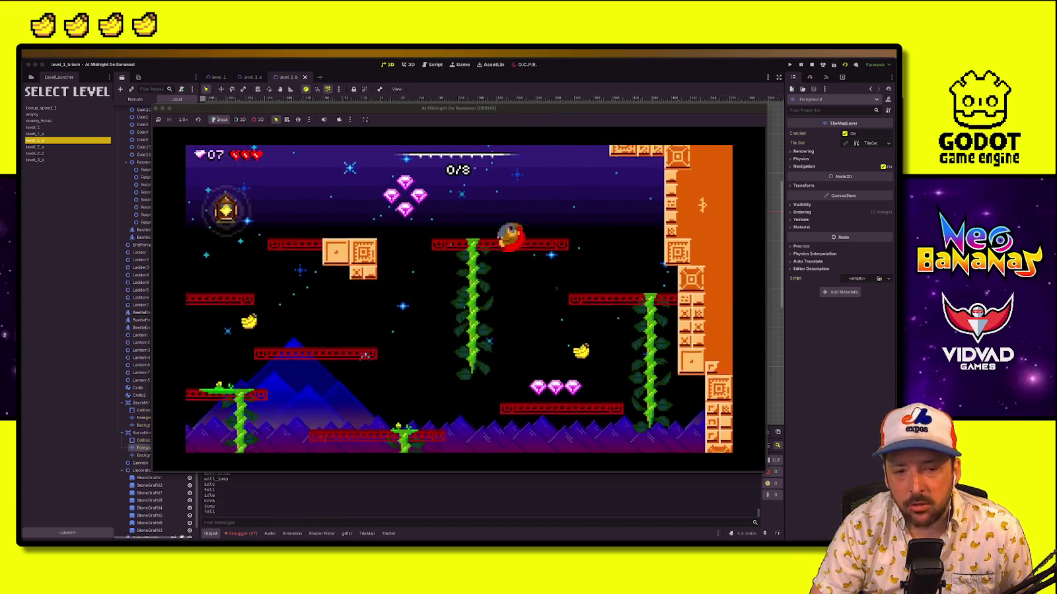
pyautogui.press('Left')
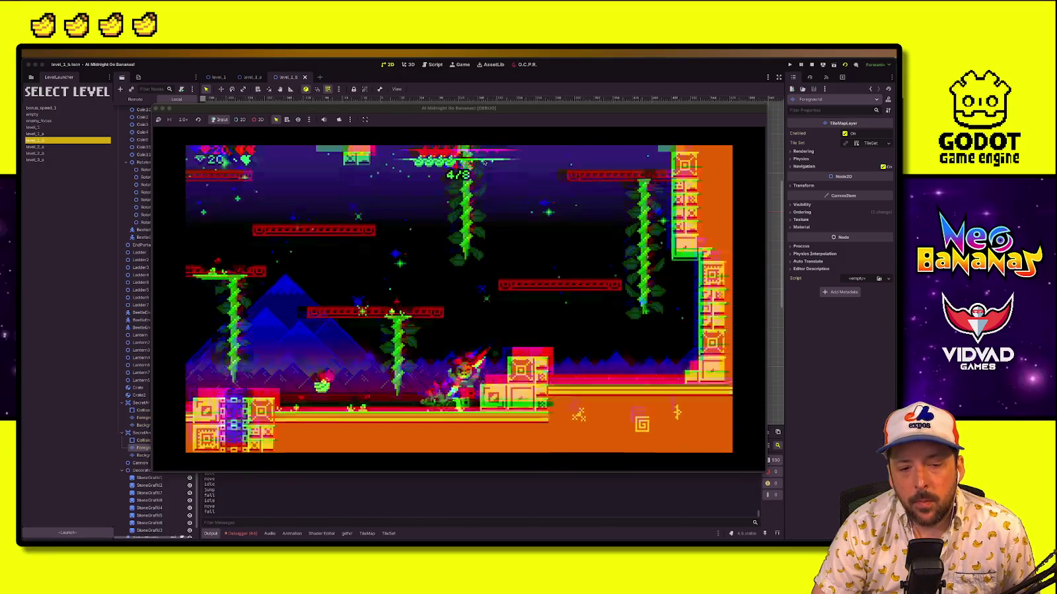
pyautogui.press('Escape')
pyautogui.press('Escape')
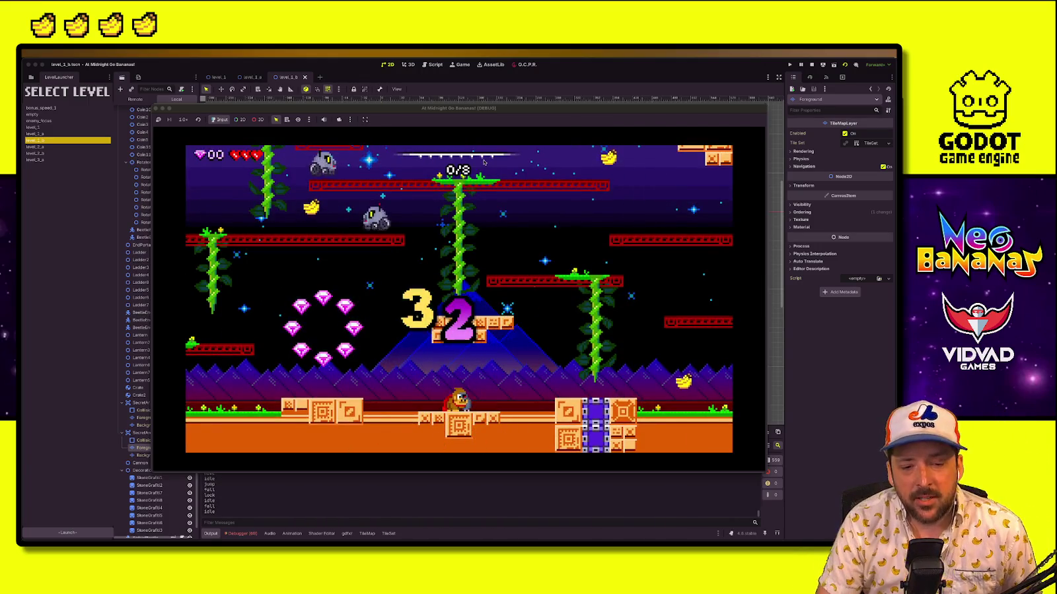
# After the countdown, run right collecting gems and charge into the cherry enemy
pyautogui.press('Right')
pyautogui.press('space')
pyautogui.press('space')
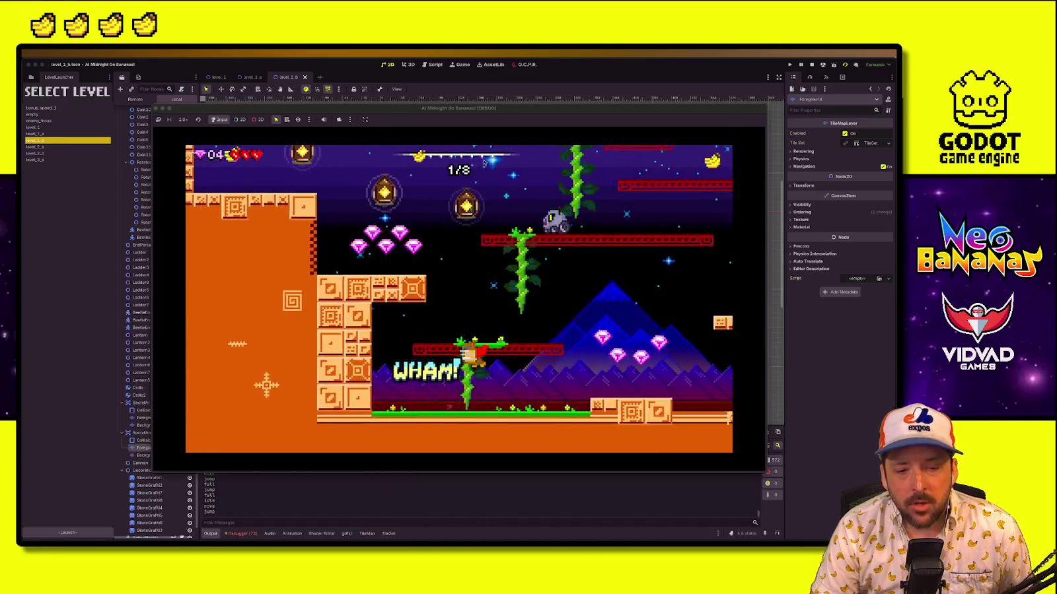
pyautogui.press('Right')
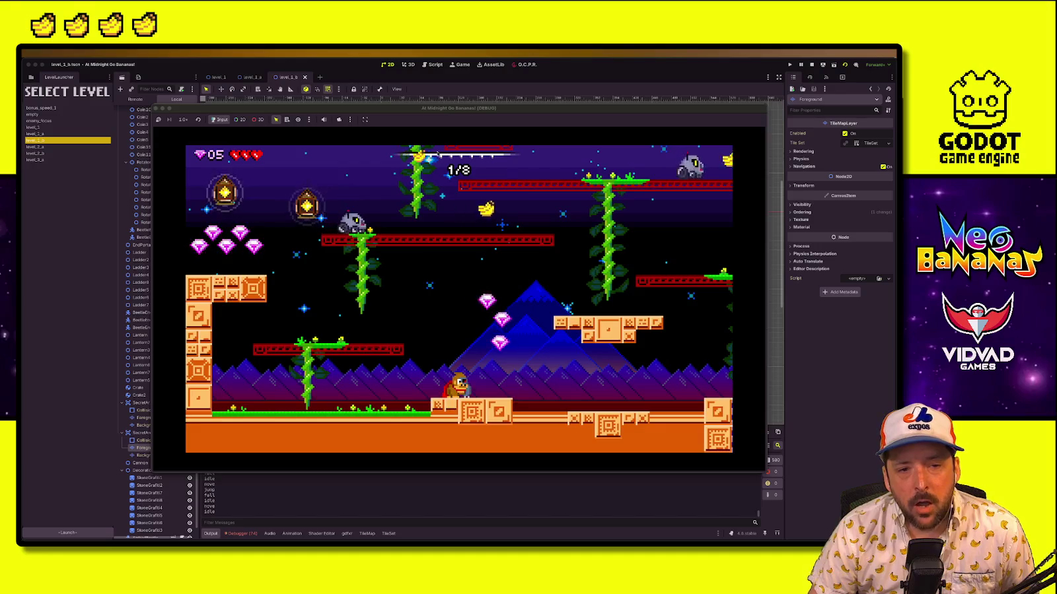
pyautogui.press('Right')
pyautogui.press('space')
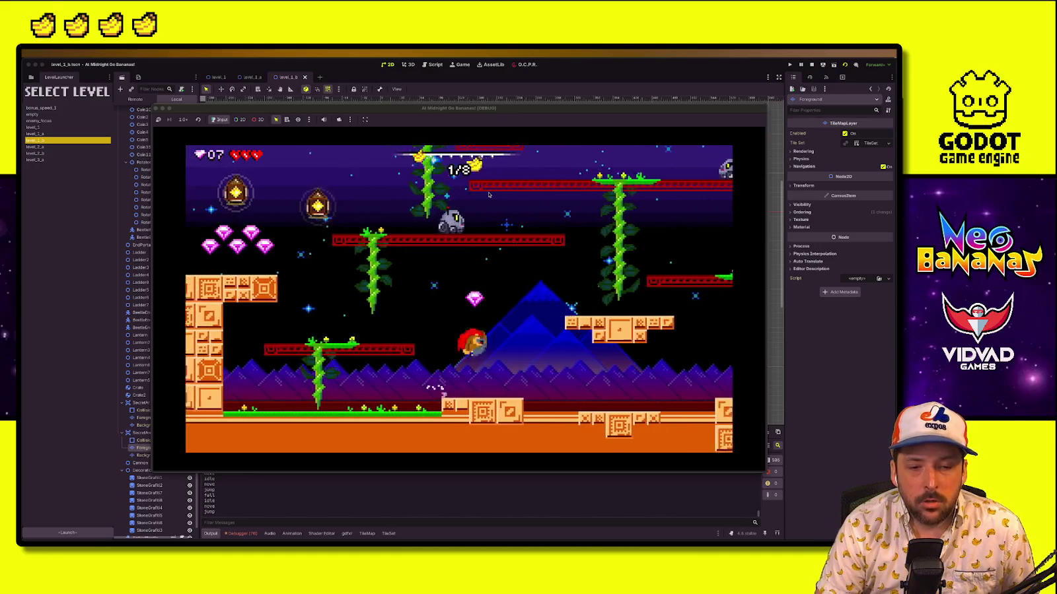
pyautogui.press('Right')
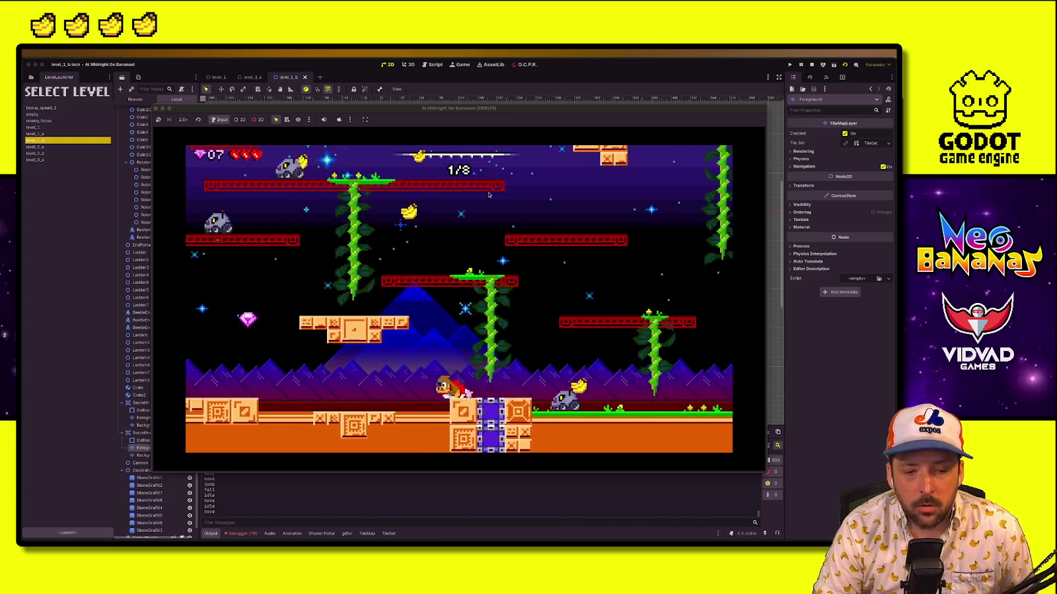
pyautogui.press('Right')
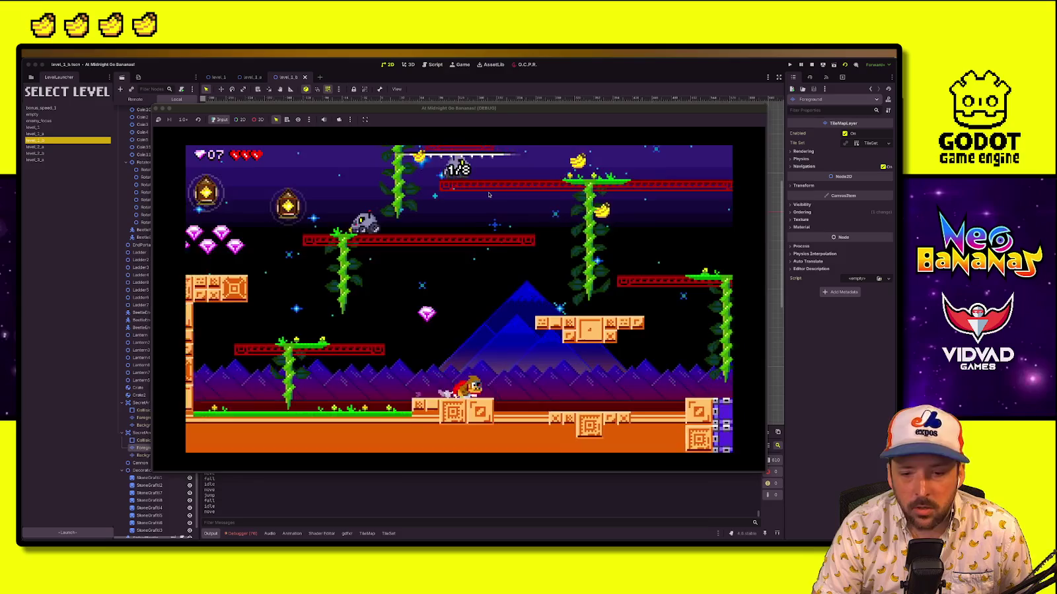
pyautogui.press('Right')
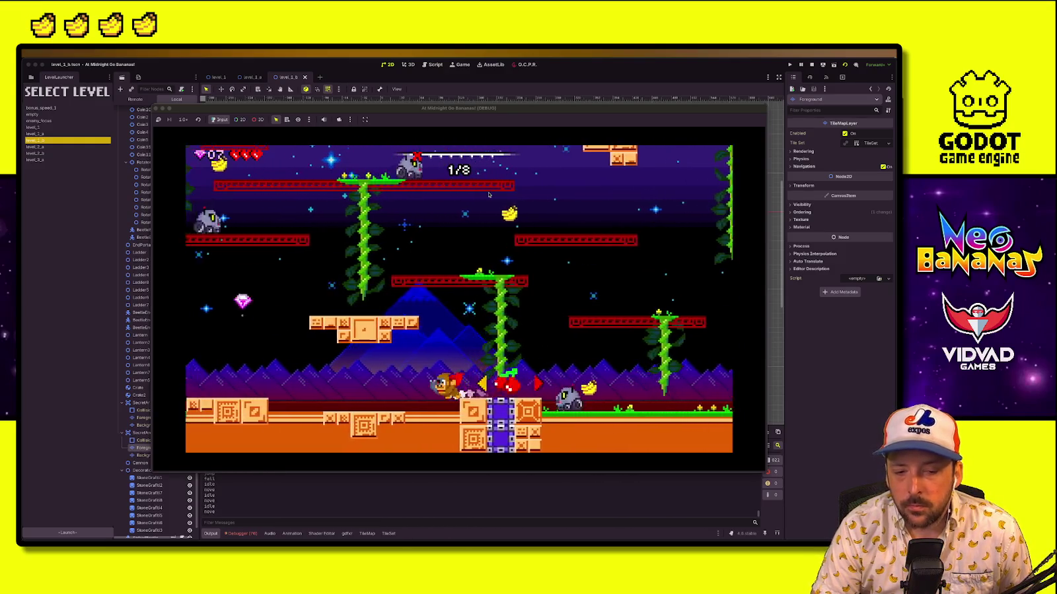
pyautogui.press('Left')
pyautogui.press('Right')
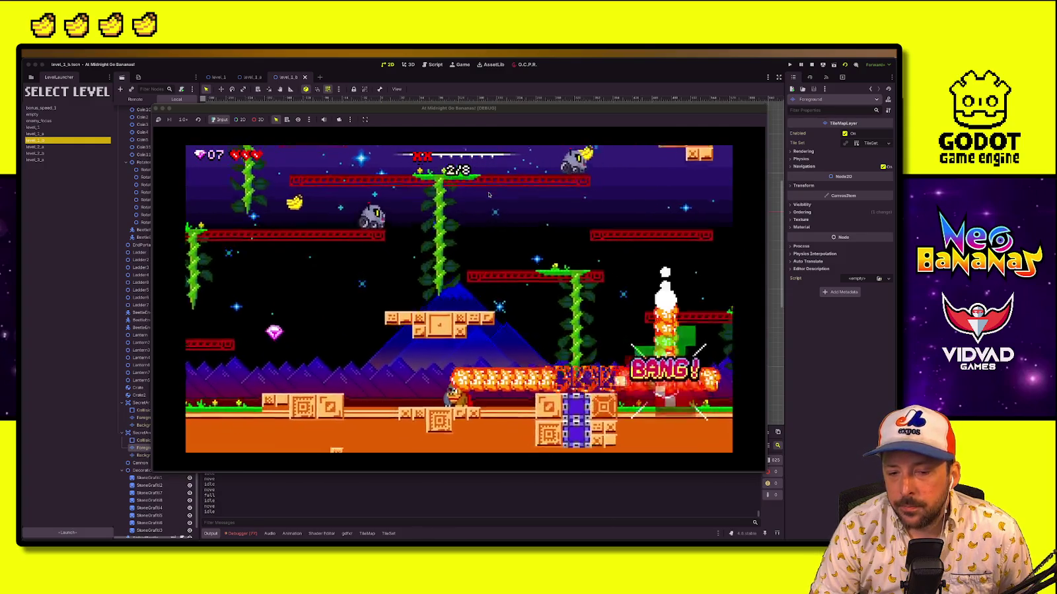
pyautogui.press('space')
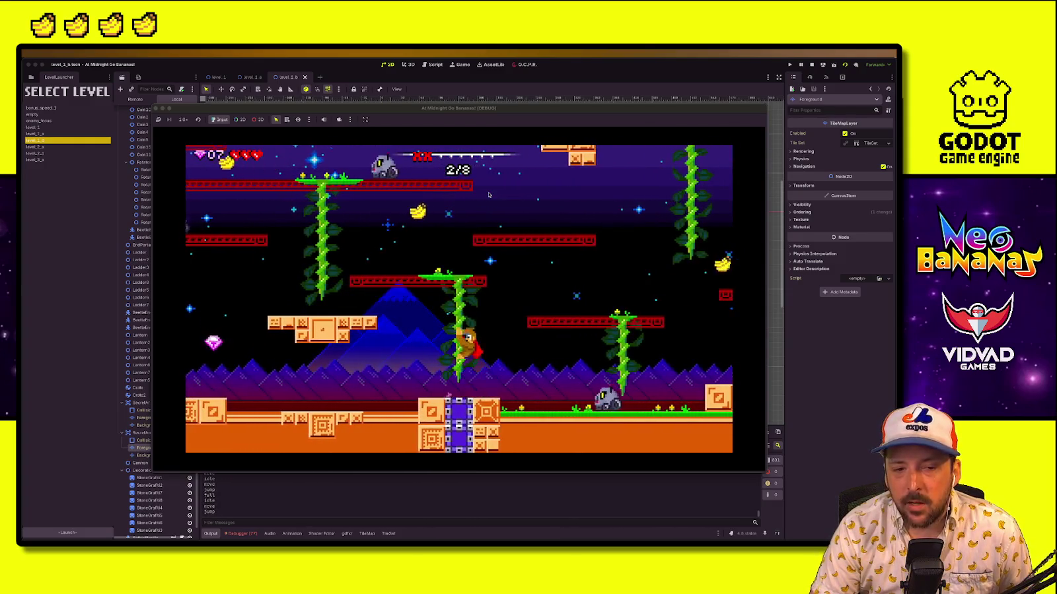
# Leap off the vines to grab bananas, then drop into the lower chamber
pyautogui.press('space')
pyautogui.press('Right')
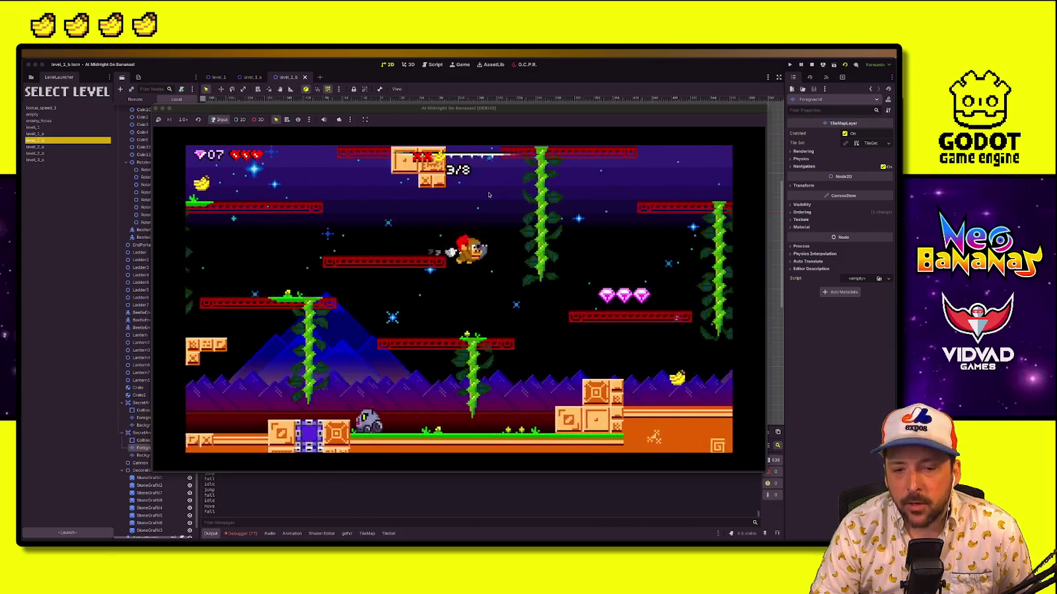
pyautogui.press('Right')
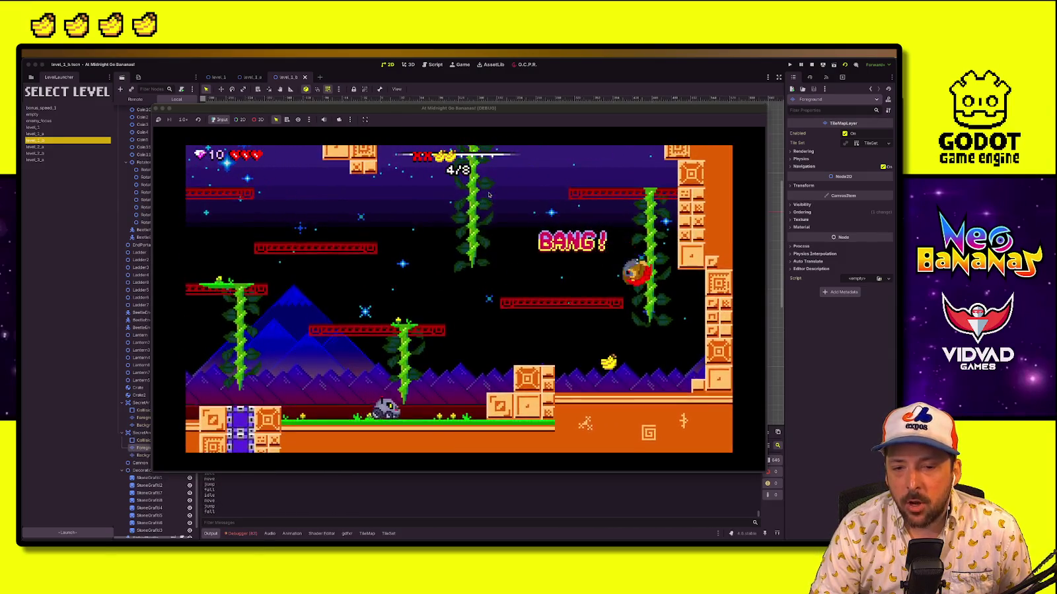
pyautogui.press('Left')
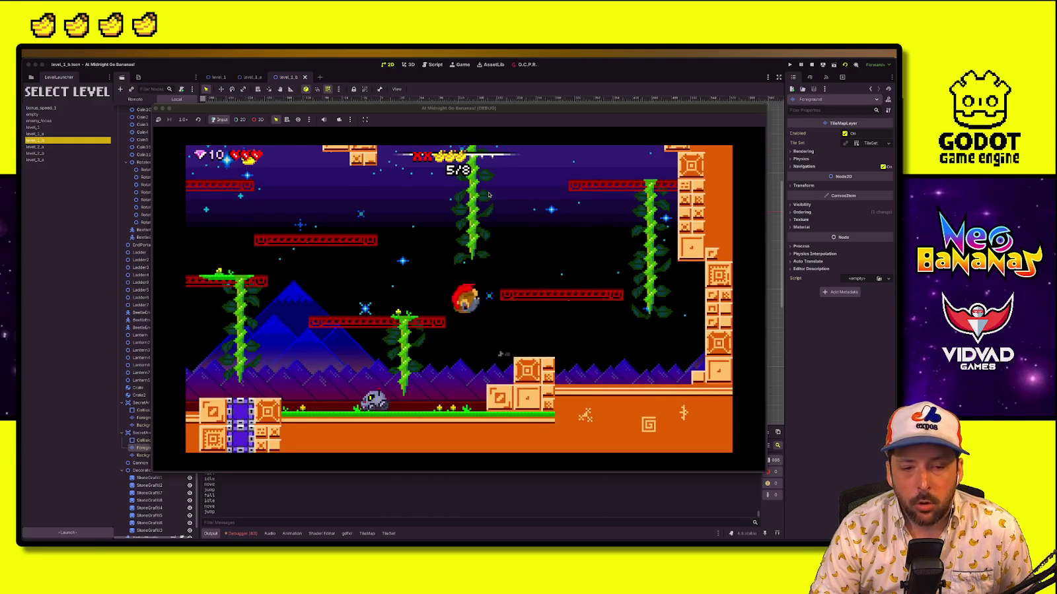
pyautogui.press('Left')
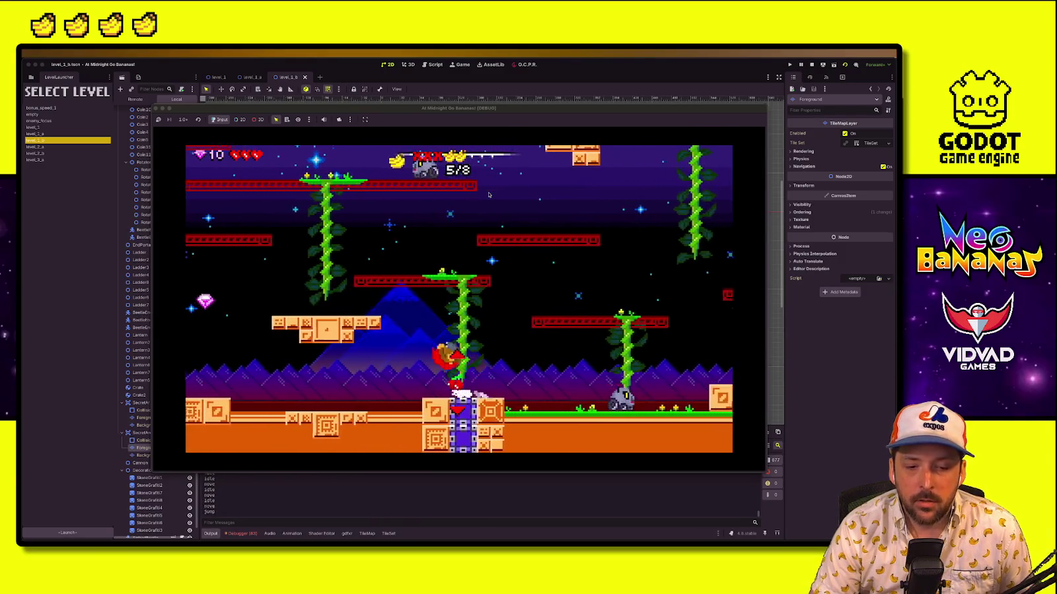
pyautogui.press('Right')
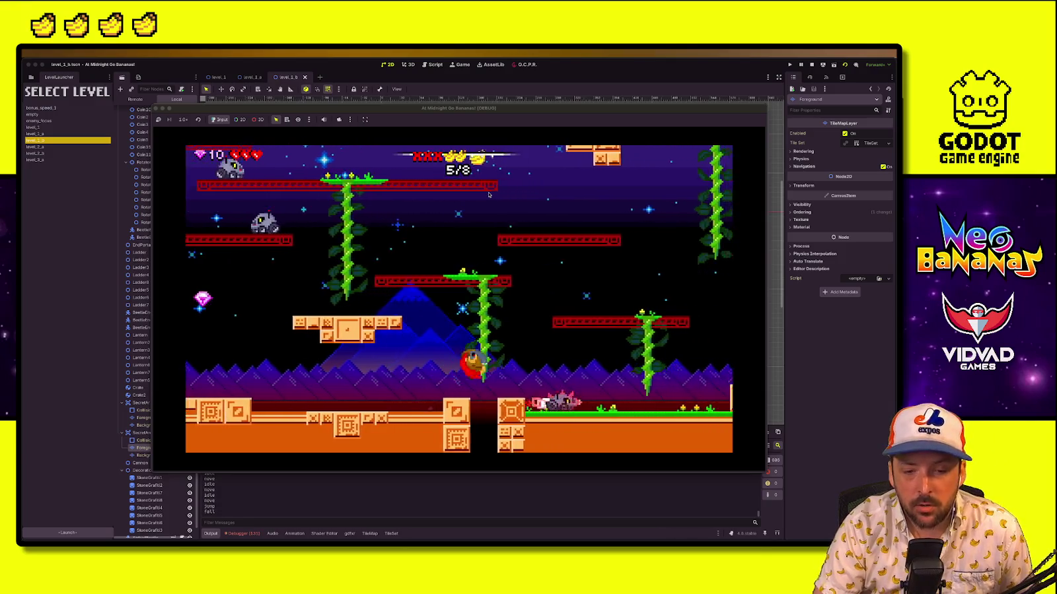
pyautogui.press('Left')
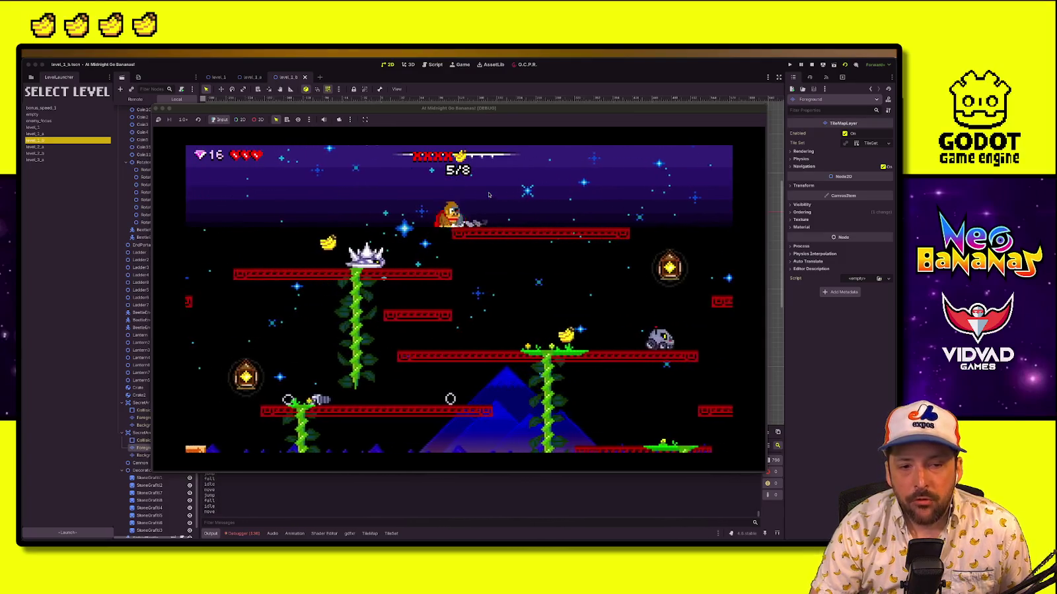
# Reach the orange ledge banana to bring the tally to 7/8, then stop the playtest
pyautogui.press('Left')
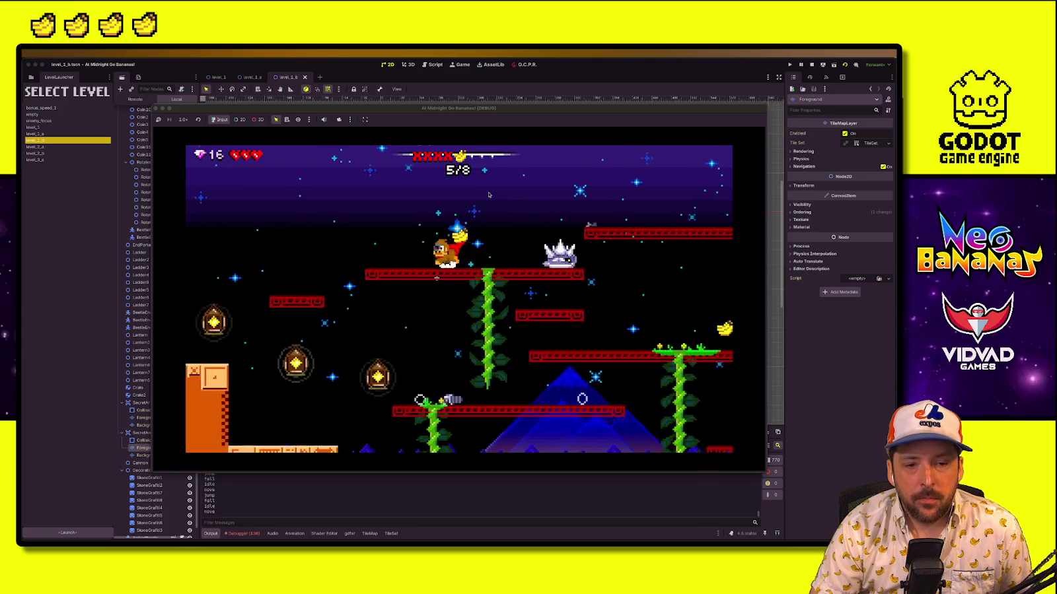
pyautogui.press('Left')
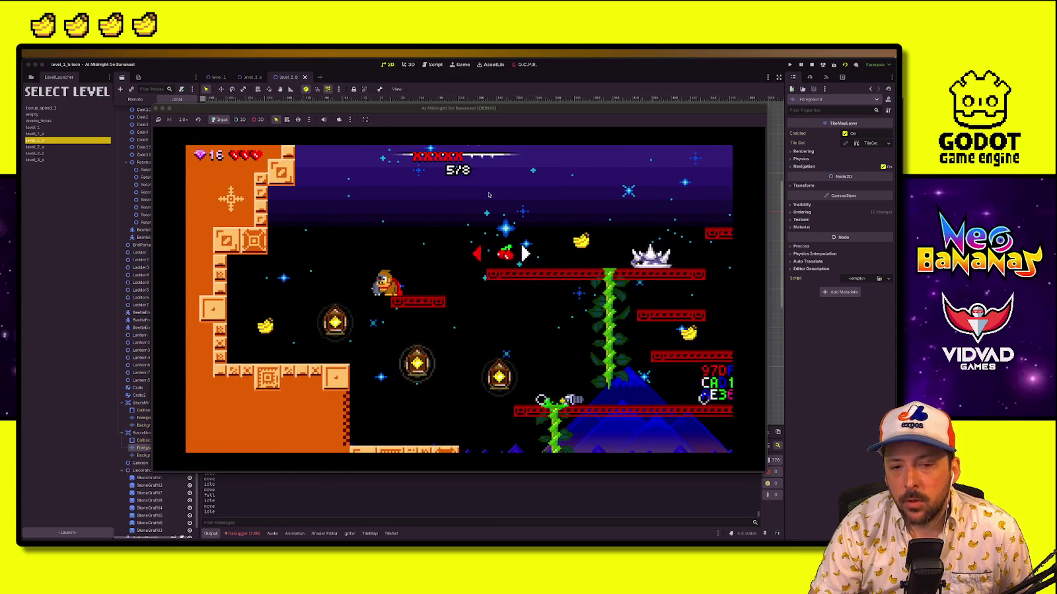
pyautogui.press('Right')
pyautogui.press('space')
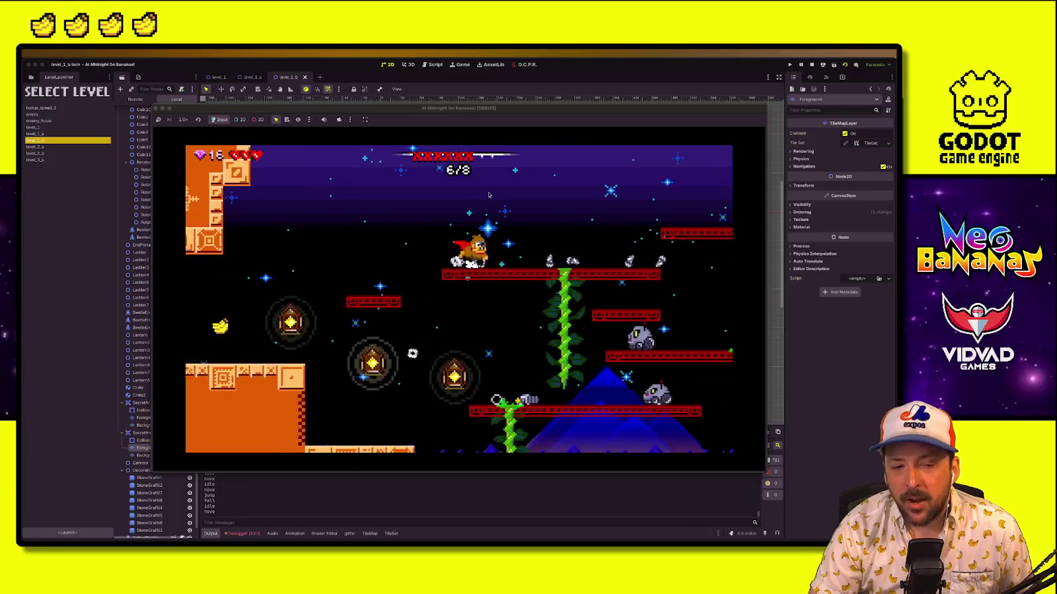
pyautogui.press('Left')
pyautogui.press('space')
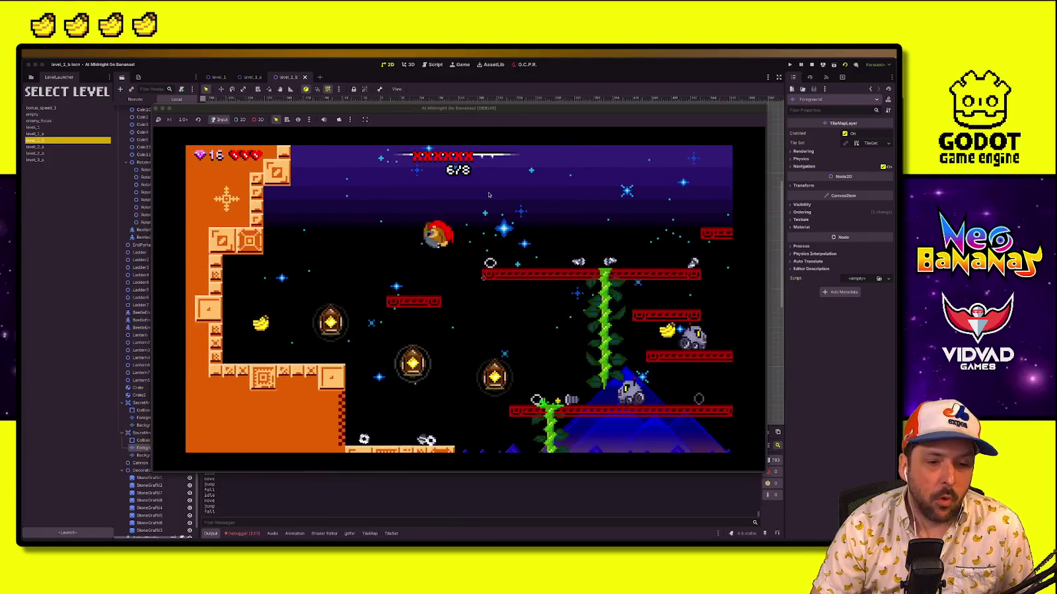
pyautogui.press('Right')
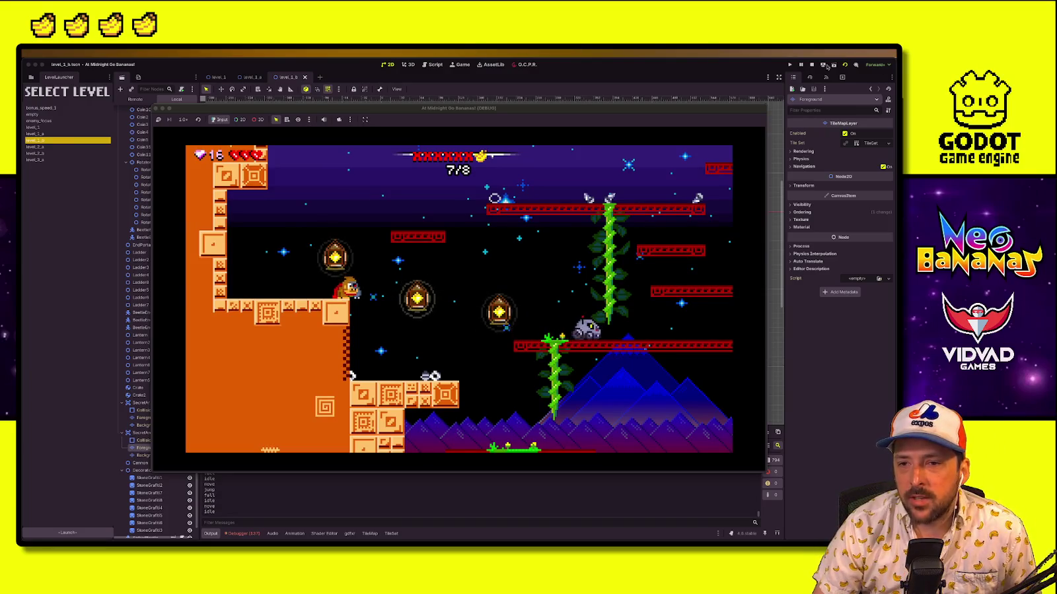
pyautogui.click(812, 65)
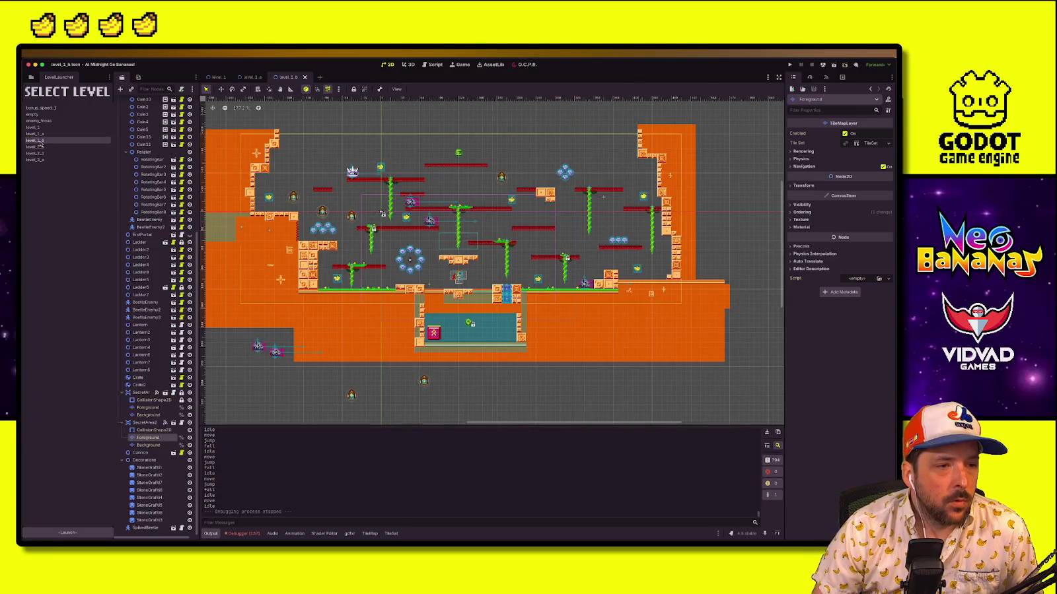
# Launch the bonus_speed_1 level and play it, dashing and jumping for gems and bananas
pyautogui.click(41, 108)
pyautogui.click(67, 532)
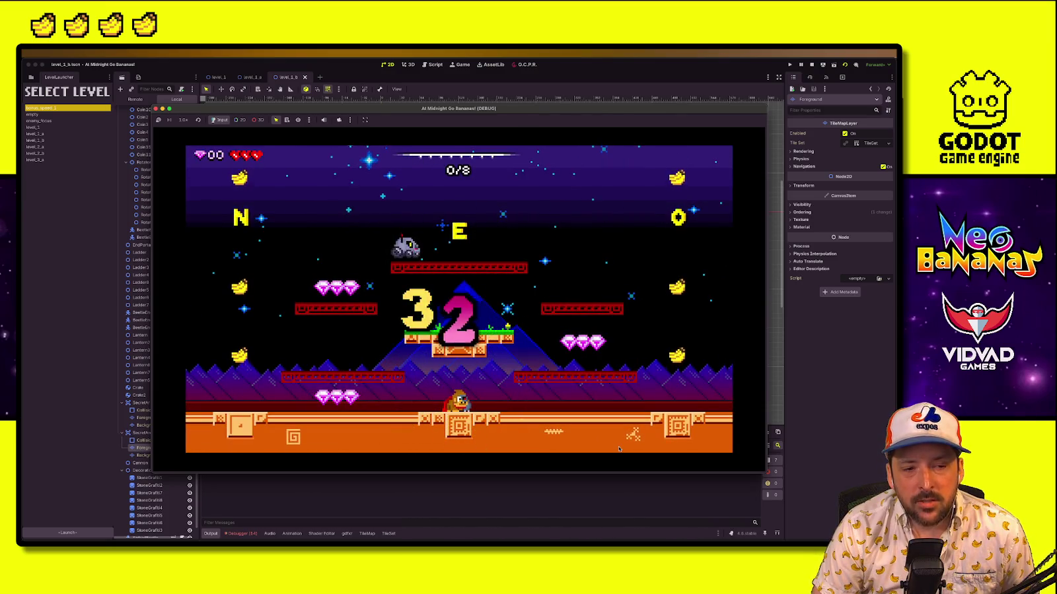
pyautogui.press('Left')
pyautogui.press('space')
pyautogui.press('Right')
pyautogui.press('space')
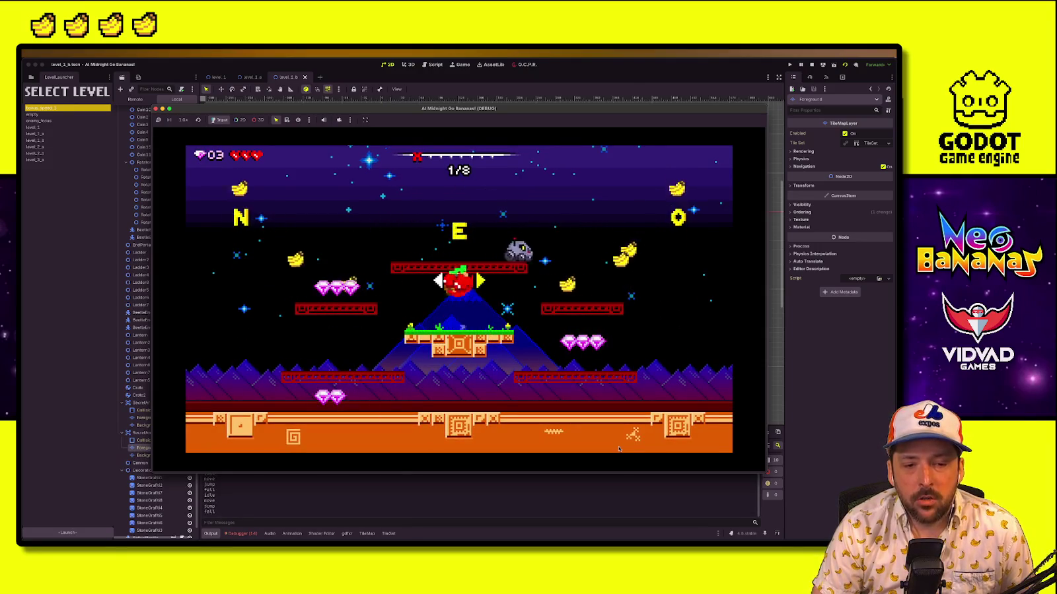
pyautogui.press('Left')
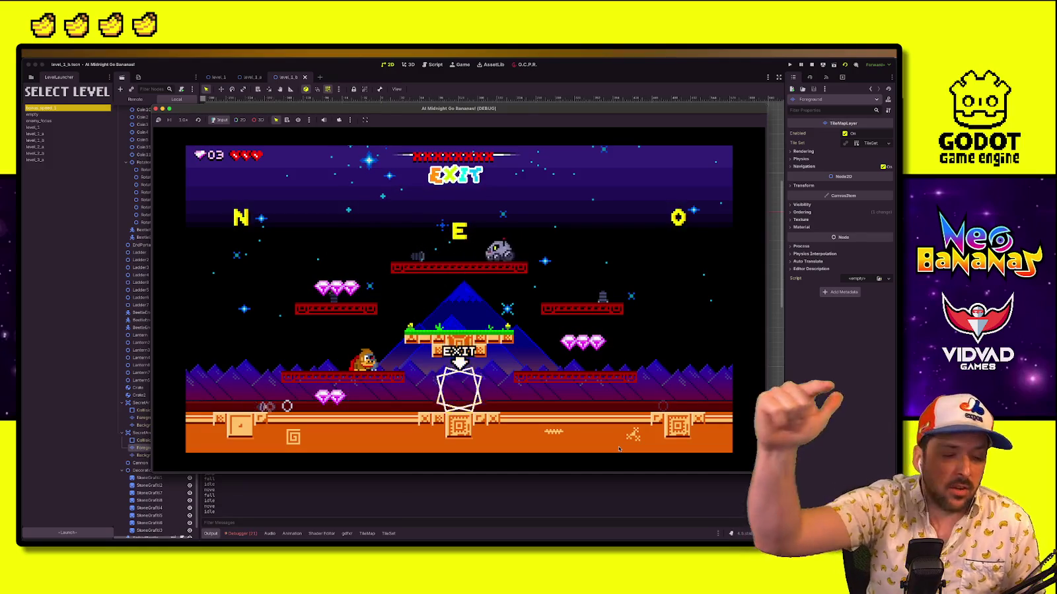
# Run right toward the upper platform, stop the game, and select level_1_b
pyautogui.press('Right')
pyautogui.press('space')
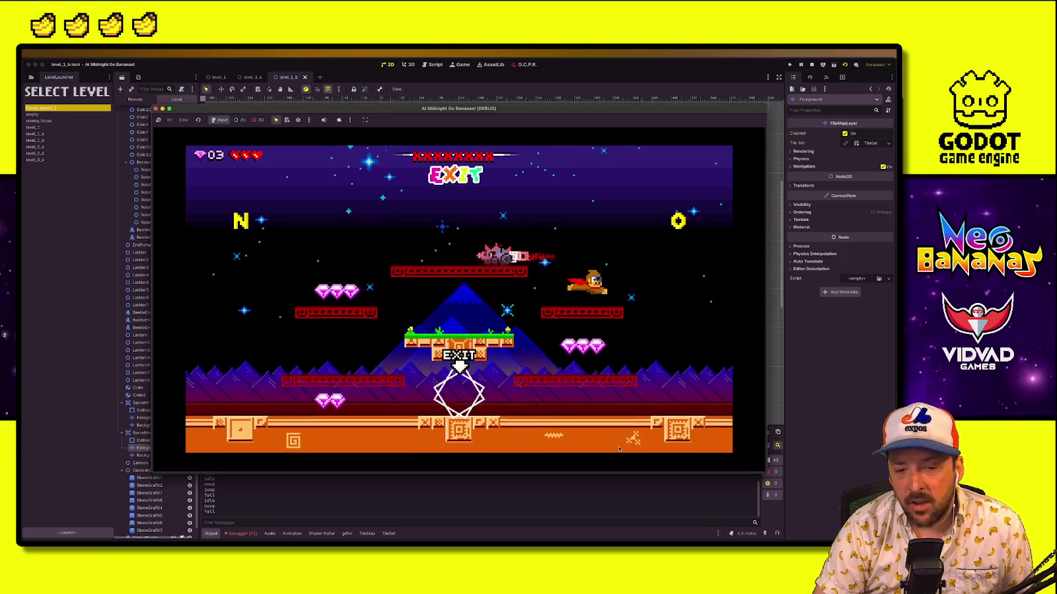
pyautogui.press('Right')
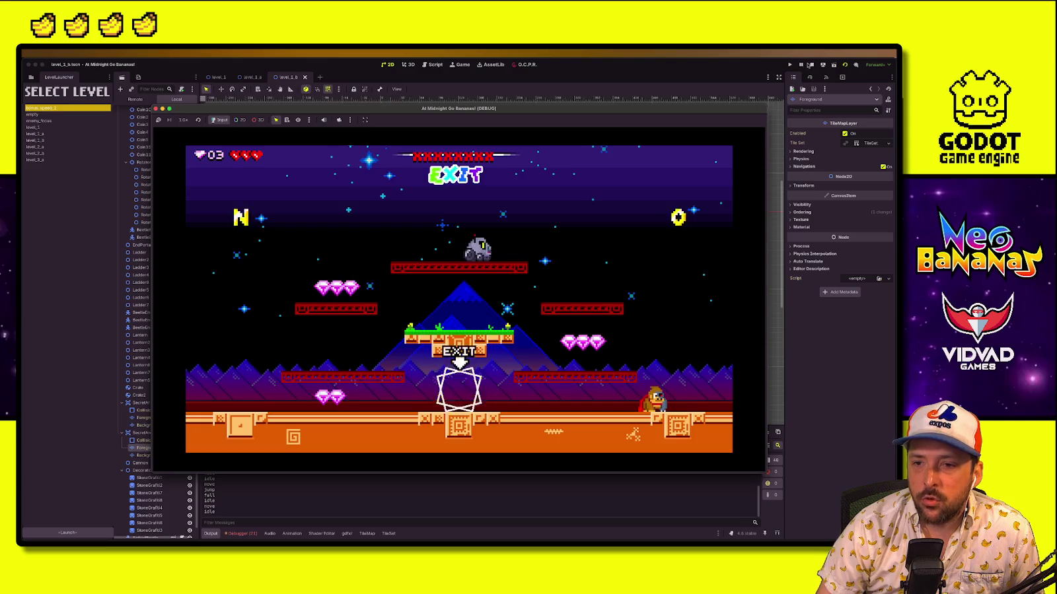
pyautogui.click(155, 108)
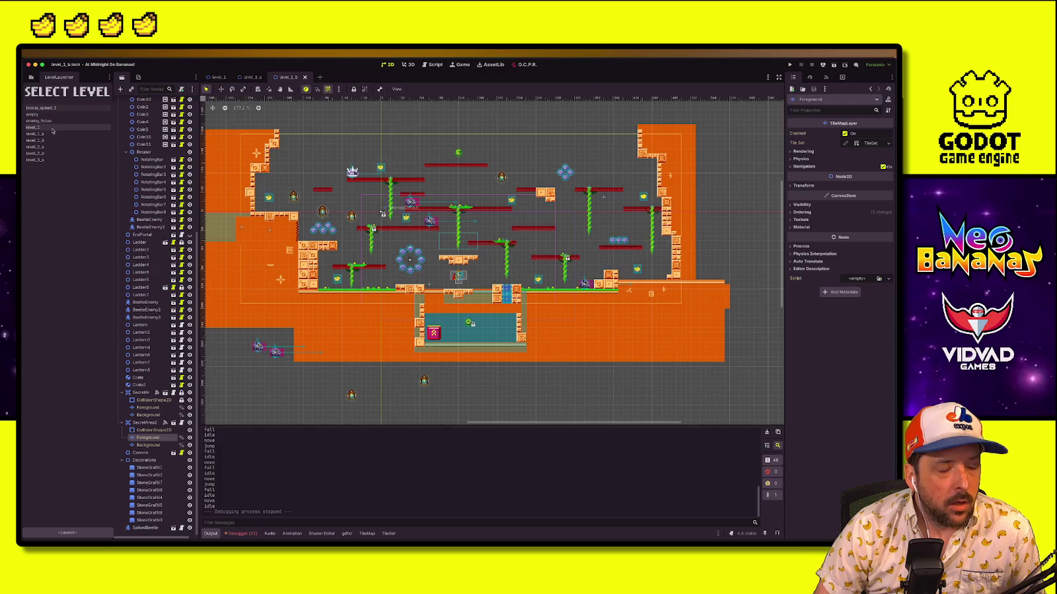
pyautogui.click(52, 140)
# Relaunch level_1_b and start running right after the 3-2-1-GO countdown
pyautogui.click(789, 65)
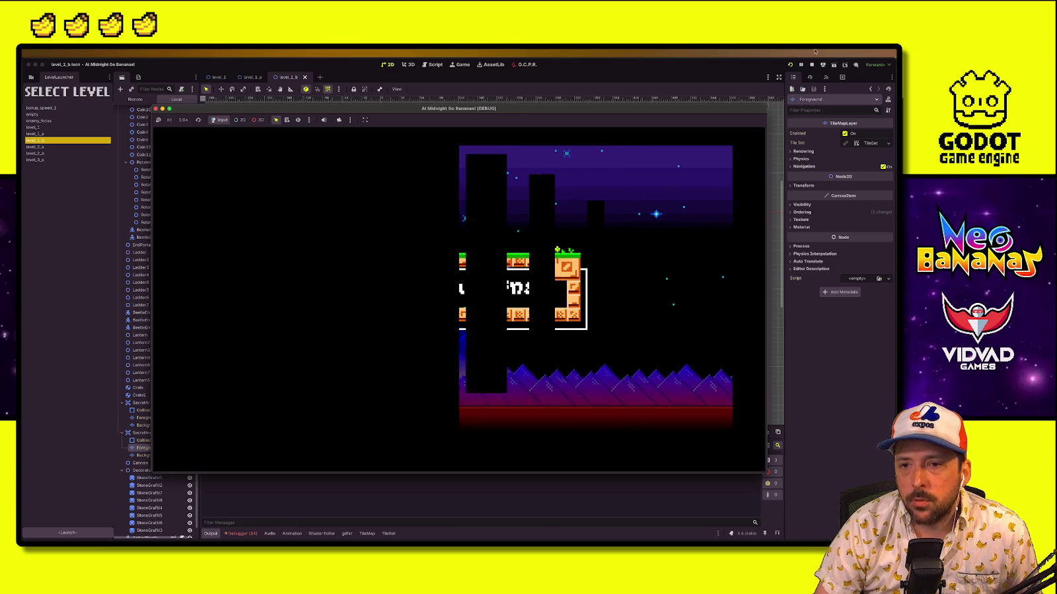
pyautogui.press('super+period')
pyautogui.click(67, 532)
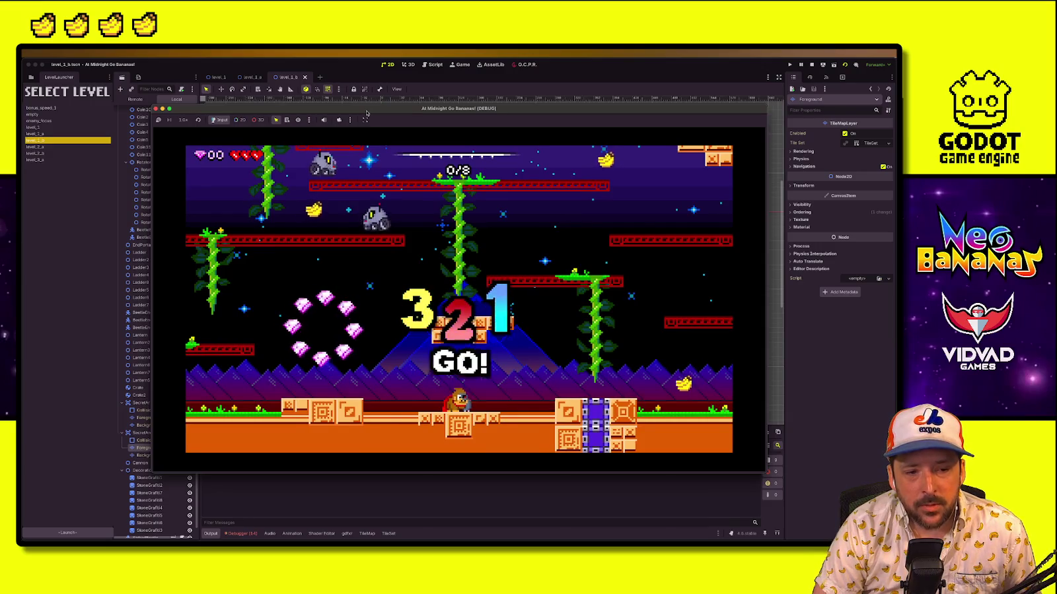
pyautogui.press('Right')
pyautogui.press('space')
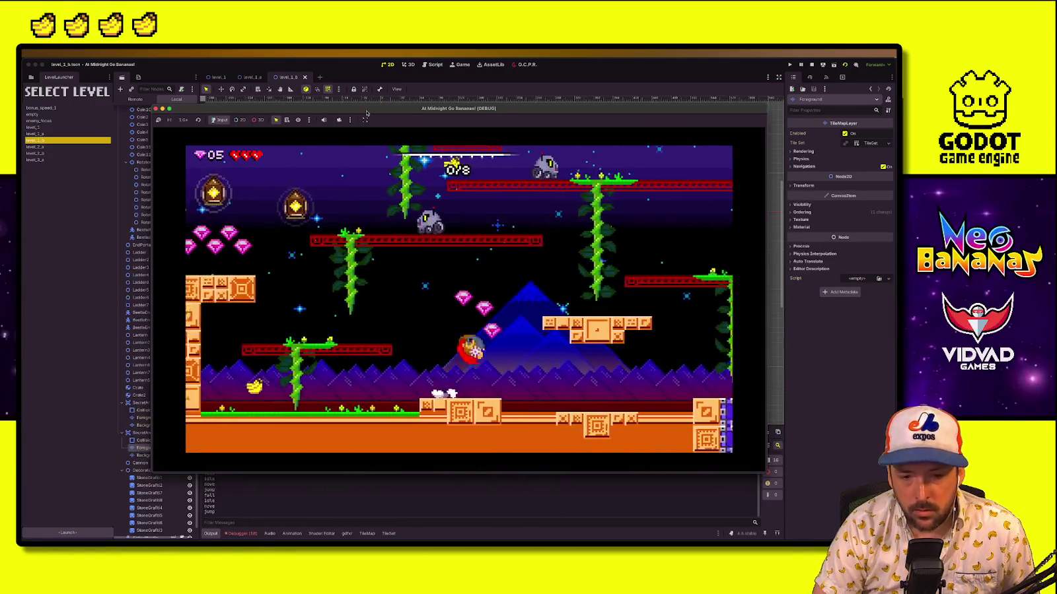
# Play the opening of level_1_b, collecting gems past the lanterns and the spiked enemy
pyautogui.press('Left')
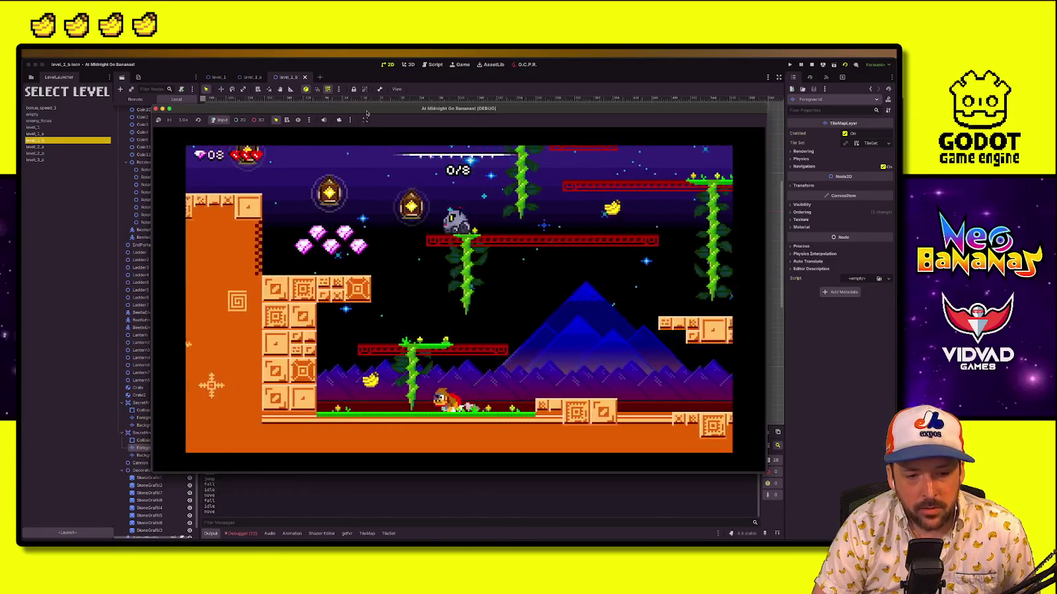
pyautogui.press('space')
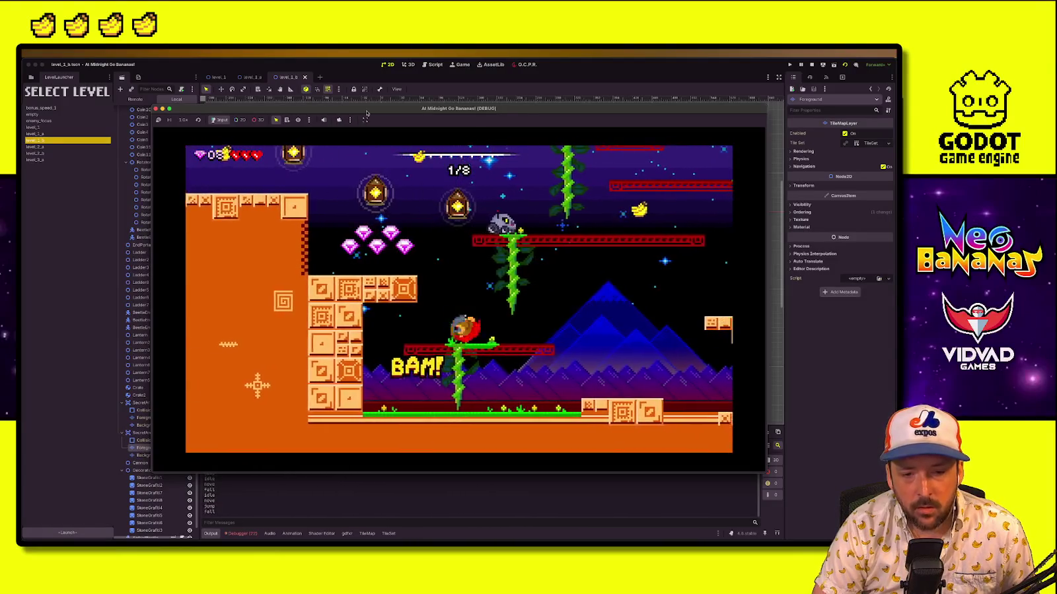
pyautogui.press('Left')
pyautogui.press('space')
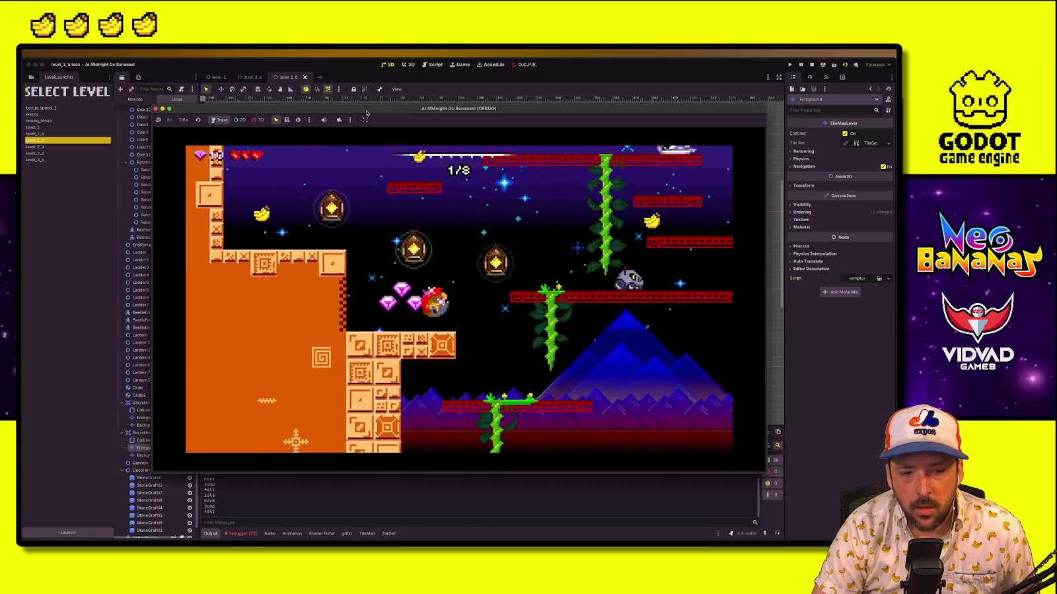
pyautogui.press('Left')
pyautogui.press('space')
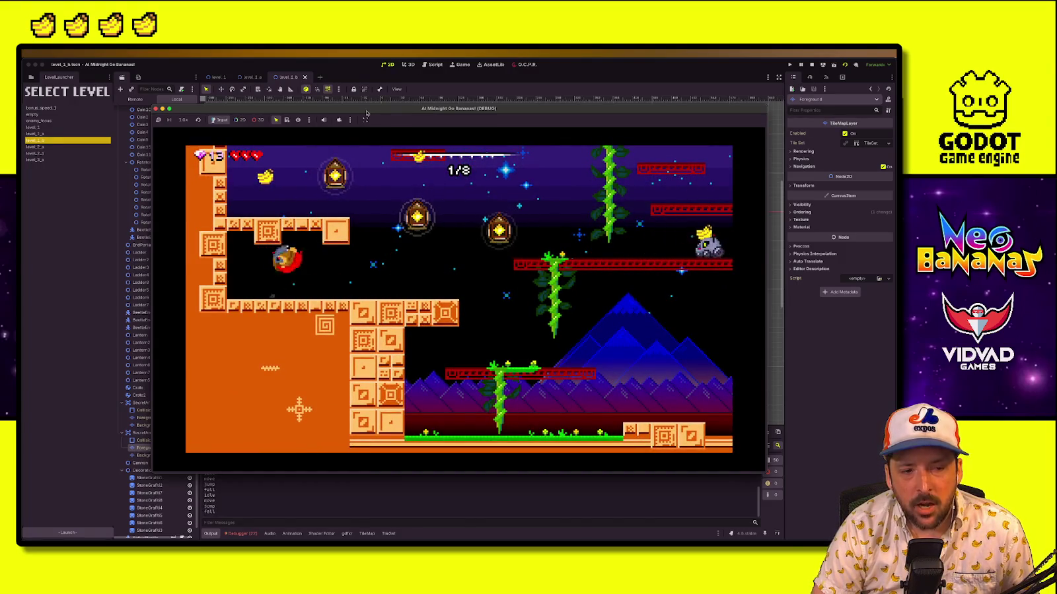
pyautogui.press('Left')
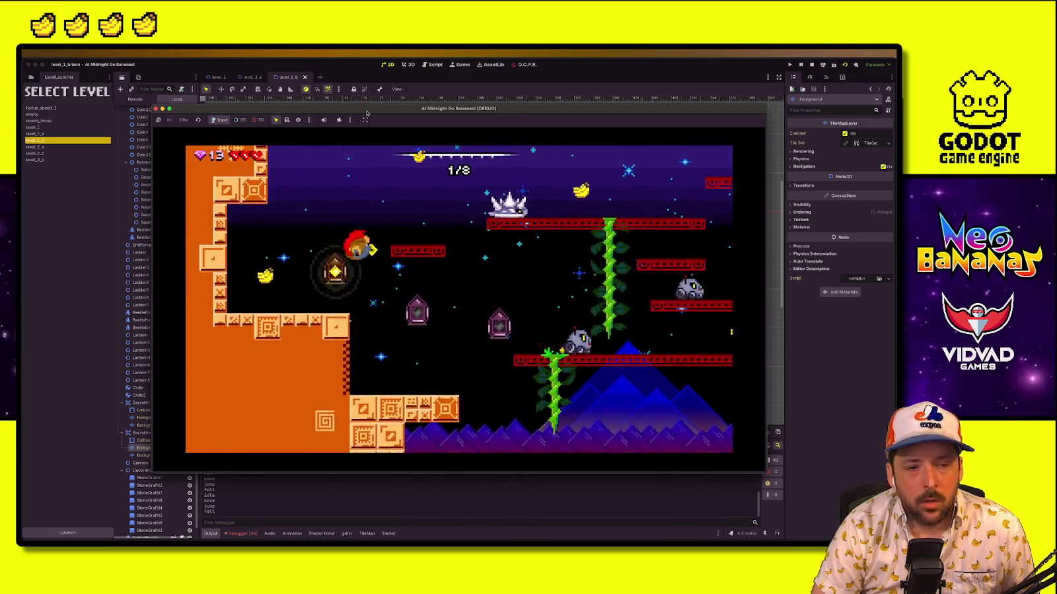
pyautogui.press('Left')
pyautogui.press('space')
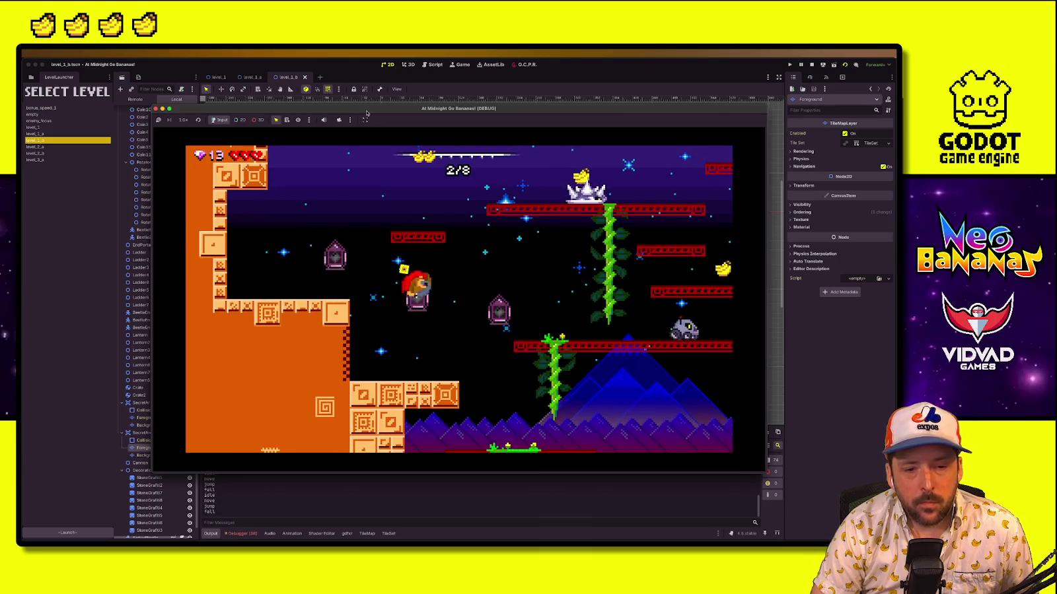
pyautogui.press('Right')
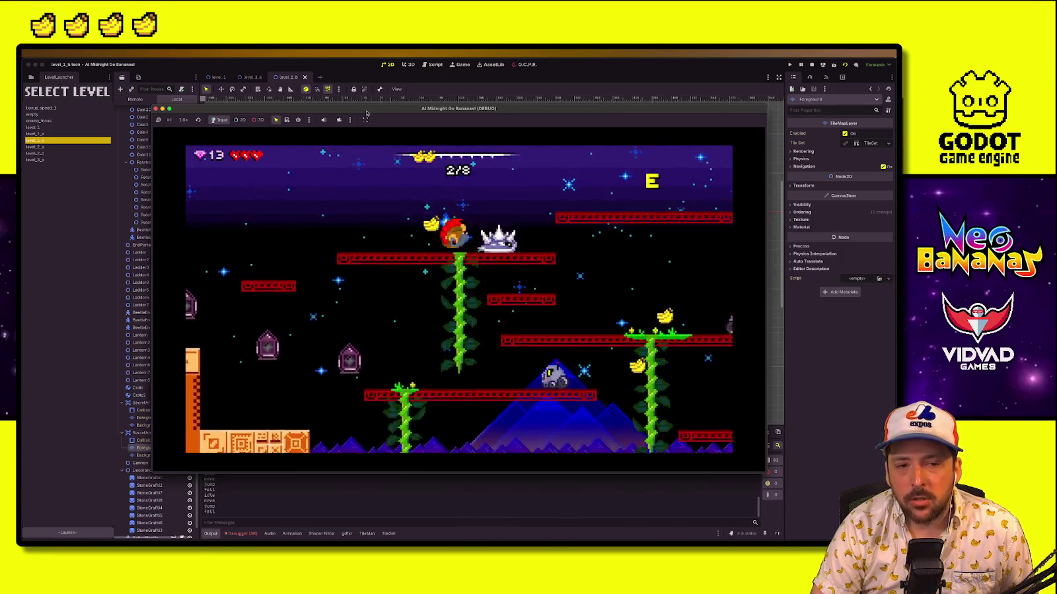
pyautogui.press('Left')
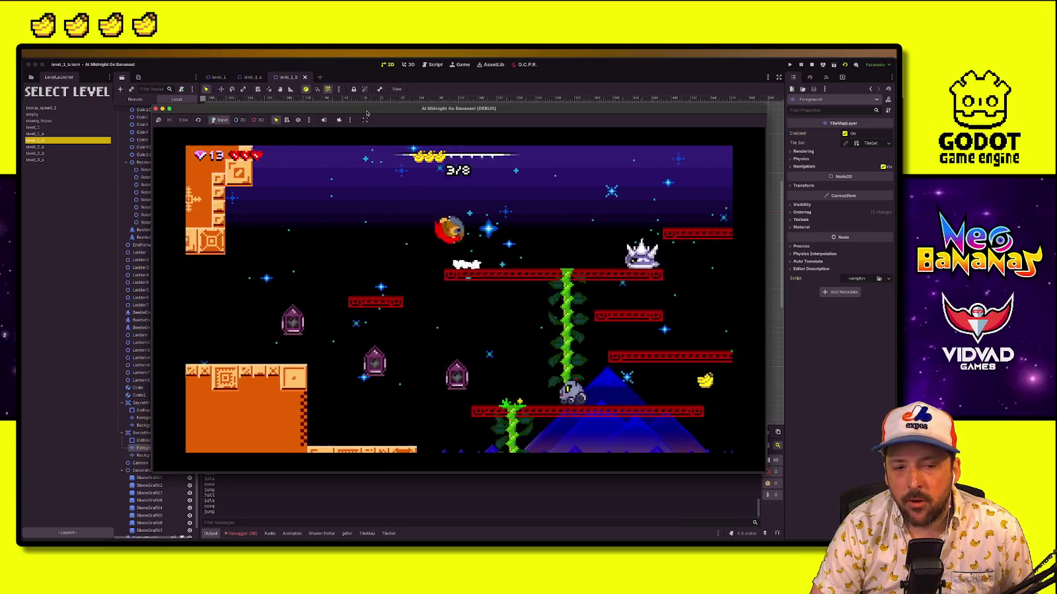
pyautogui.press('Right')
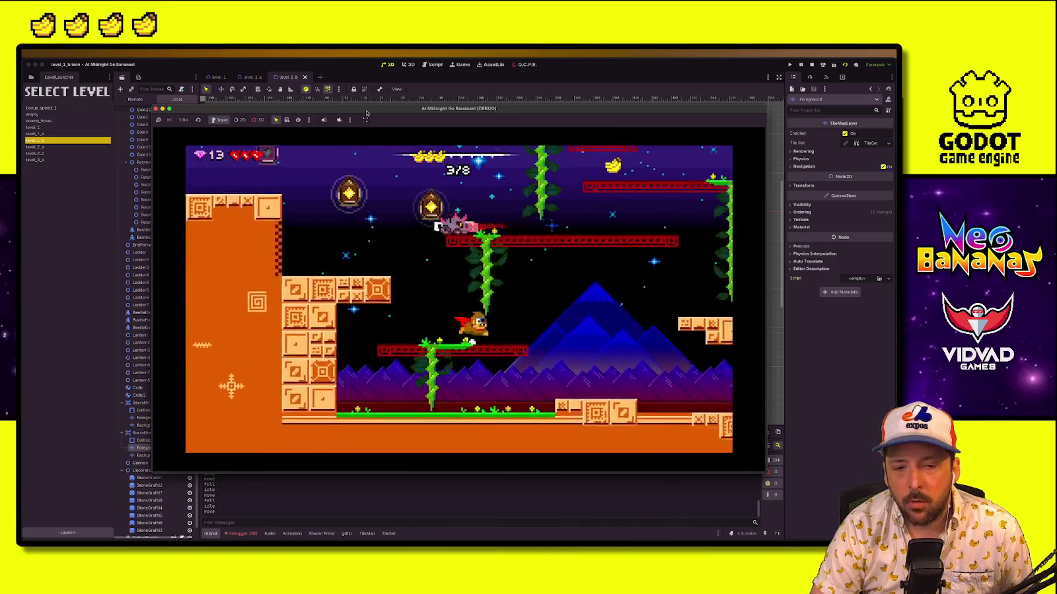
# Run right, zap the red flyer, finish with 17/23 gems in 1:03.222, then stop
pyautogui.press('Right')
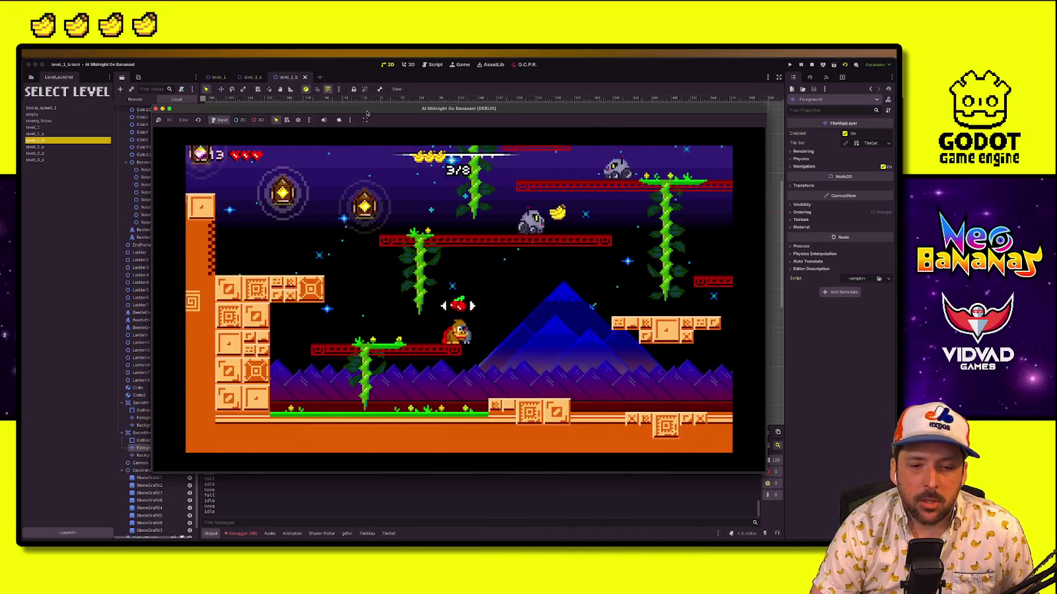
pyautogui.press('Right')
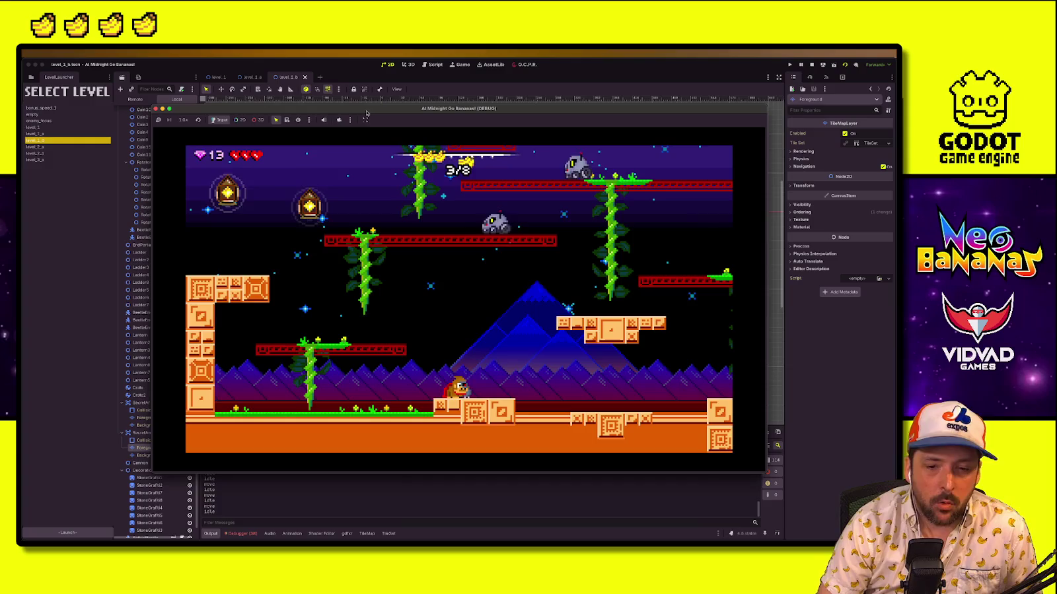
pyautogui.press('Right')
pyautogui.press('space')
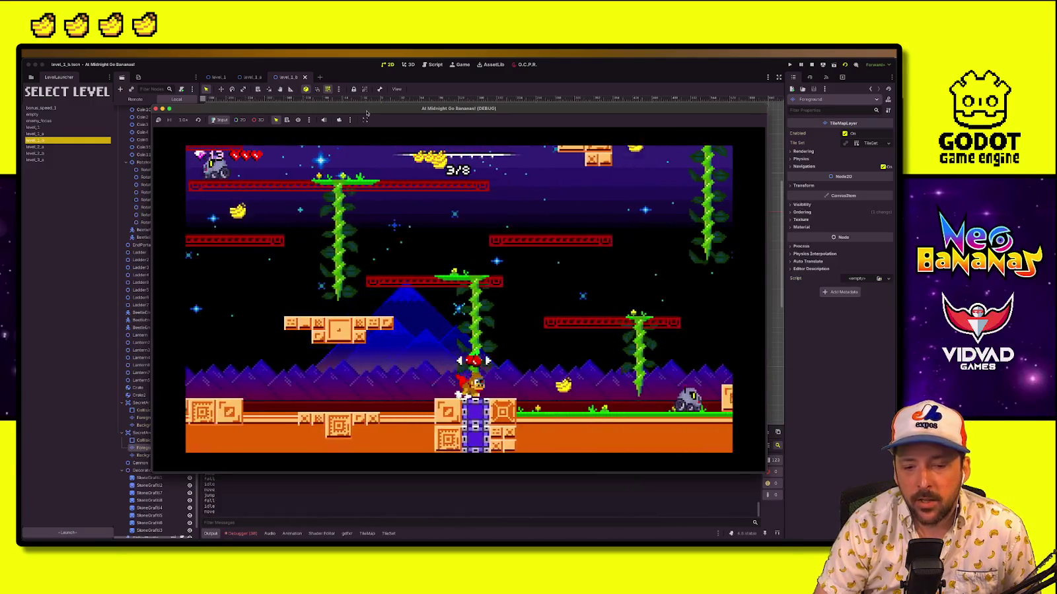
pyautogui.press('Right')
pyautogui.press('space')
pyautogui.press('Up')
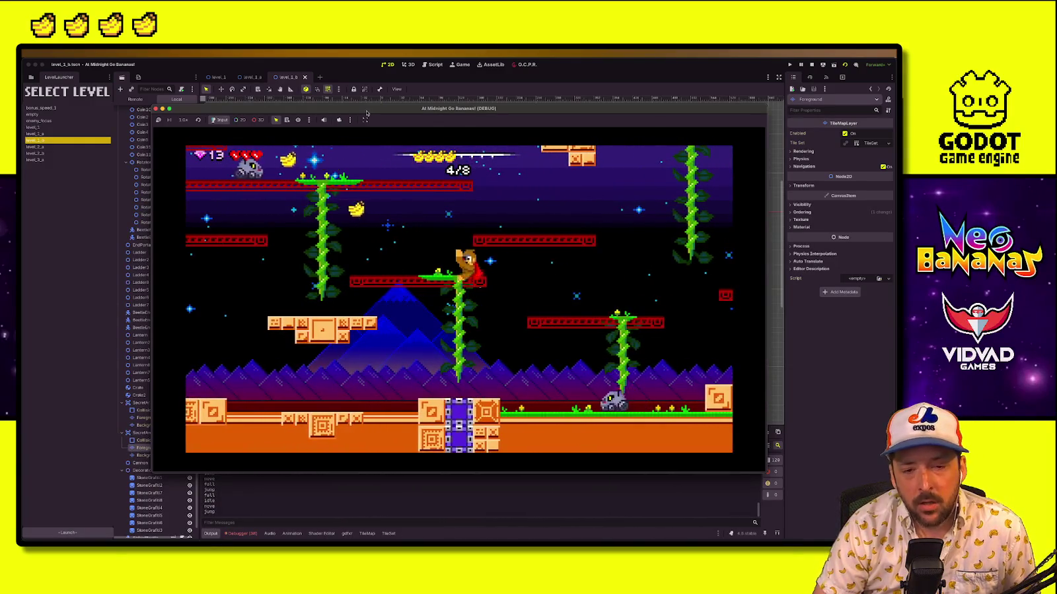
pyautogui.press('space')
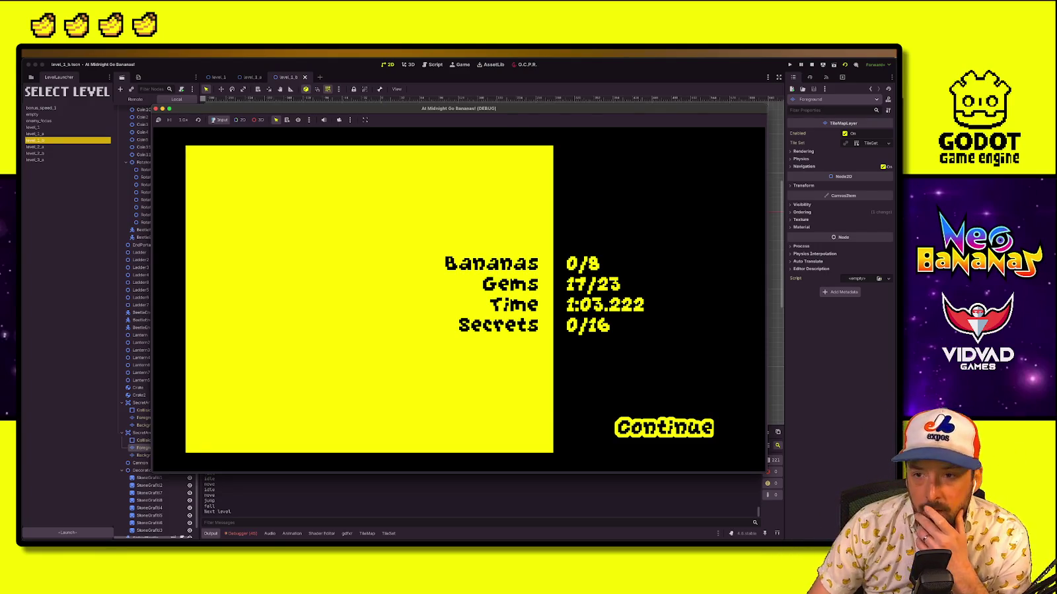
pyautogui.click(807, 65)
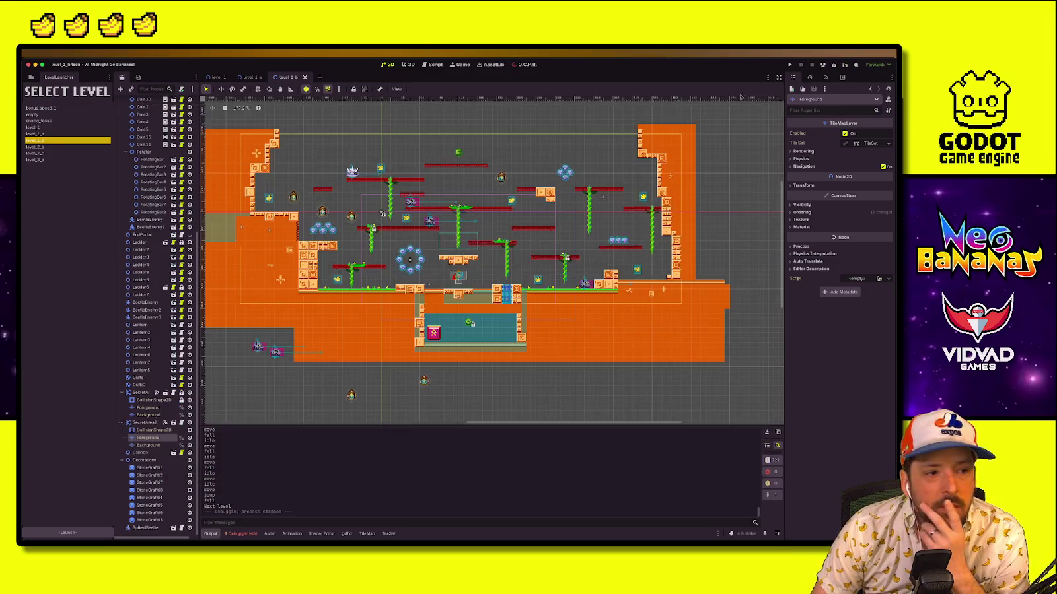
# Open the level_2_a and level_2_b scenes from the levels folder
pyautogui.click(31, 77)
pyautogui.doubleClick(75, 253)
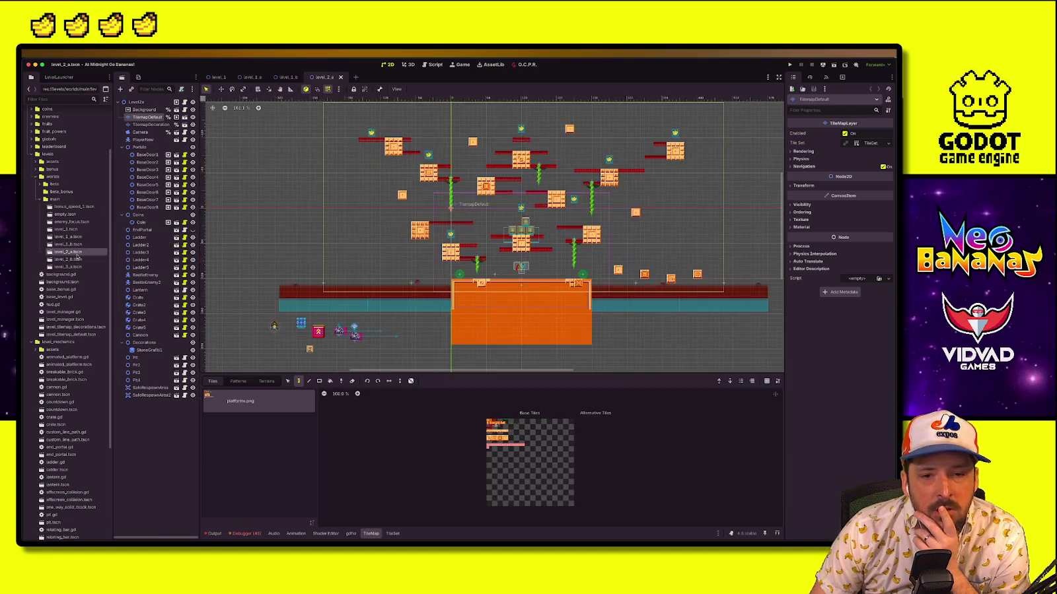
pyautogui.doubleClick(78, 260)
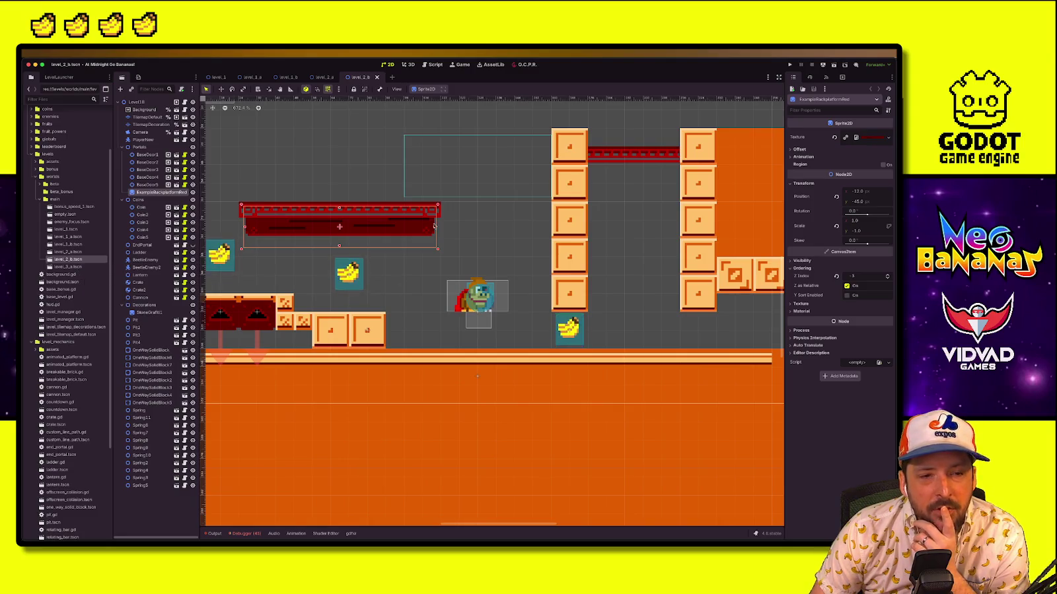
pyautogui.scroll(-2, 500, 288)
pyautogui.scroll(-1, 501, 288)
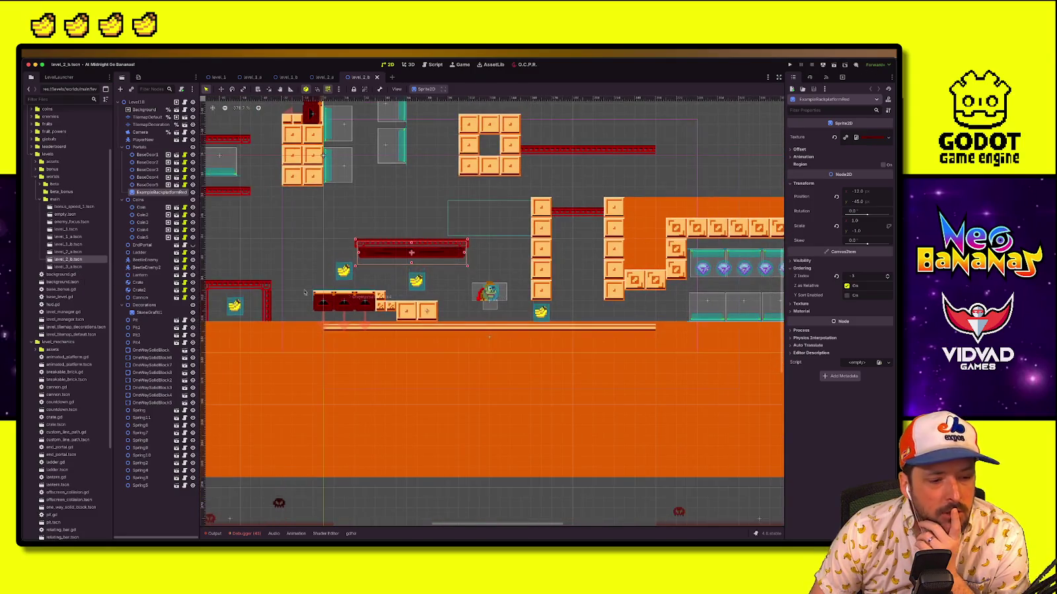
# Move level_2_b's Cannon slightly upward among the platforms and run the project
pyautogui.click(140, 297)
pyautogui.press('f')
pyautogui.scroll(-1, 389, 316)
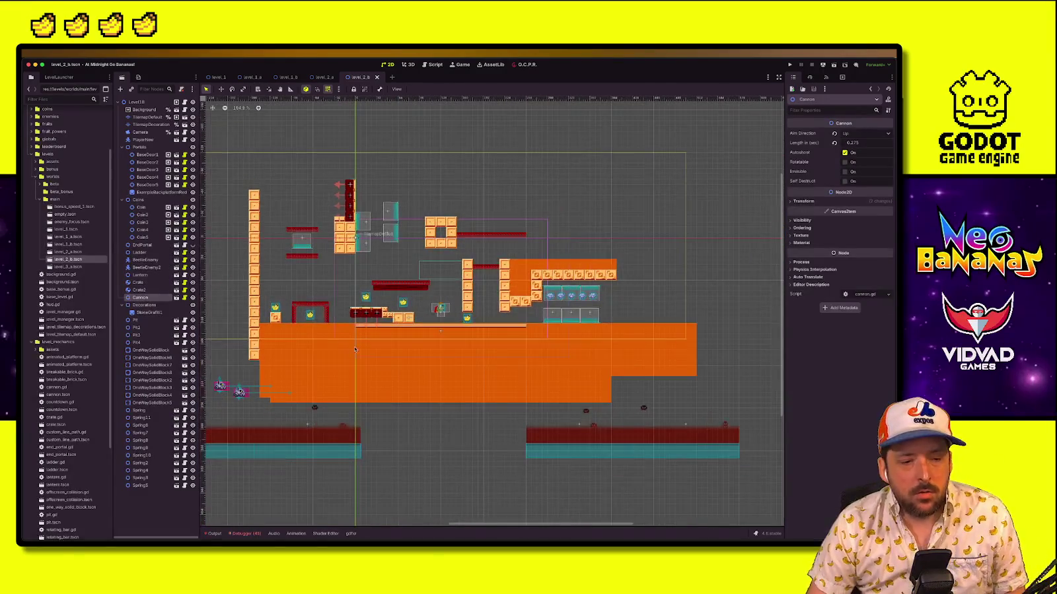
pyautogui.press('w')
pyautogui.moveTo(217, 383)
pyautogui.mouseDown()
pyautogui.moveTo(426, 295)
pyautogui.moveTo(483, 324)
pyautogui.moveTo(482, 299)
pyautogui.mouseUp()
pyautogui.scroll(3, 482, 305)
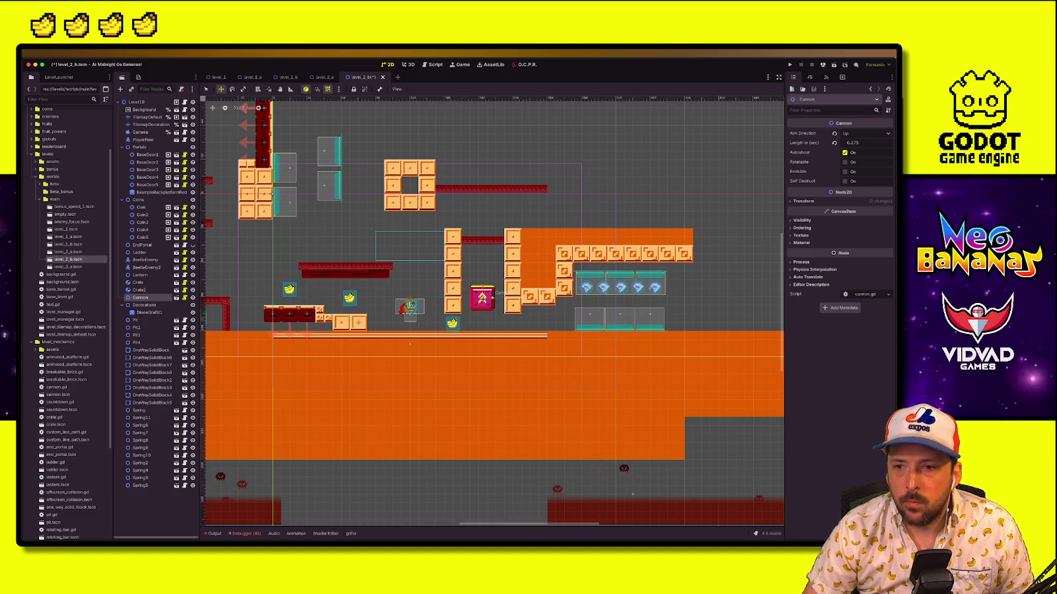
pyautogui.hscroll(4, 503, 317)
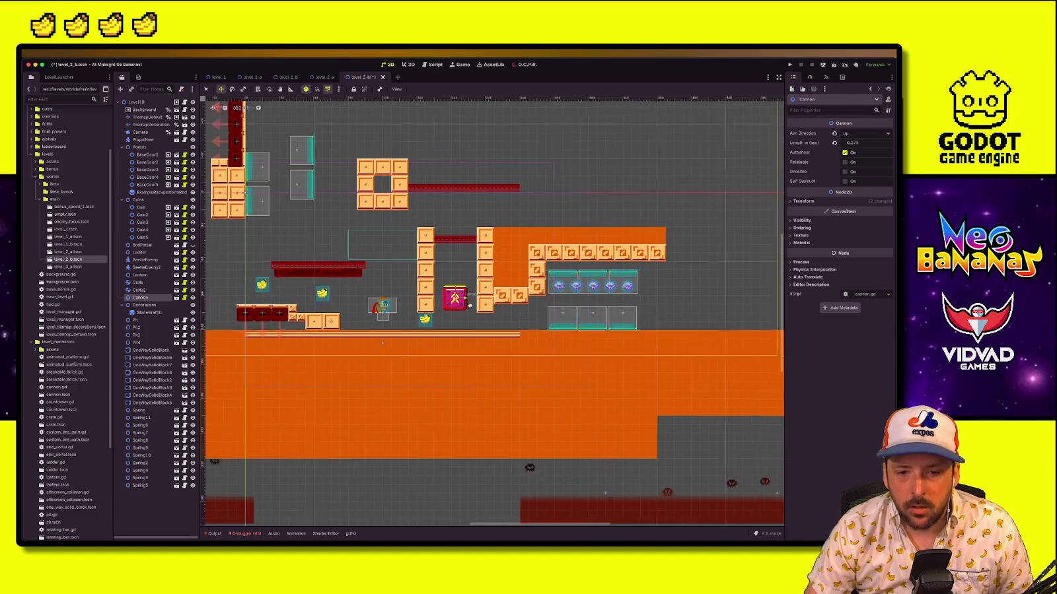
pyautogui.click(791, 64)
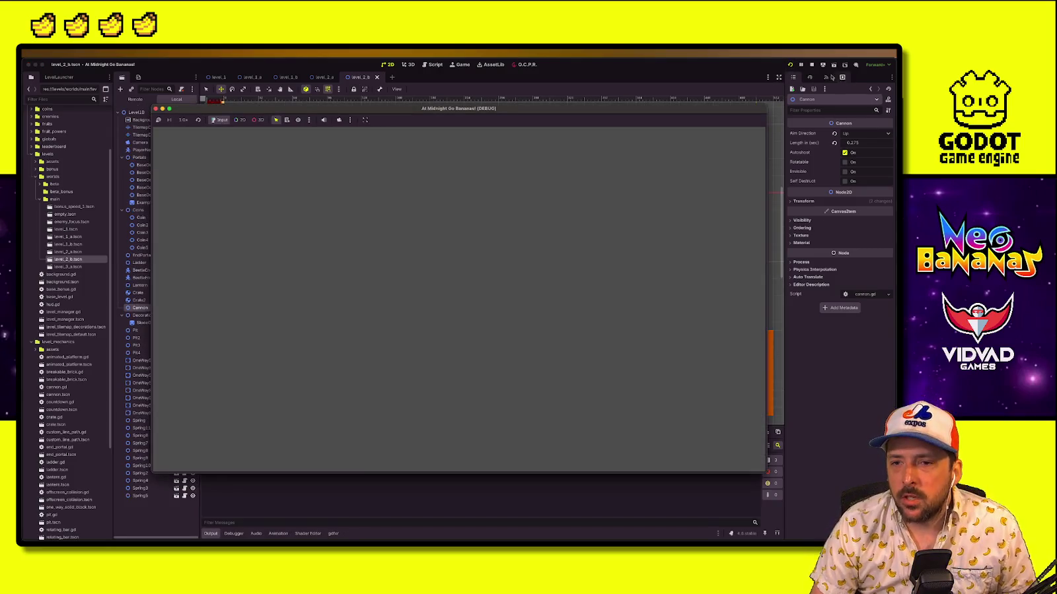
# Stop the running game and launch level_2_b from the level launcher
pyautogui.click(812, 65)
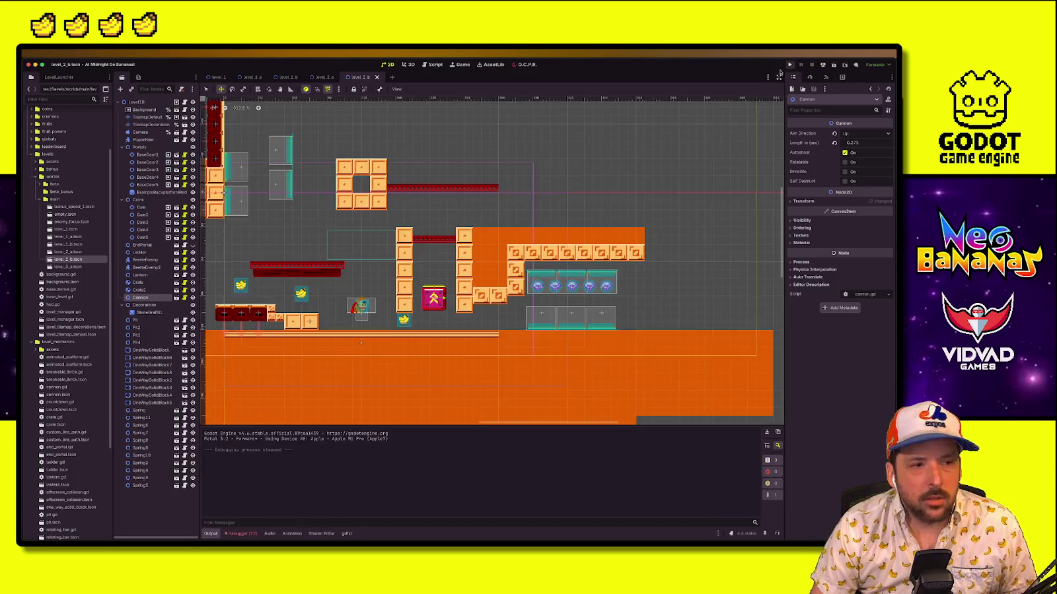
pyautogui.click(59, 77)
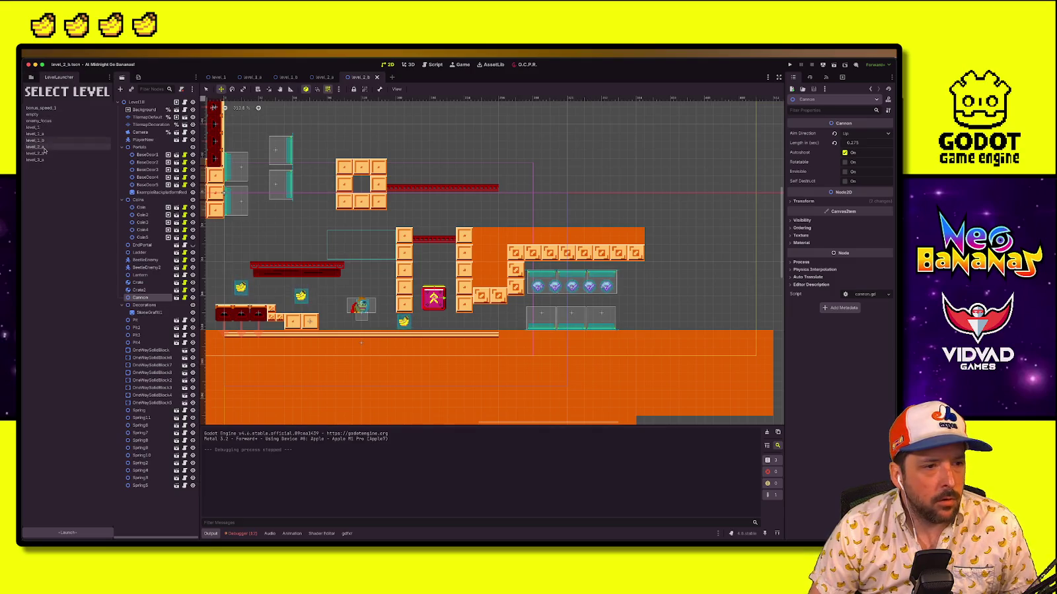
pyautogui.click(36, 152)
pyautogui.click(93, 533)
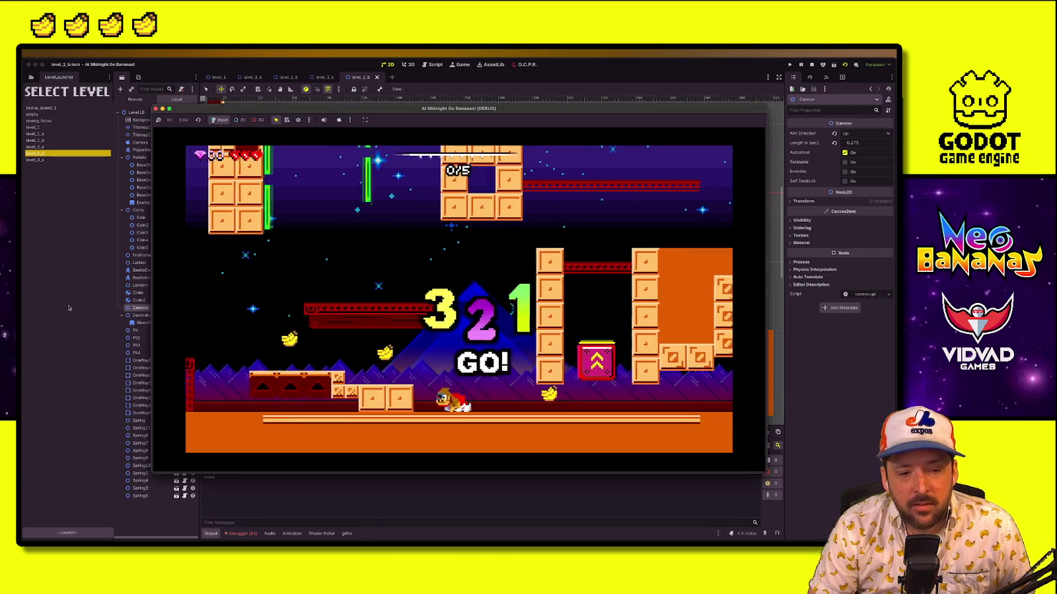
# Jump around the red girder and move onto the next platform
pyautogui.press('Left')
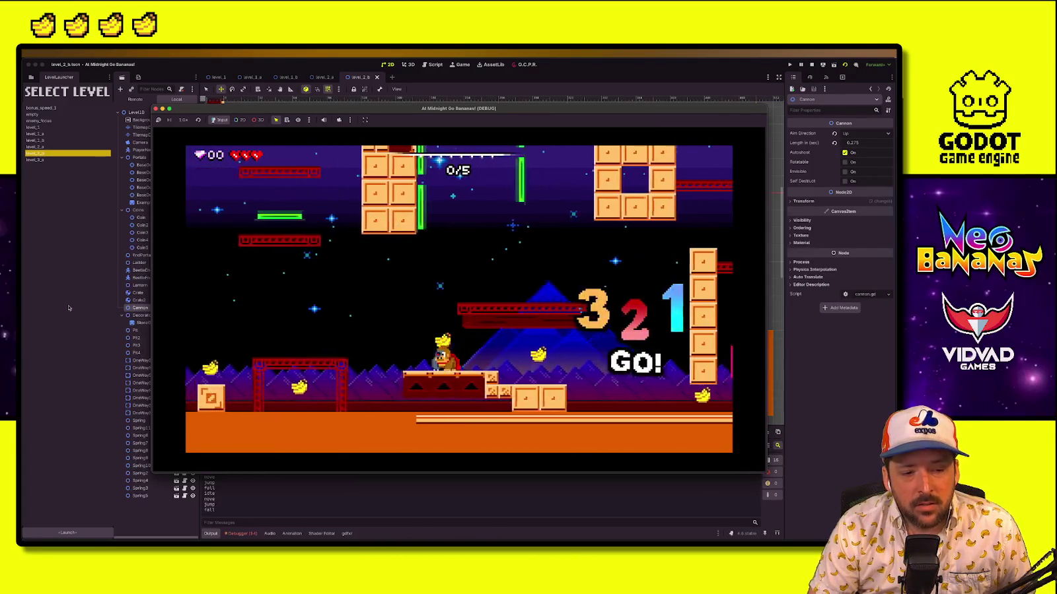
pyautogui.press('space')
pyautogui.press('Right')
pyautogui.press('space')
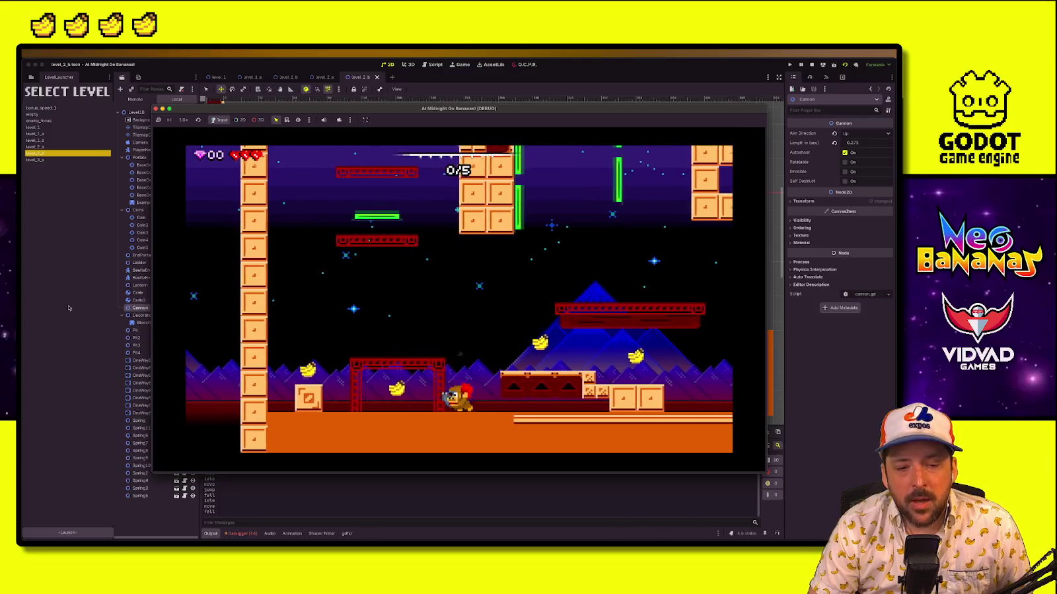
pyautogui.press('space')
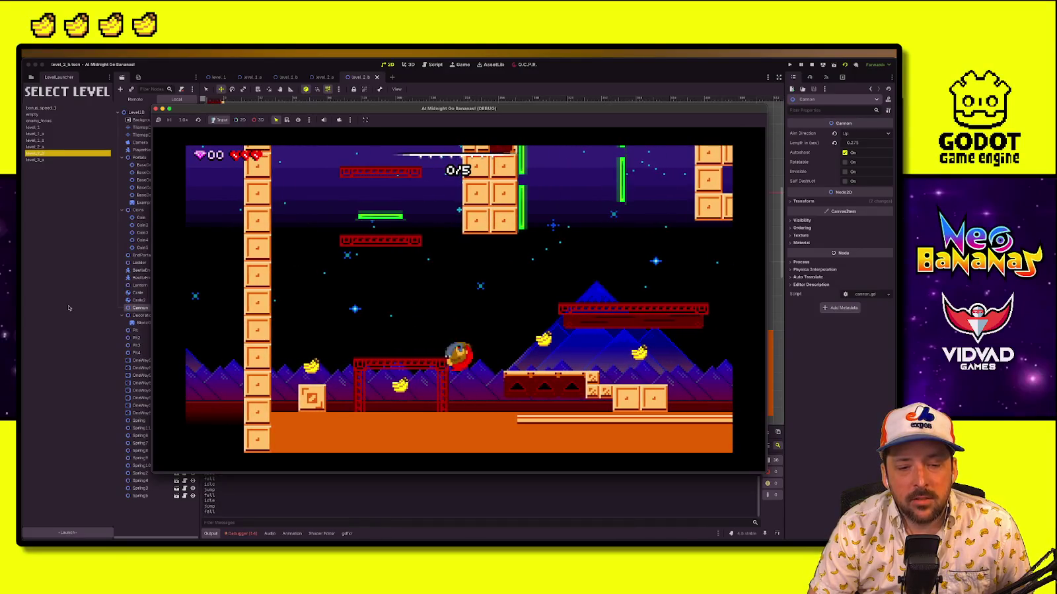
pyautogui.press('Left')
pyautogui.press('space')
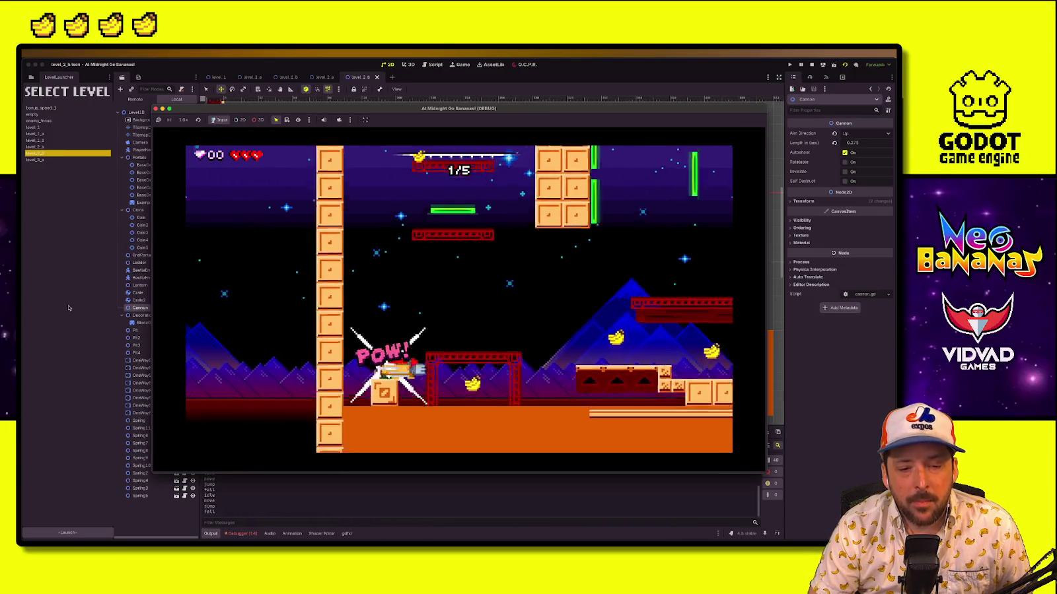
pyautogui.press('Left')
pyautogui.press('Right')
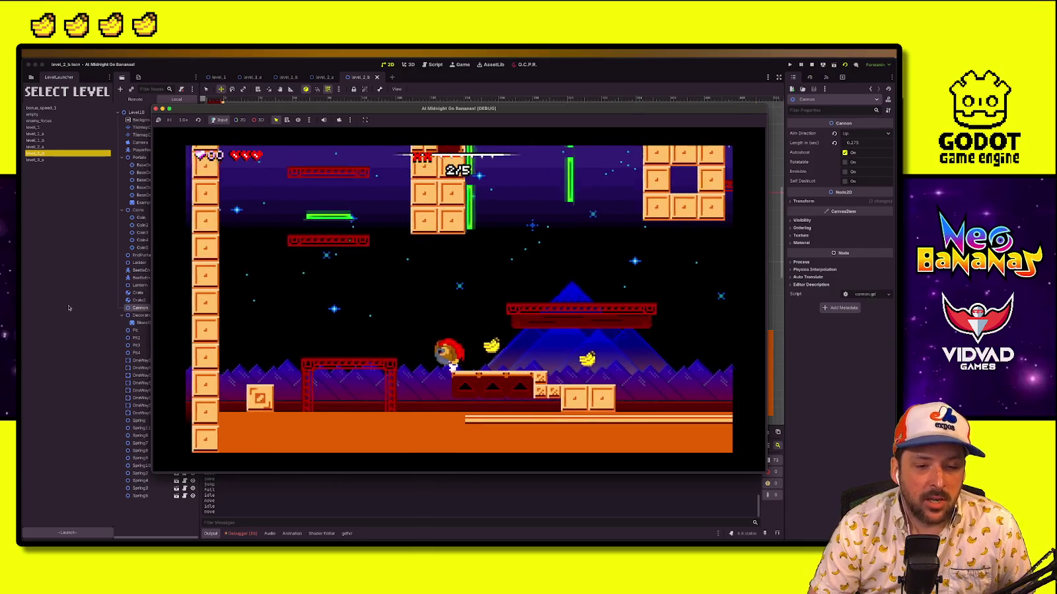
# Enter the relocated cannon, ride the launches across the platforms, then stop the game
pyautogui.press('Left')
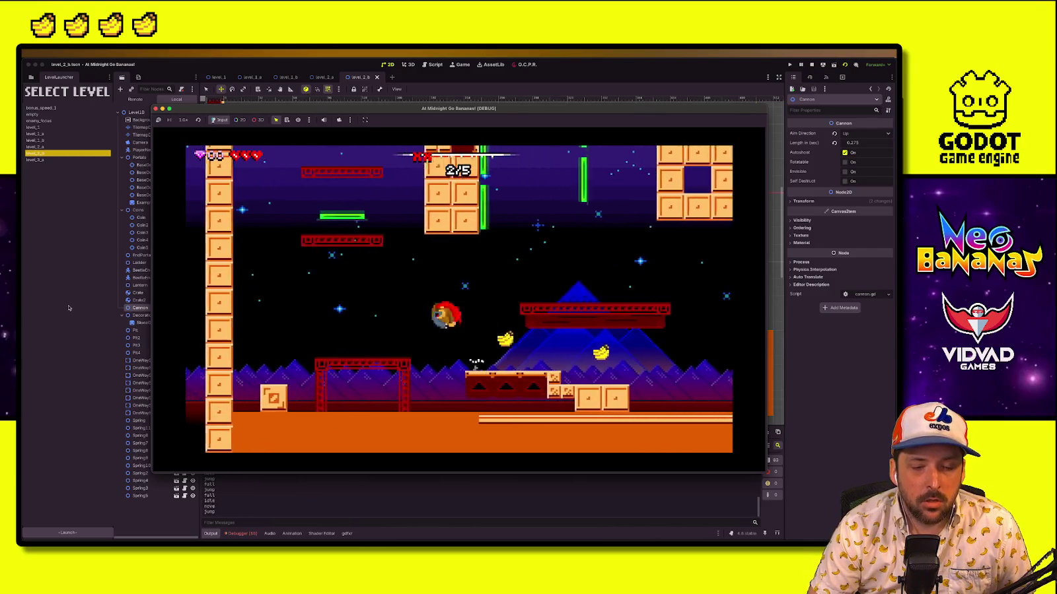
pyautogui.press('Right')
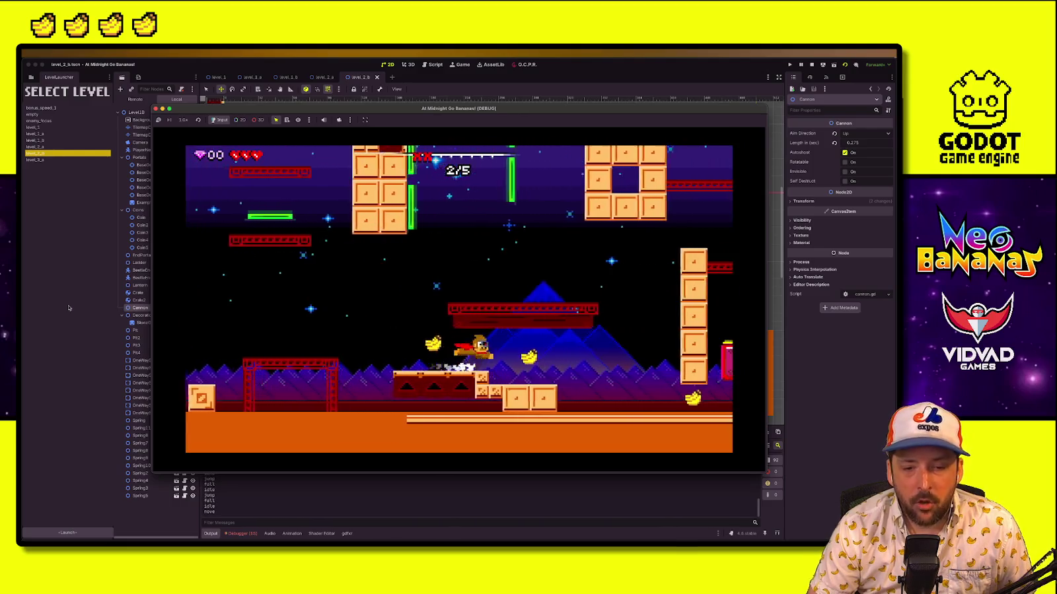
pyautogui.press('Right')
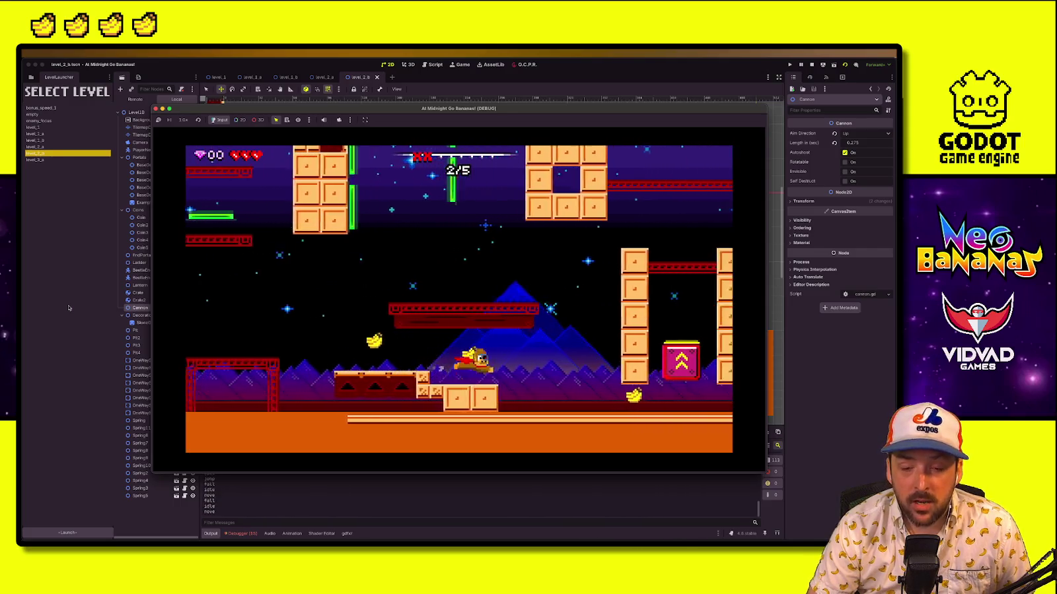
pyautogui.press('Right')
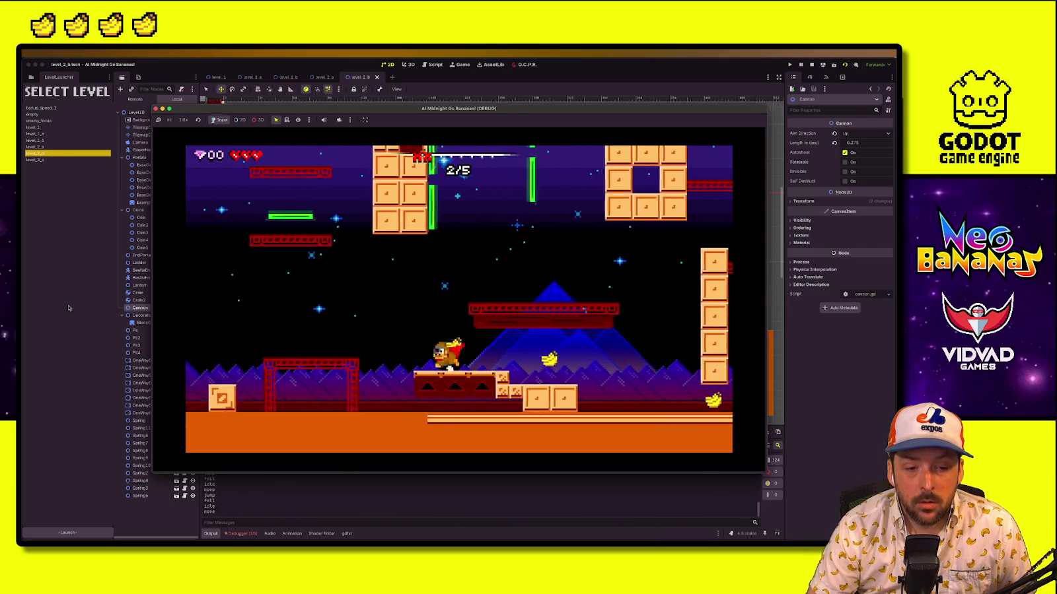
pyautogui.press('space')
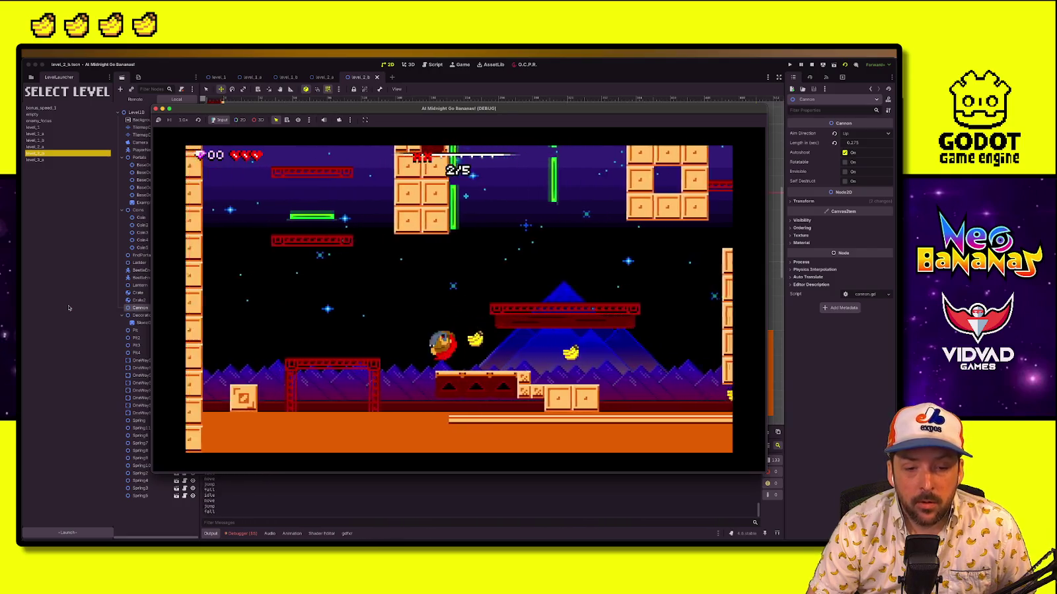
pyautogui.press('Right')
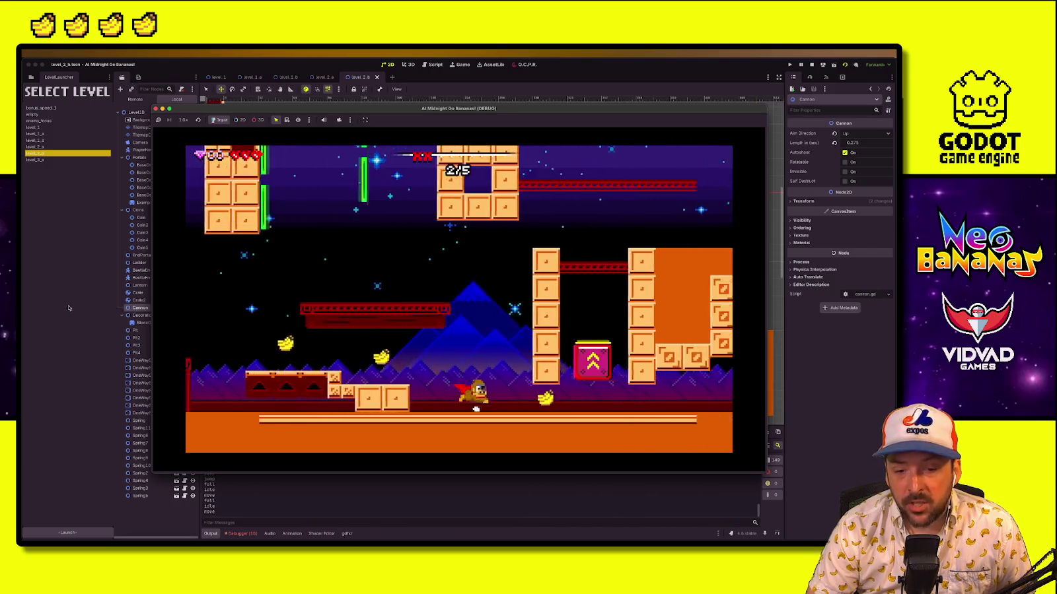
pyautogui.press('Left')
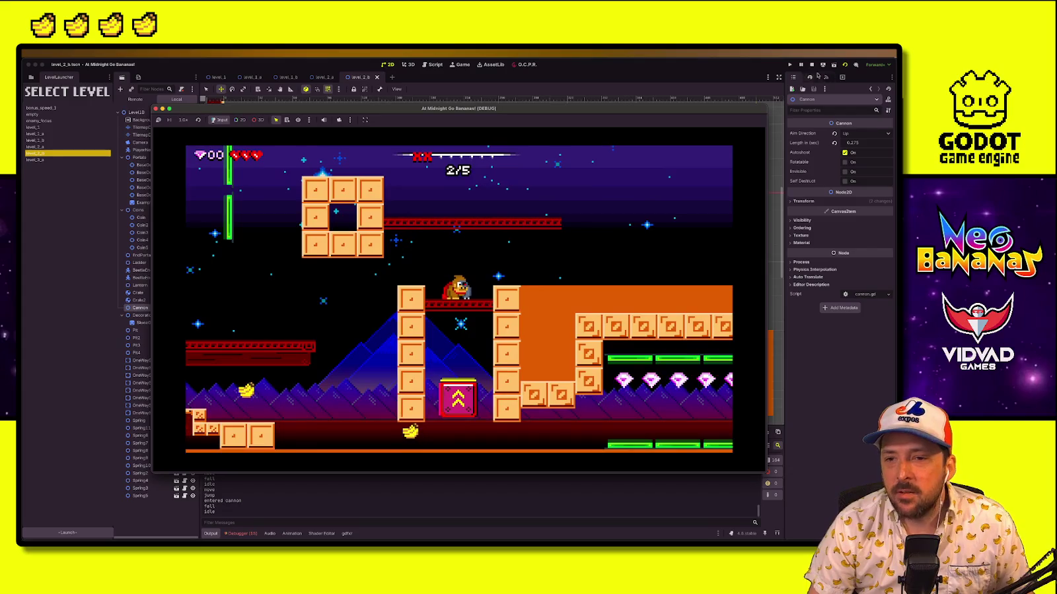
pyautogui.click(811, 64)
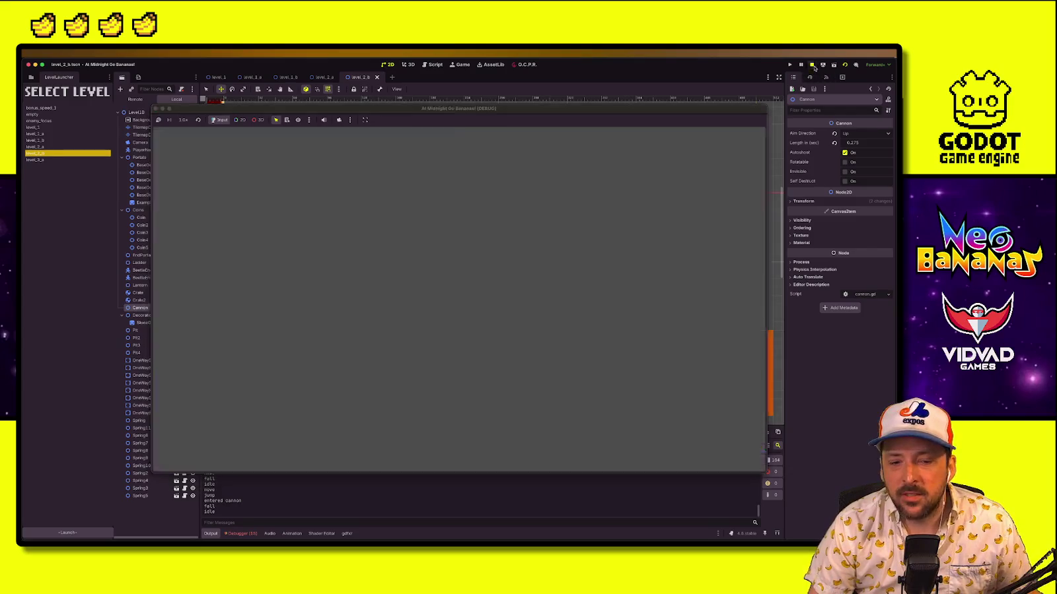
# Duplicate the cannon as Cannon2, place it higher, aim it Right, save, and run
pyautogui.hotkey('ctrl', 'd')
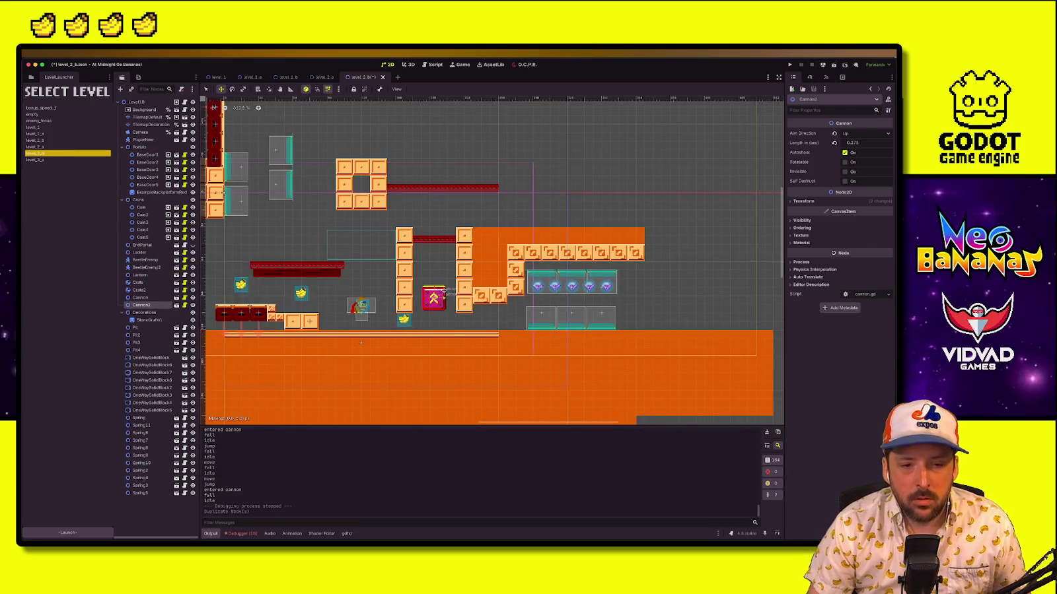
pyautogui.moveTo(443, 206); pyautogui.dragTo(446, 205)
pyautogui.press('Left')
pyautogui.press('Left')
pyautogui.press('Left')
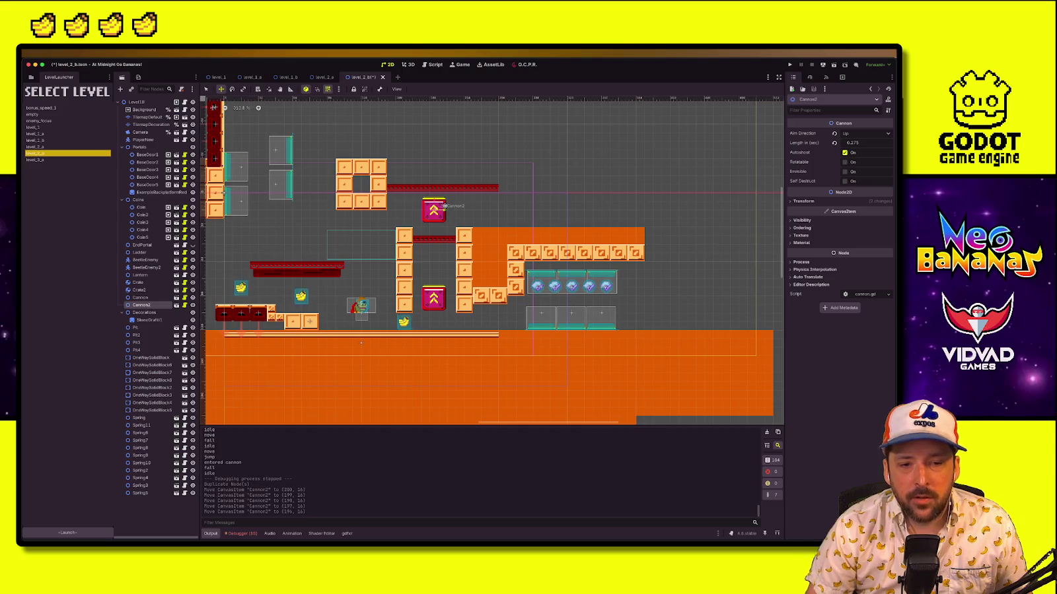
pyautogui.click(849, 134)
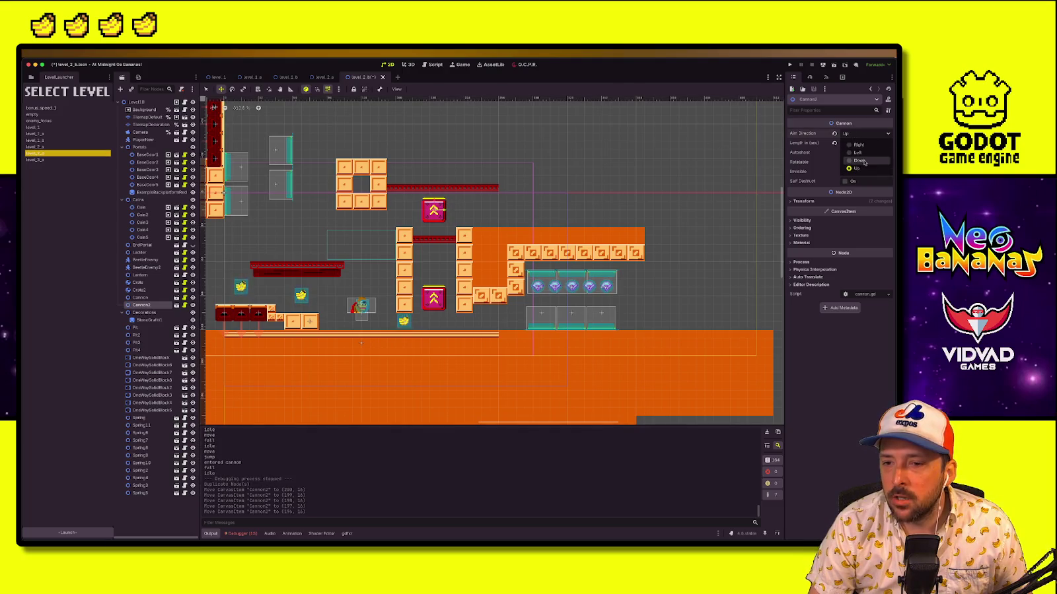
pyautogui.click(859, 143)
pyautogui.hotkey('ctrl', 's')
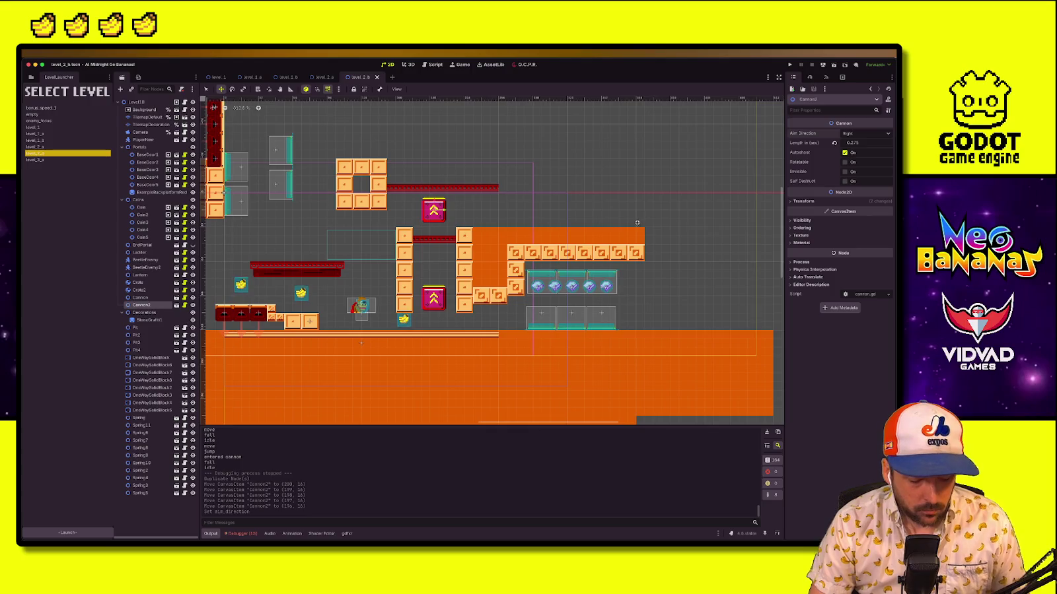
pyautogui.press('super+r')
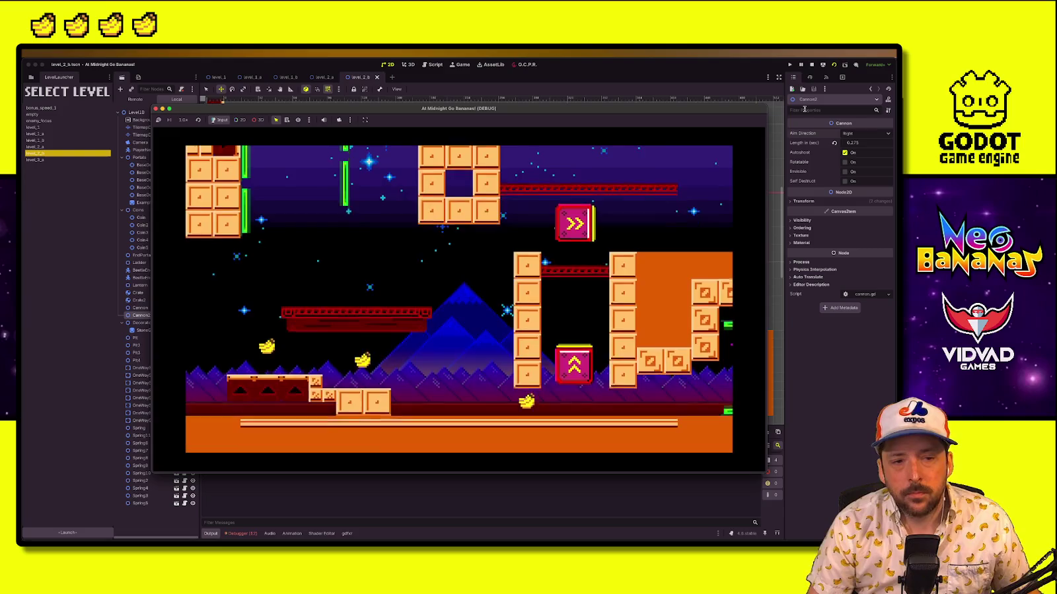
pyautogui.click(790, 64)
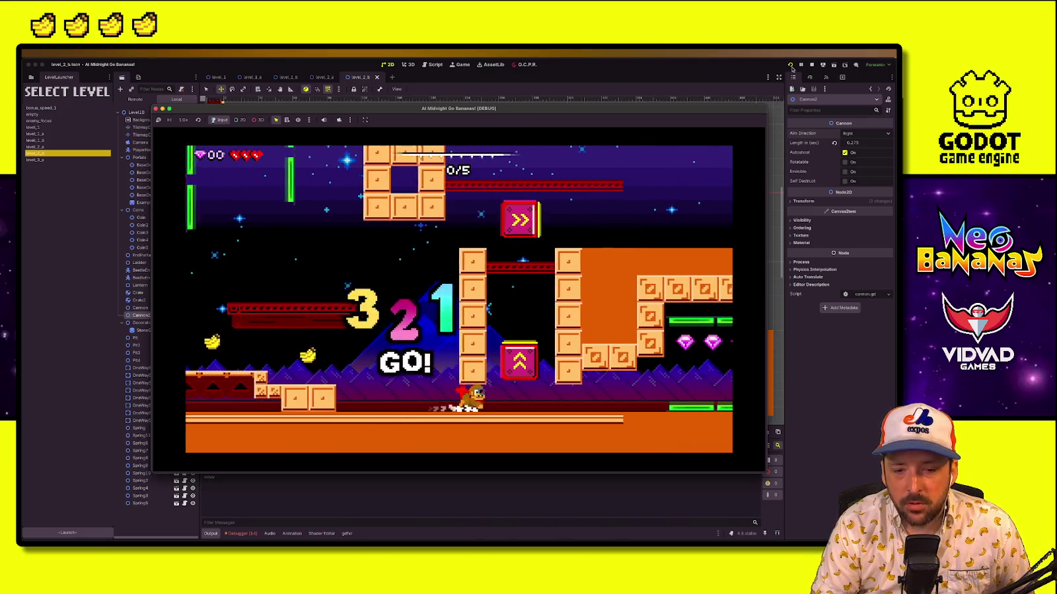
pyautogui.press('space')
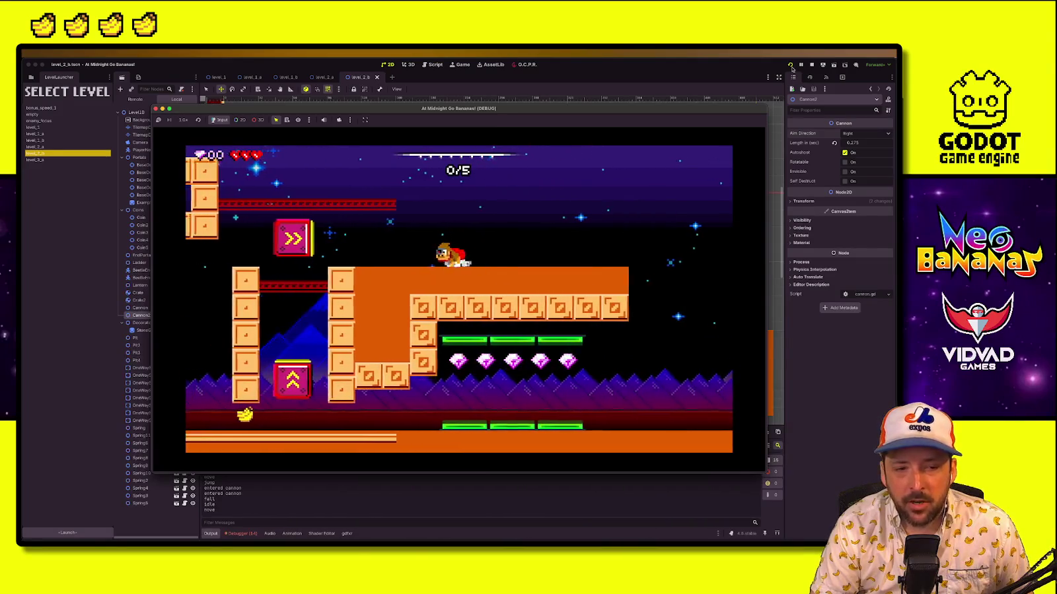
pyautogui.press('Left')
pyautogui.press('space')
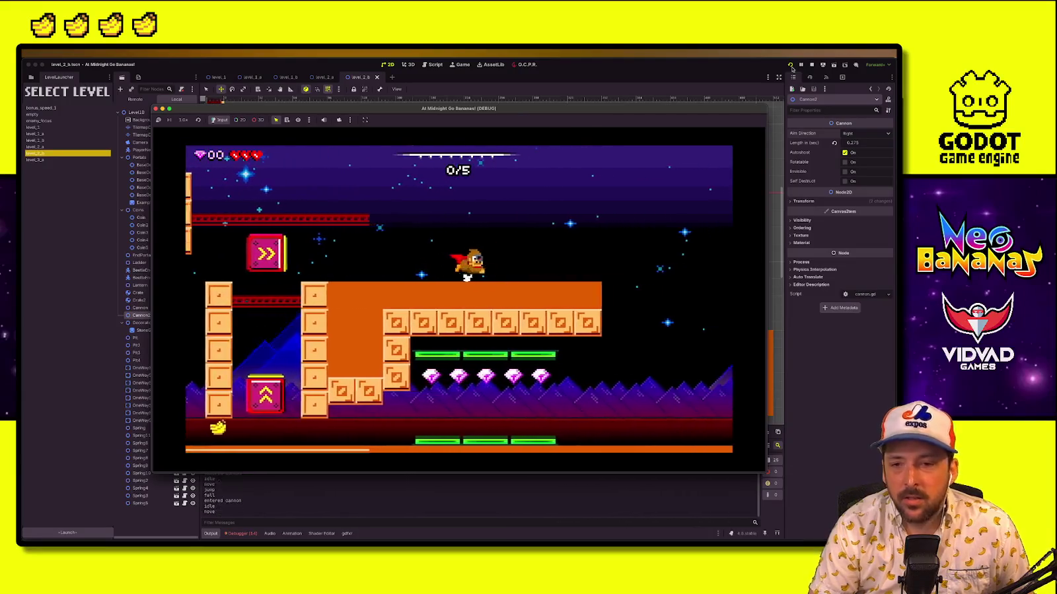
pyautogui.click(812, 65)
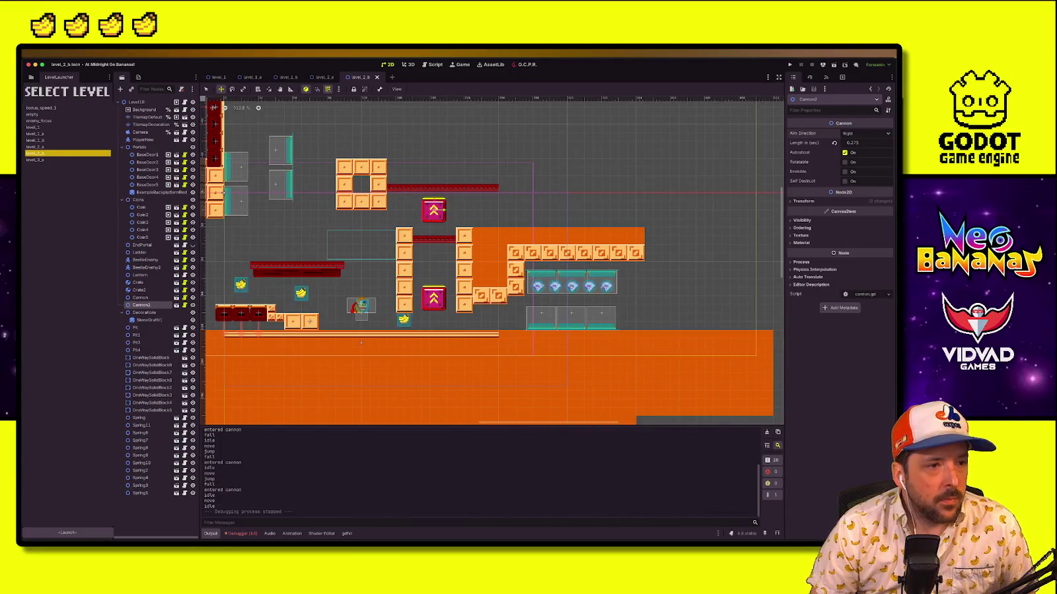
# Move level_cannons.tscn from the beta levels folder into the main levels folder
pyautogui.click(31, 77)
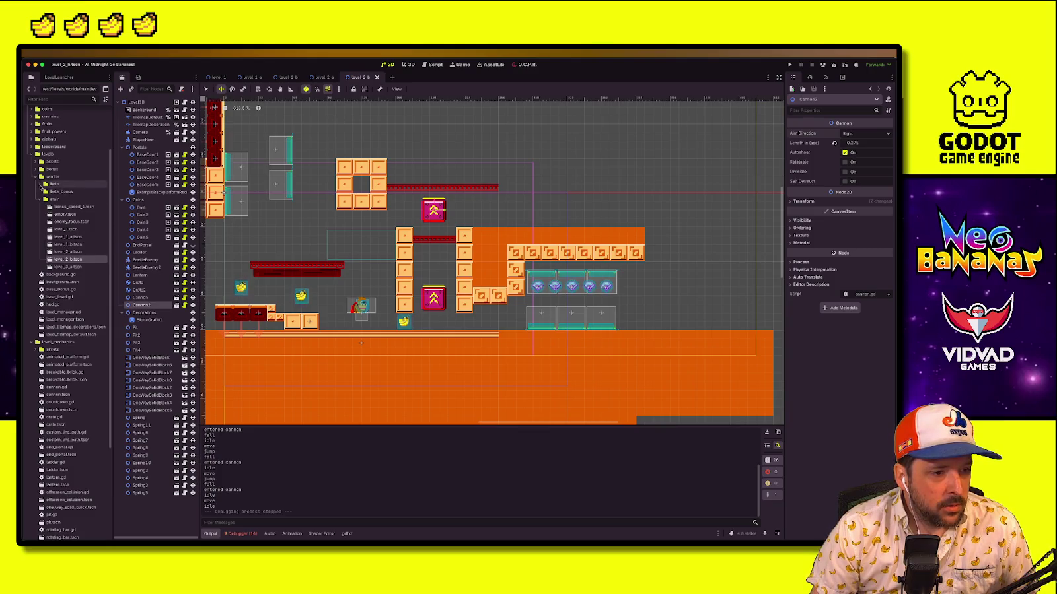
pyautogui.click(41, 187)
pyautogui.moveTo(78, 244); pyautogui.dragTo(56, 297)
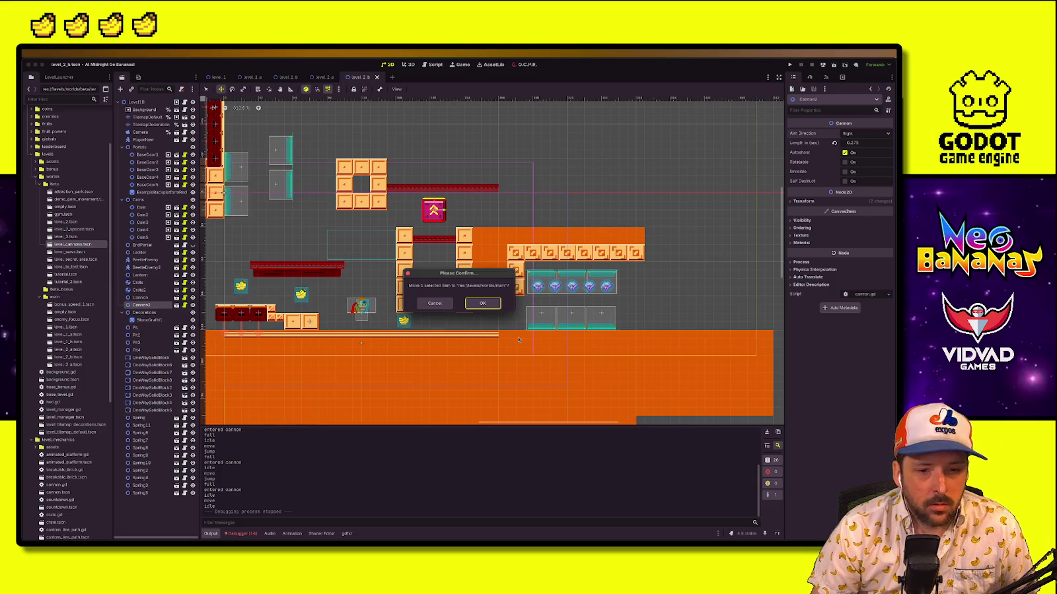
pyautogui.click(485, 303)
# Launch level_cannons from the level list and jump into the green cannon
pyautogui.click(526, 65)
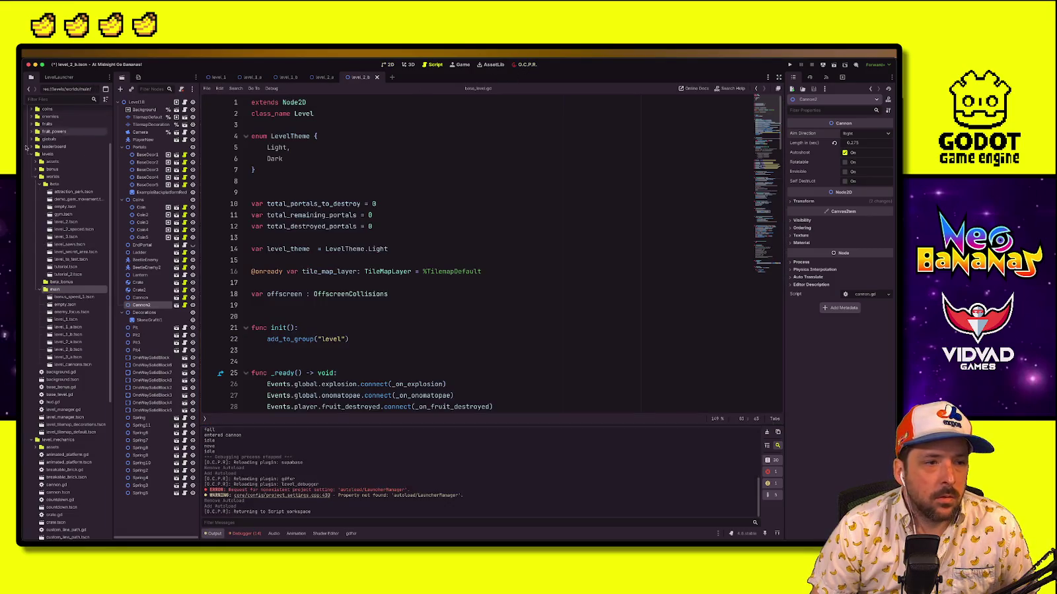
pyautogui.doubleClick(63, 166)
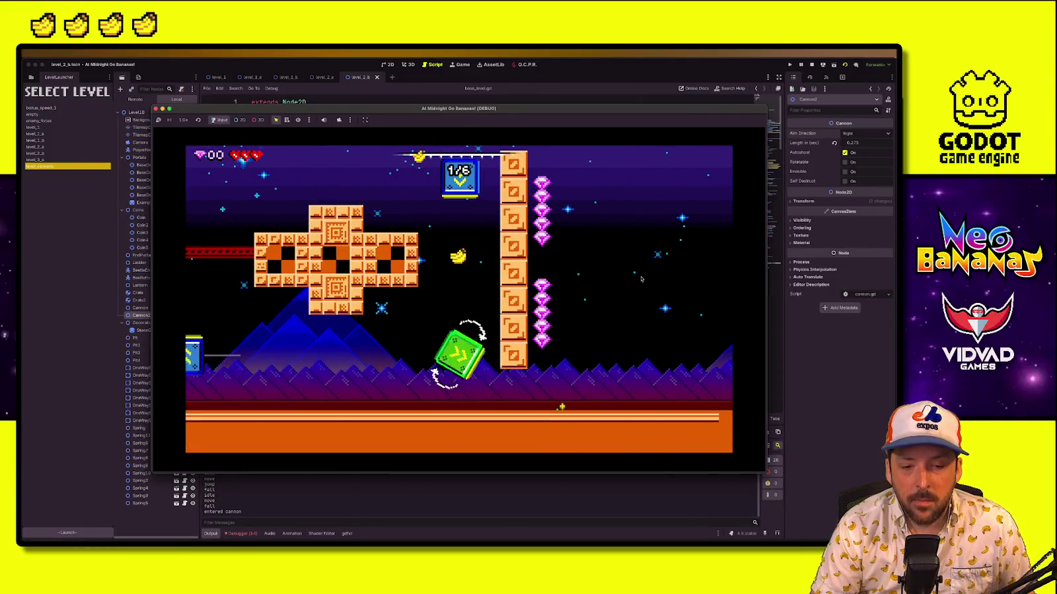
pyautogui.press('space')
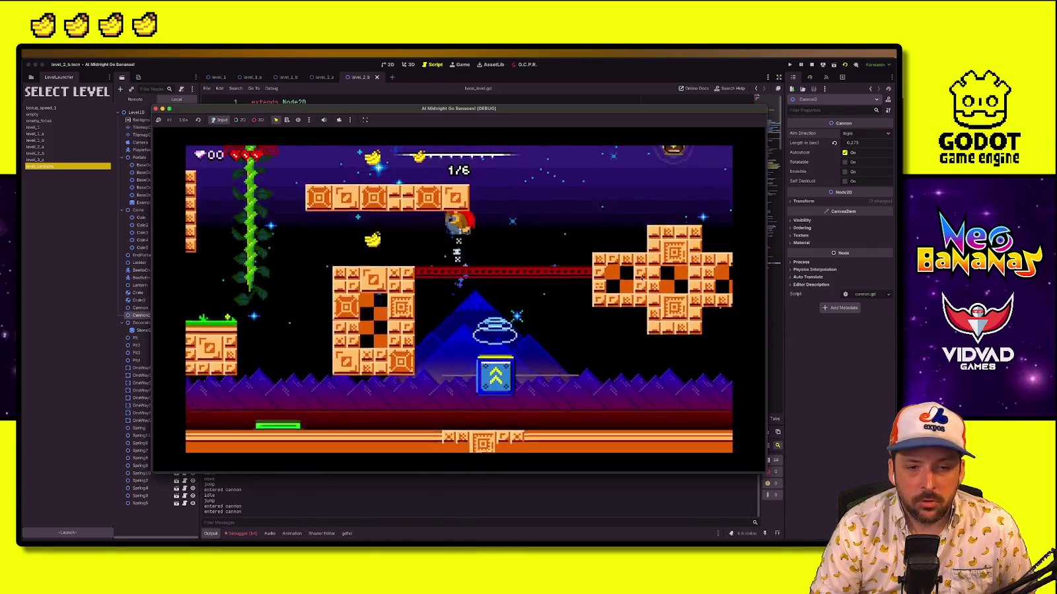
# Ride the green cannon and break blocks to reach 4/6 bananas, then stop the game
pyautogui.press('Right')
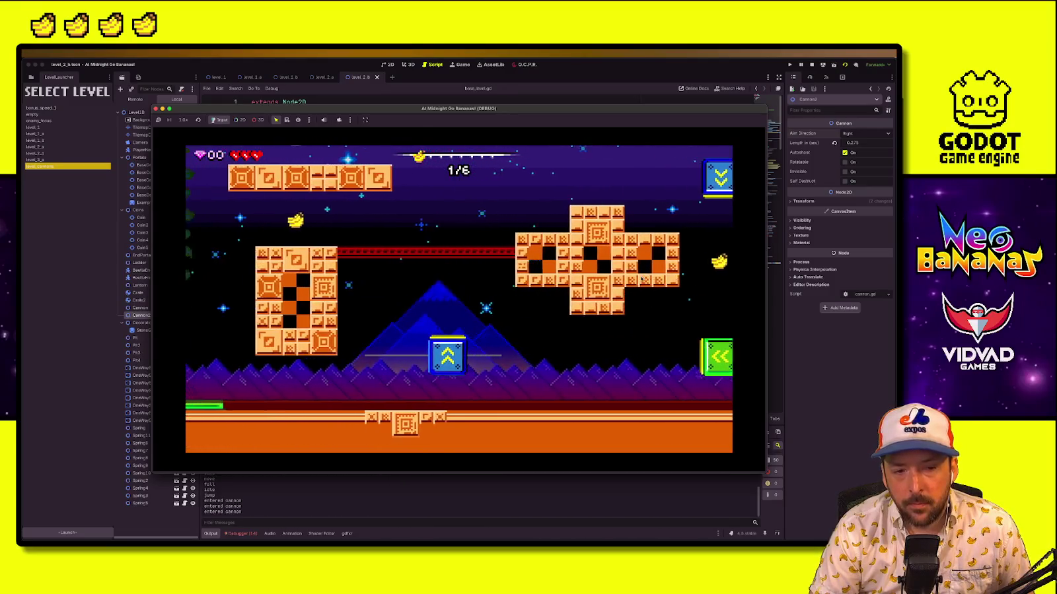
pyautogui.press('Left')
pyautogui.press('Left')
pyautogui.press('space')
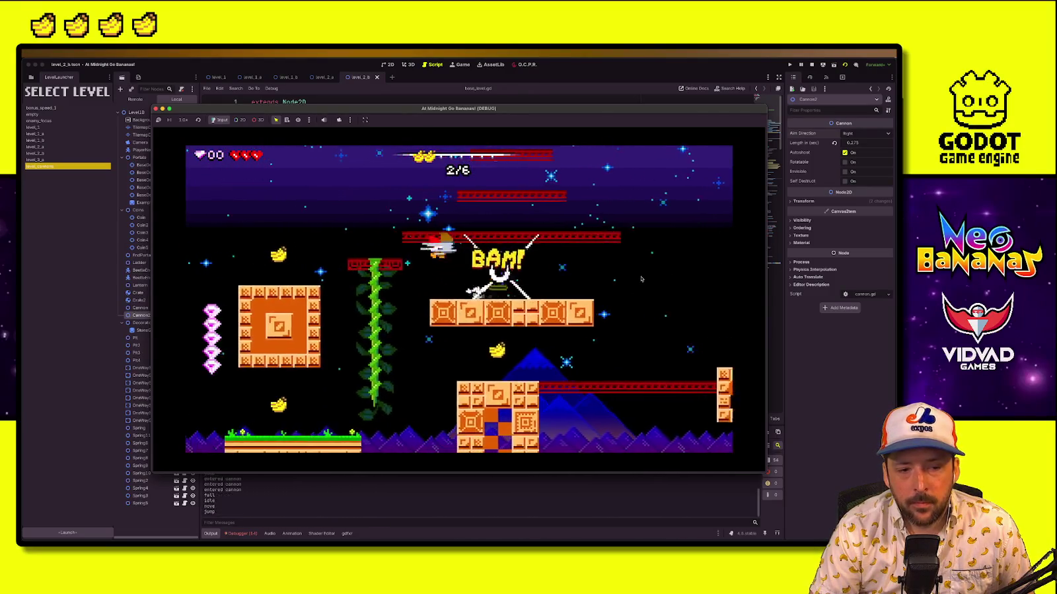
pyautogui.press('space')
pyautogui.press('Right')
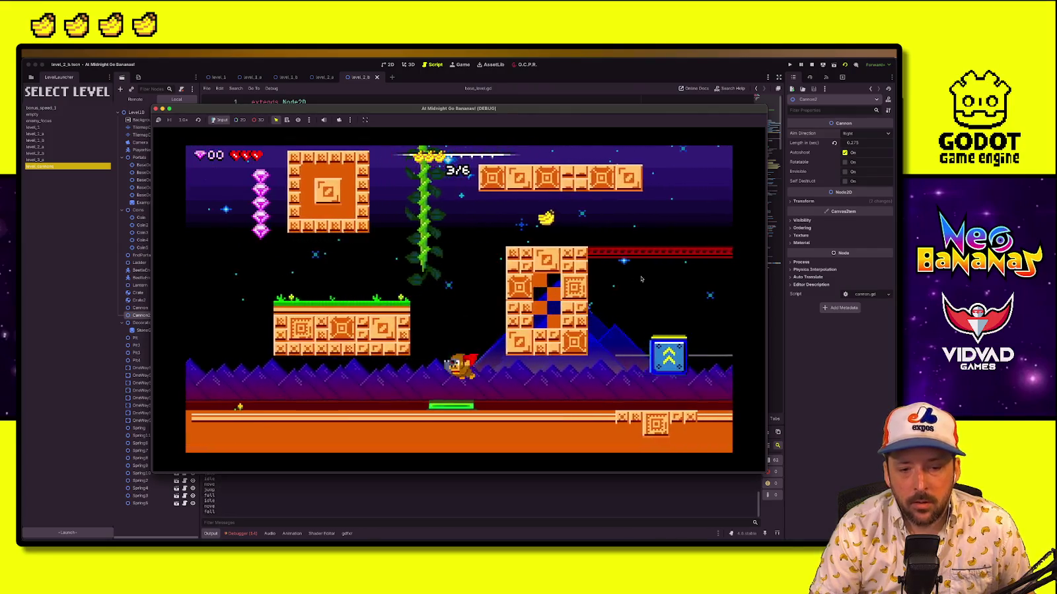
pyautogui.press('space')
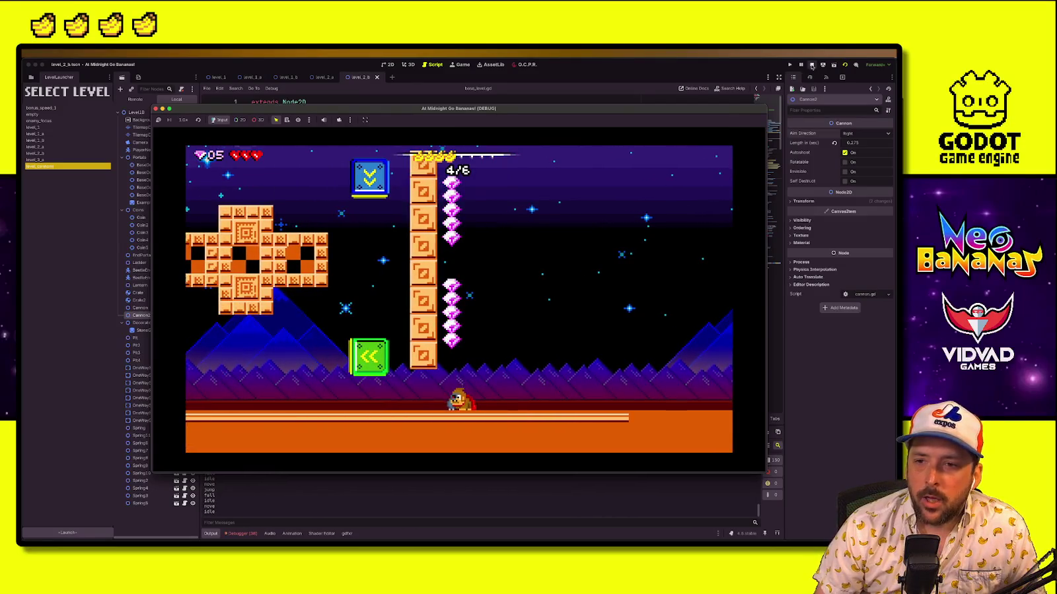
pyautogui.click(812, 65)
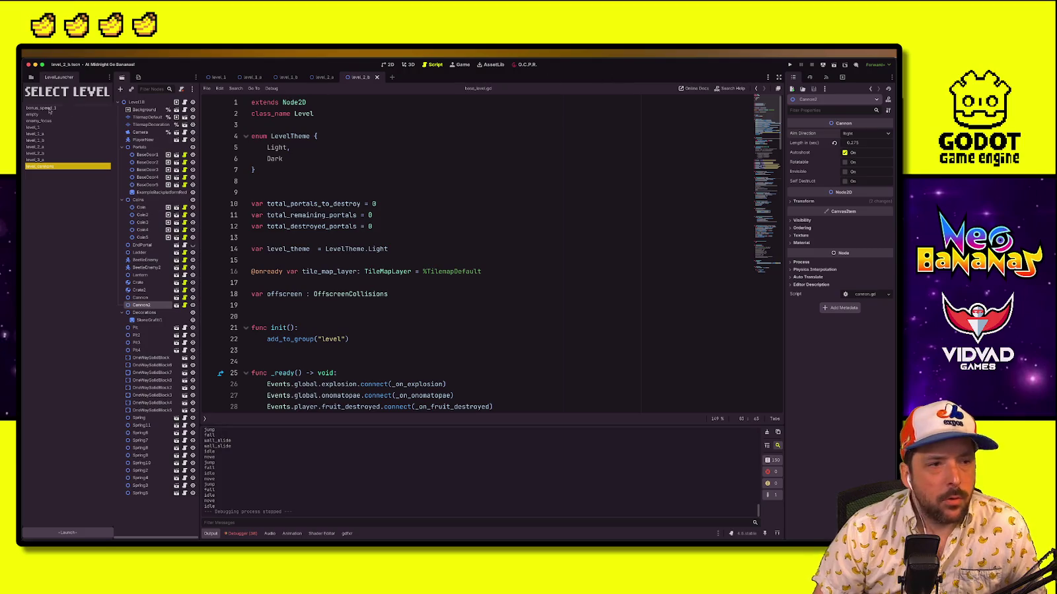
# Pick level_2_a instead of level_2_b in the launcher and launch it
pyautogui.click(54, 154)
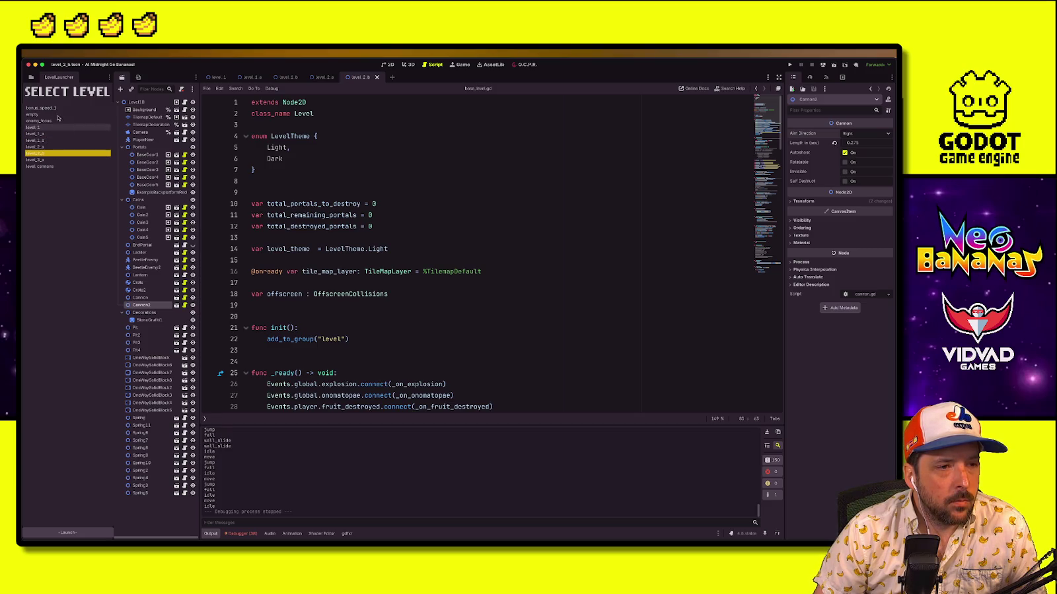
pyautogui.click(44, 147)
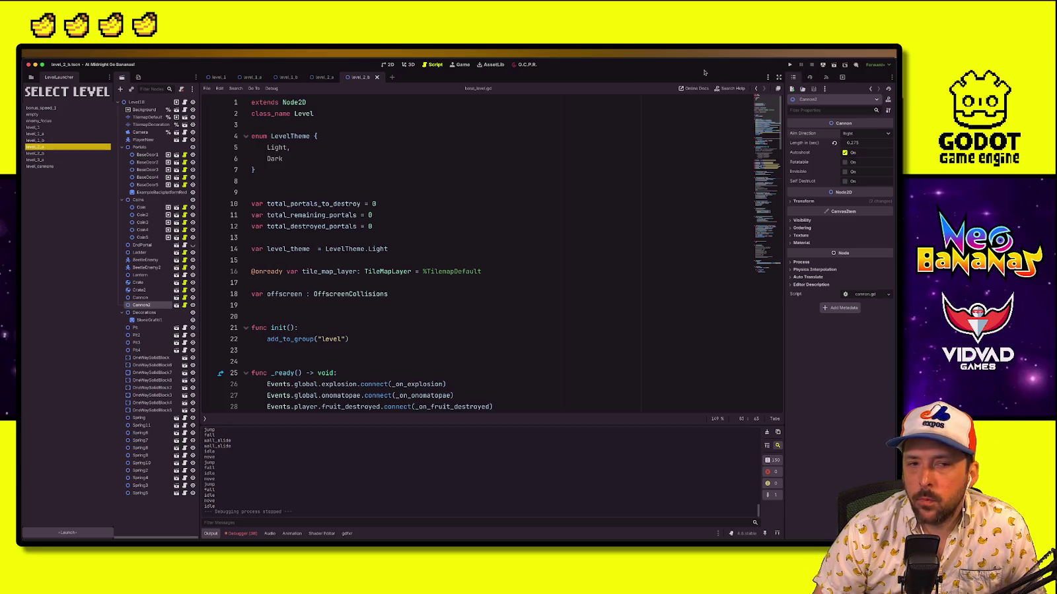
pyautogui.click(97, 533)
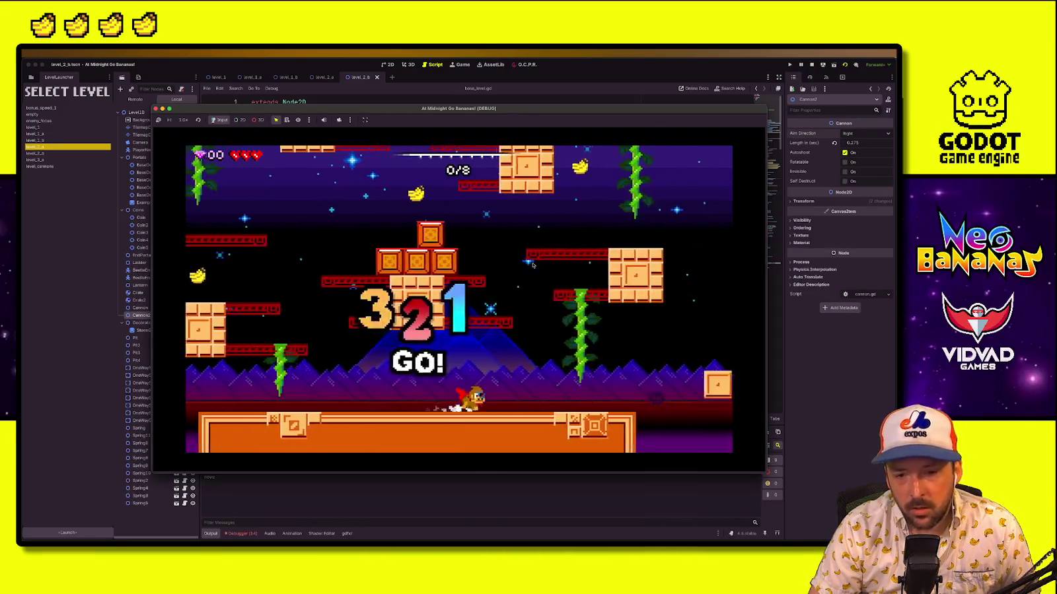
# Play level_2_a's opening, climbing from the vine to the red platform and smashing the obstacle
pyautogui.press('Right')
pyautogui.press('space')
pyautogui.press('space')
pyautogui.press('Right')
pyautogui.press('Left')
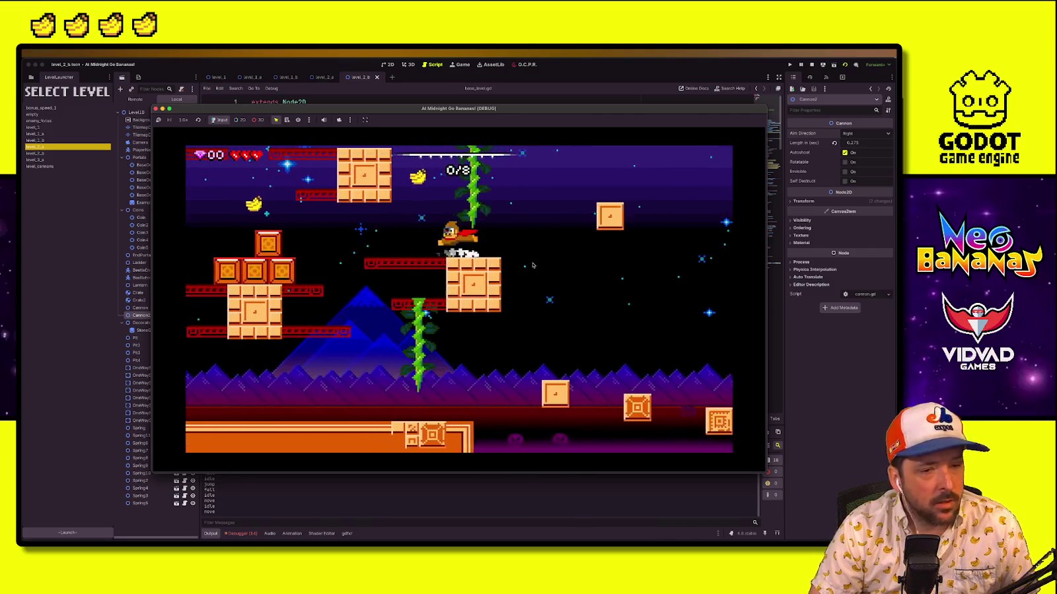
pyautogui.press('space')
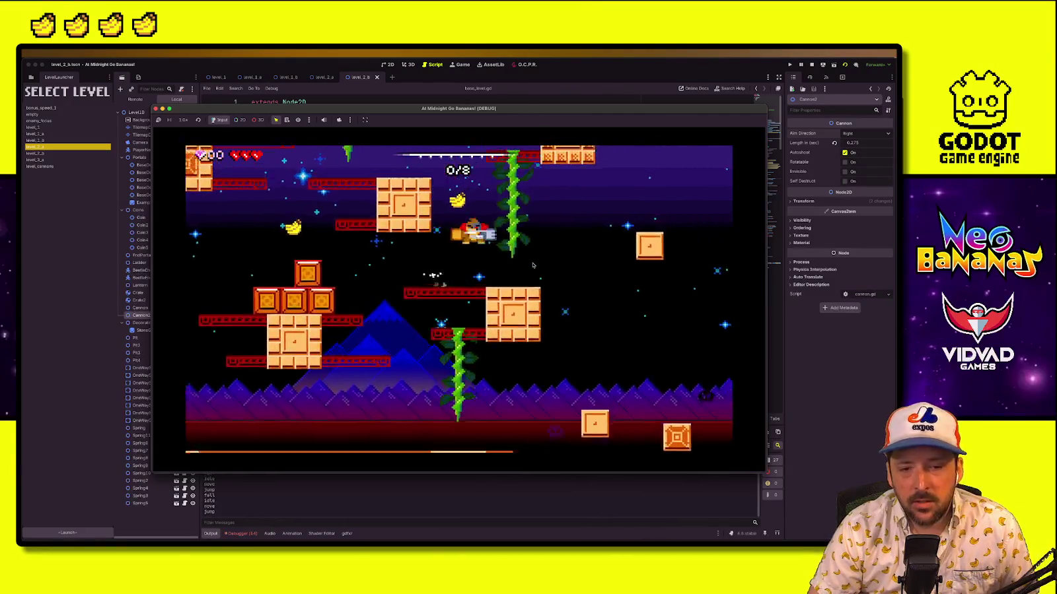
pyautogui.press('Right')
pyautogui.press('space')
pyautogui.press('Left')
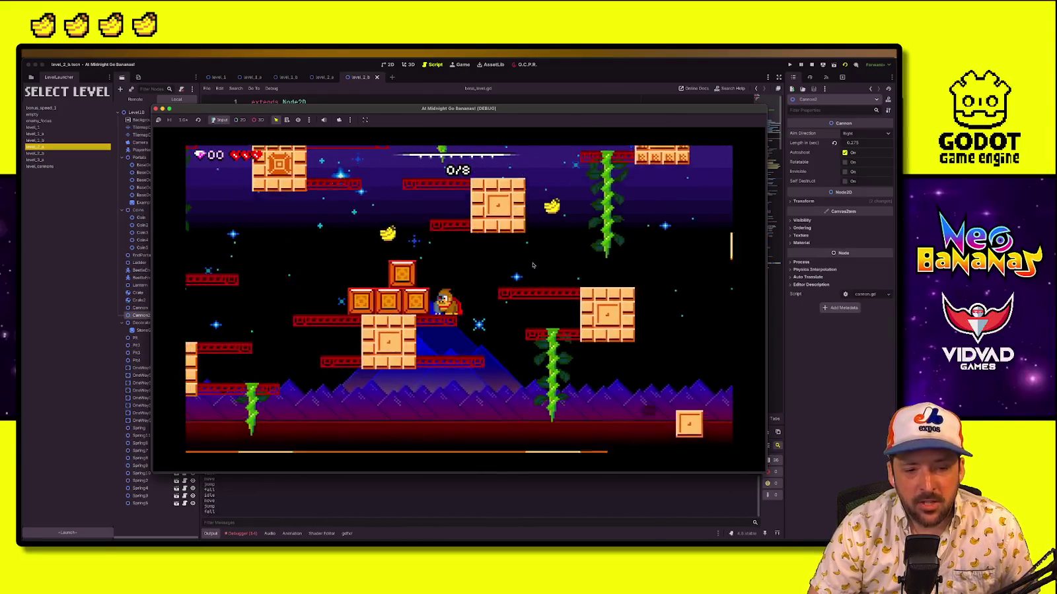
pyautogui.press('Right')
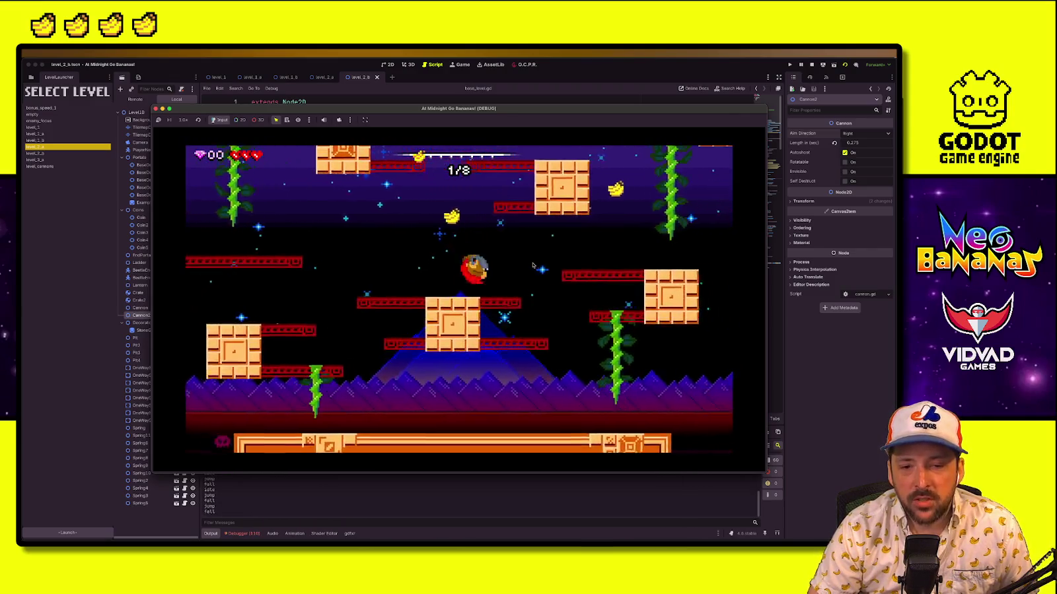
pyautogui.press('Right')
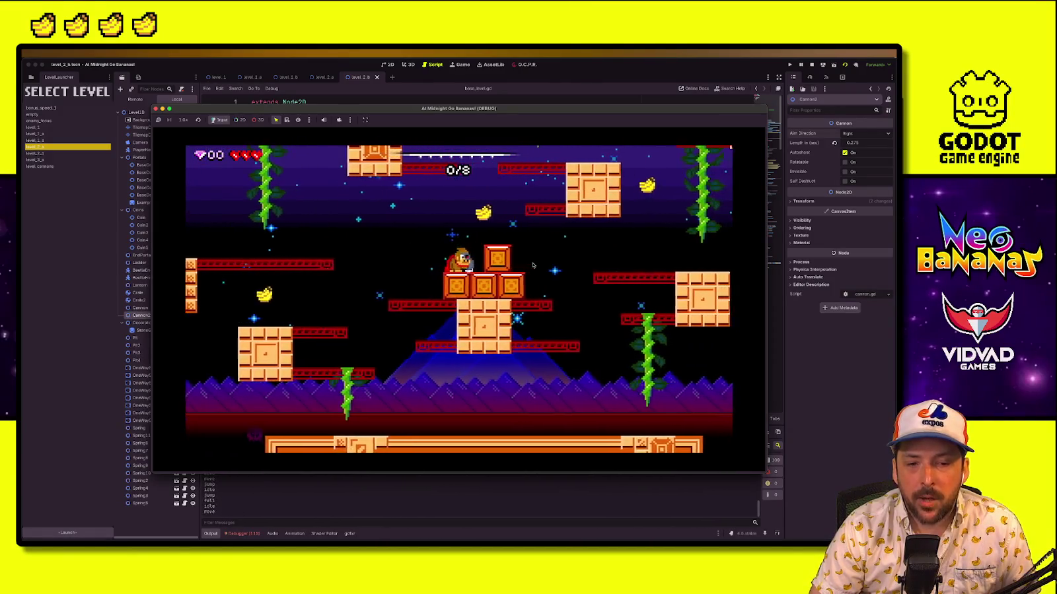
# Burst the crates, drop through the platform, and wall-jump higher collecting bananas
pyautogui.press('space')
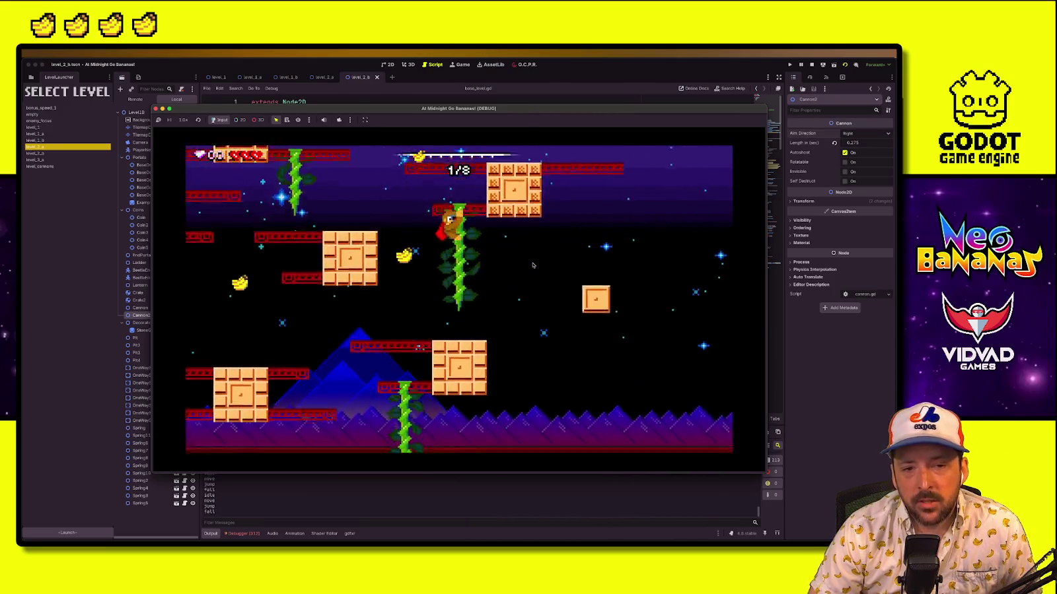
pyautogui.press('Down')
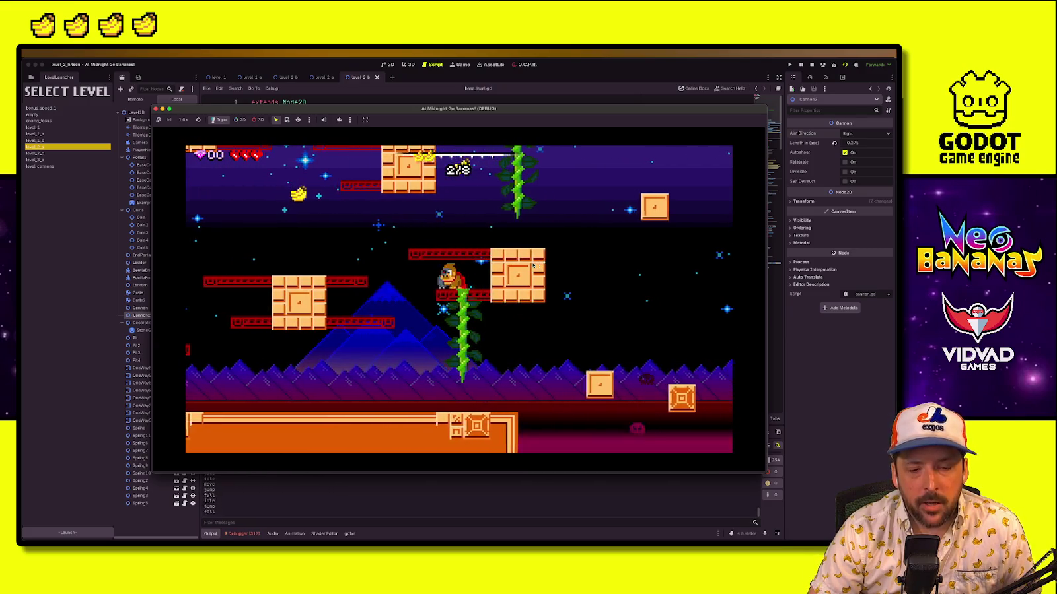
pyautogui.press('Left')
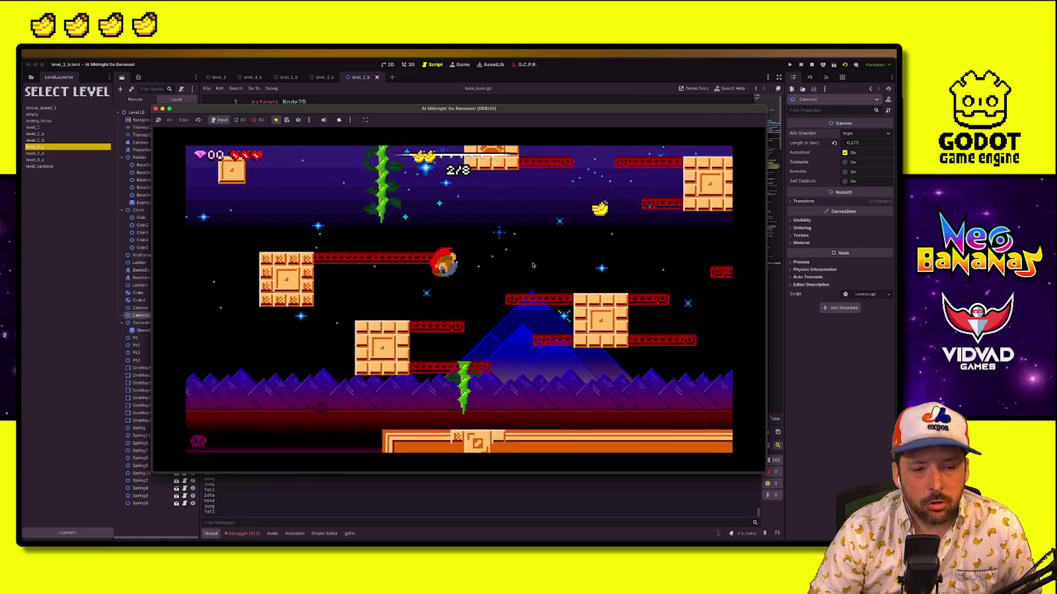
pyautogui.press('space')
pyautogui.press('Up')
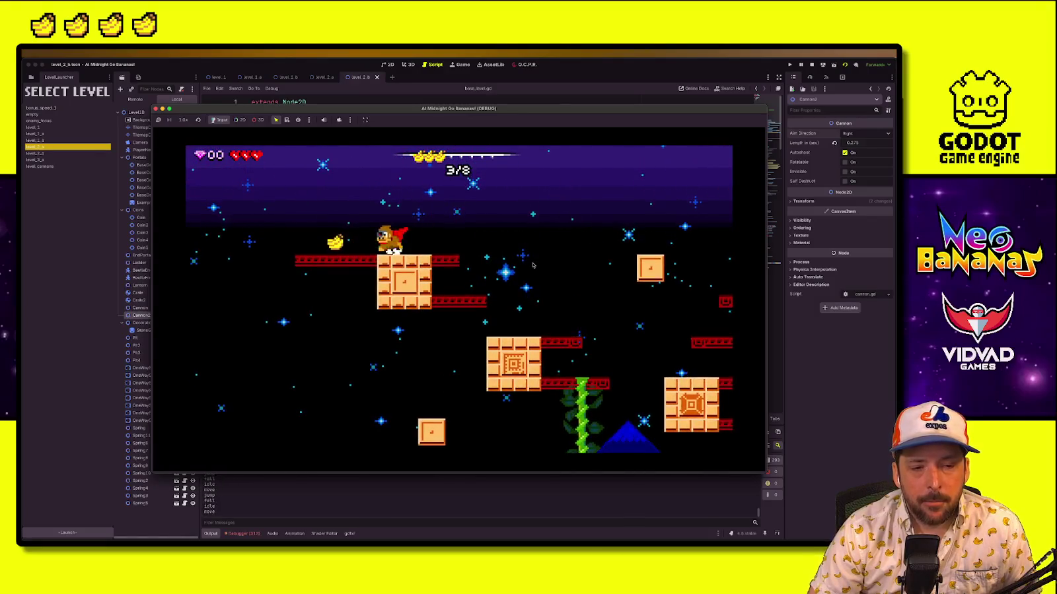
pyautogui.press('space')
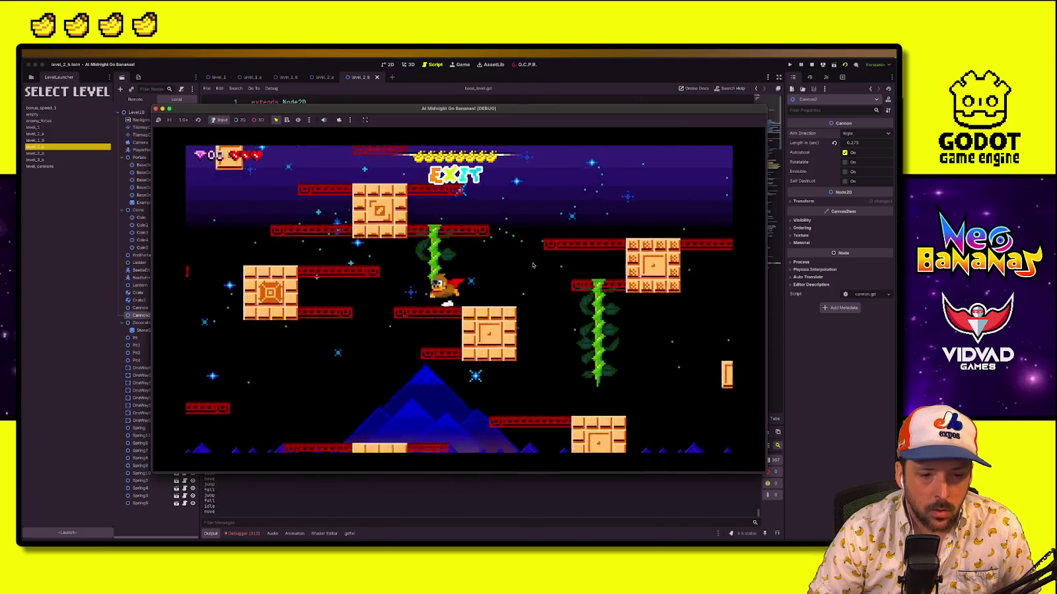
# Pause and stop the game, then switch to the Google Sheets planning spreadsheet
pyautogui.press('Escape')
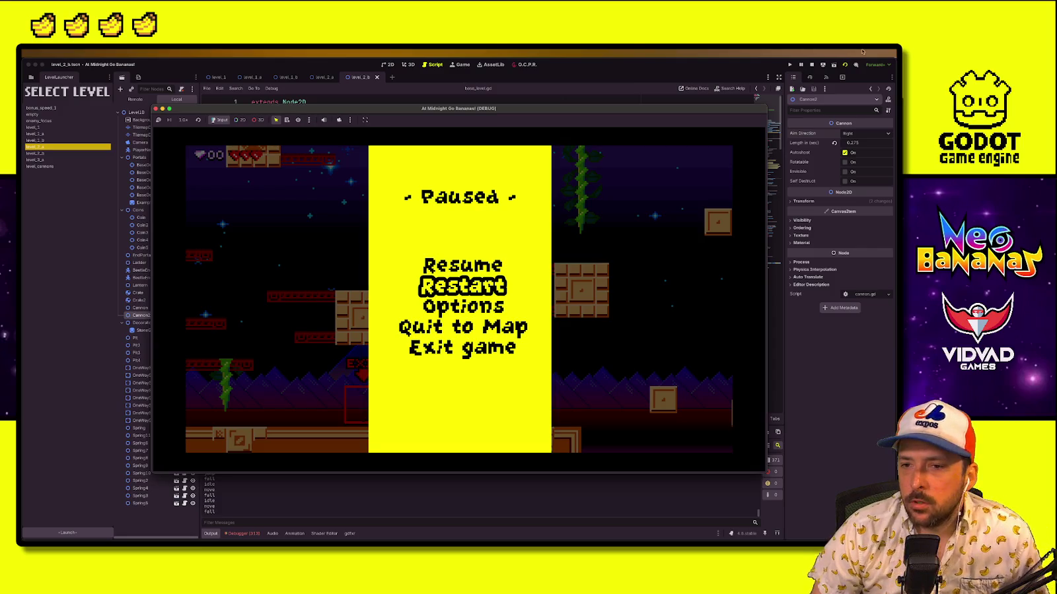
pyautogui.click(811, 64)
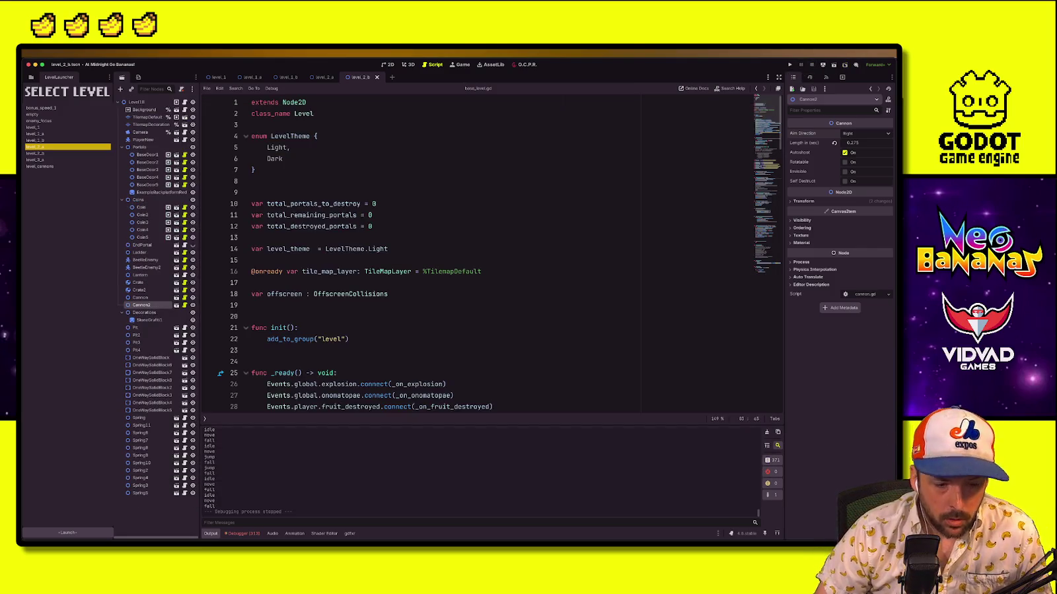
pyautogui.press('ctrl+super+f')
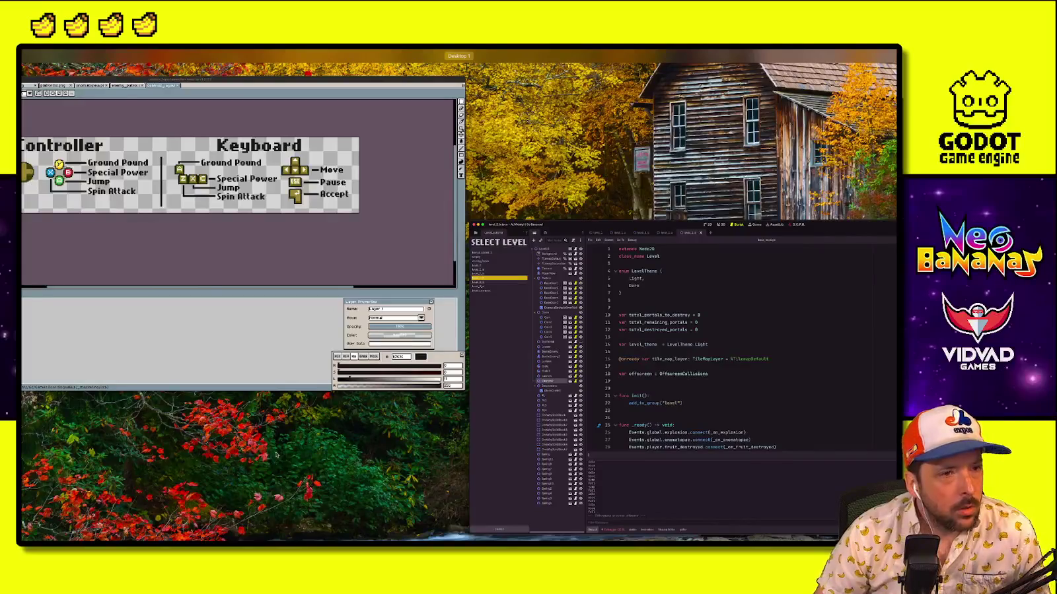
pyautogui.click(635, 237)
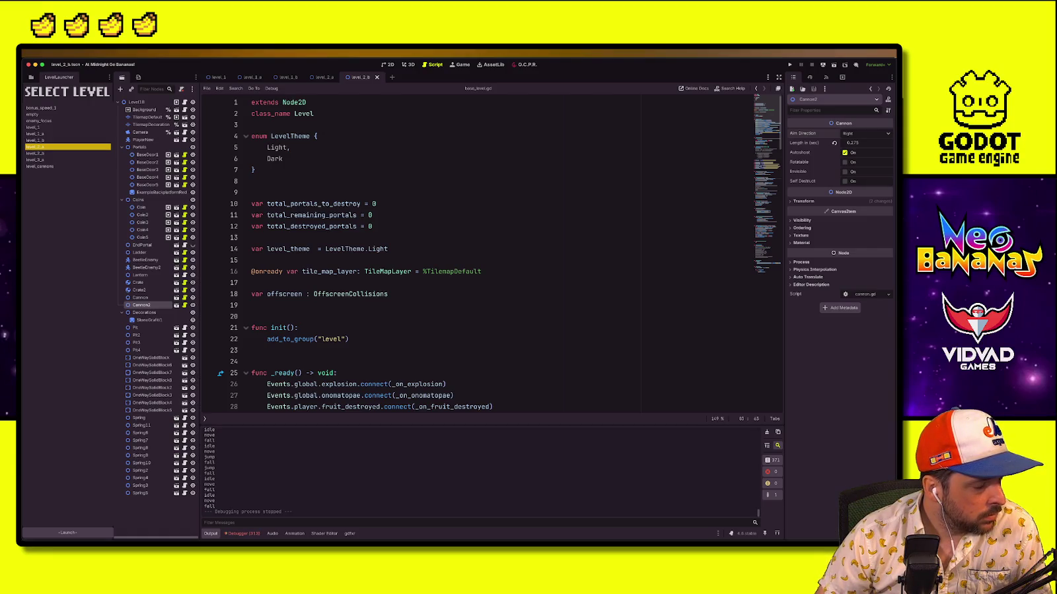
pyautogui.press('super+Tab')
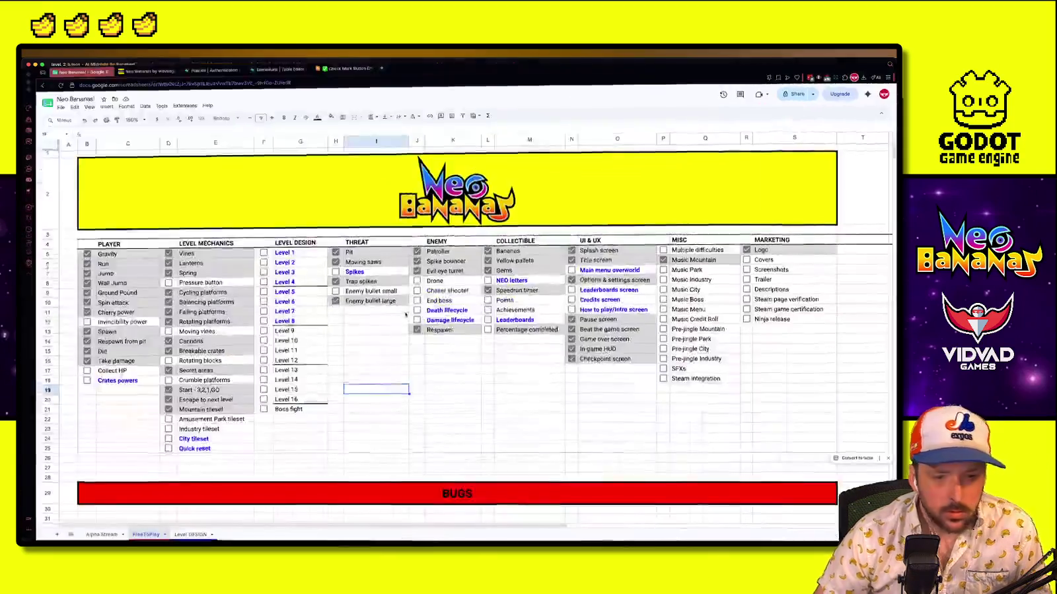
# Switch to the Alpha Stream sheet and select the Pool of mechanics cell B12
pyautogui.click(99, 536)
pyautogui.press('Down')
pyautogui.click(138, 291)
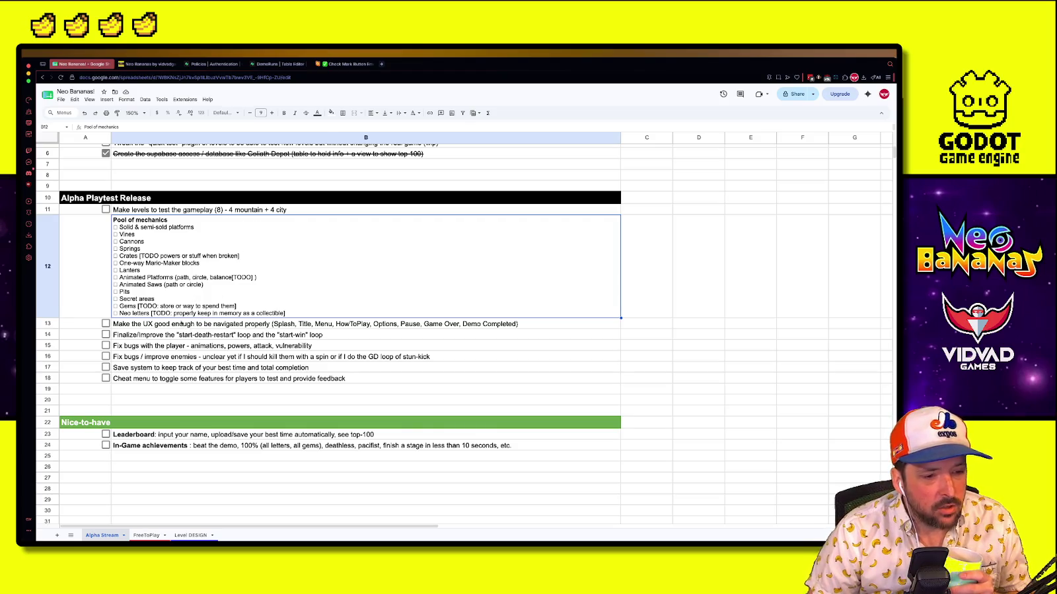
# Copy the green Nice-to-have header into row 28 and give it a blue fill
pyautogui.click(208, 325)
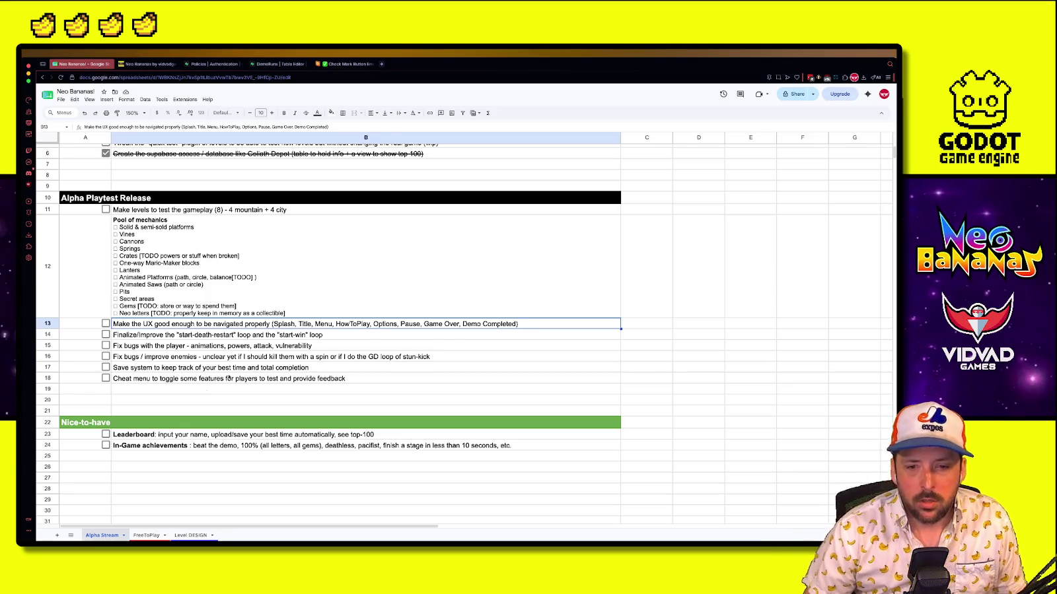
pyautogui.scroll(-5, 615, 232)
pyautogui.click(85, 327)
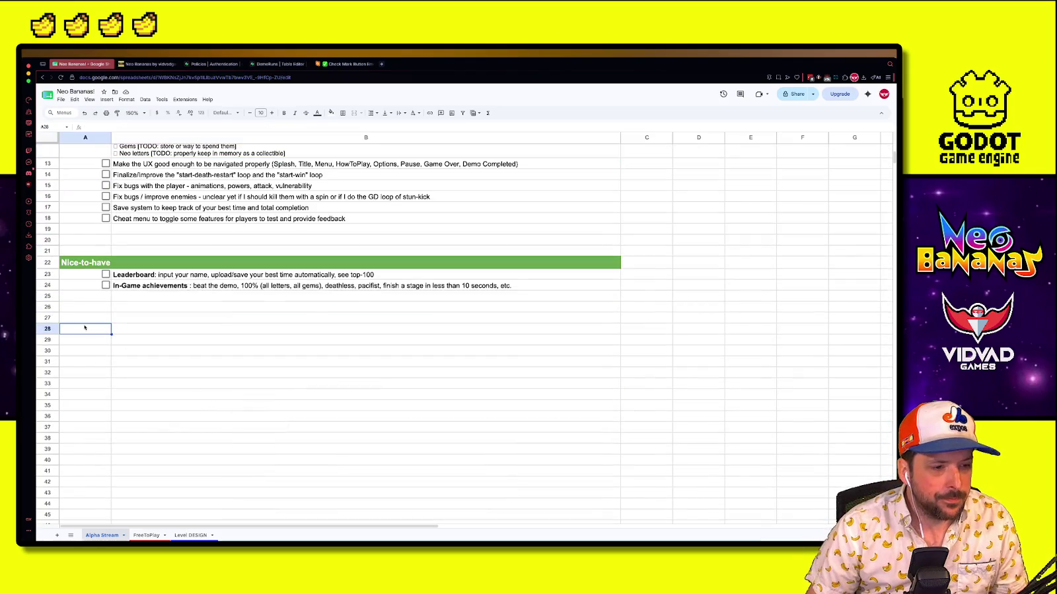
pyautogui.click(97, 264)
pyautogui.hotkey('ctrl', 'c')
pyautogui.click(84, 329)
pyautogui.hotkey('ctrl', 'v')
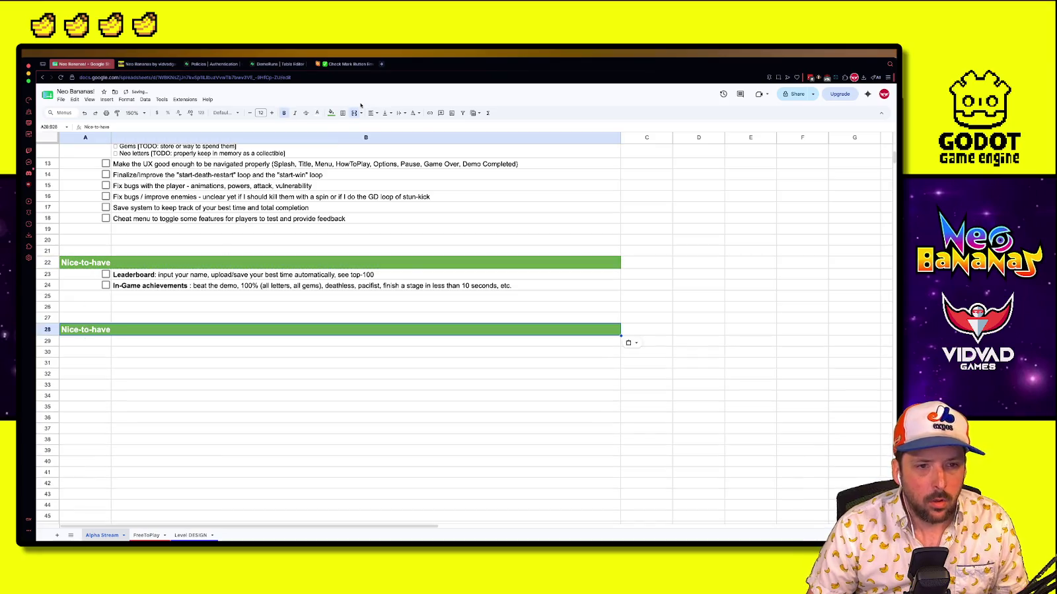
pyautogui.click(330, 112)
pyautogui.click(385, 144)
pyautogui.click(177, 371)
# List Level 1 through Level 8 in cells A30:A37
pyautogui.click(107, 351)
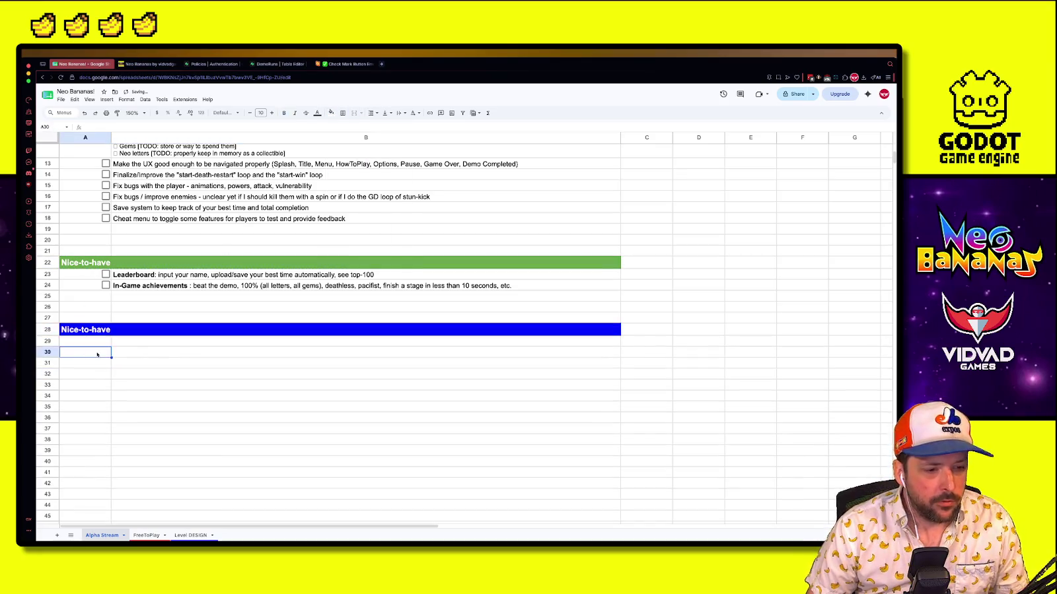
pyautogui.write('Level 1')
pyautogui.press('Return')
pyautogui.write('Level 2')
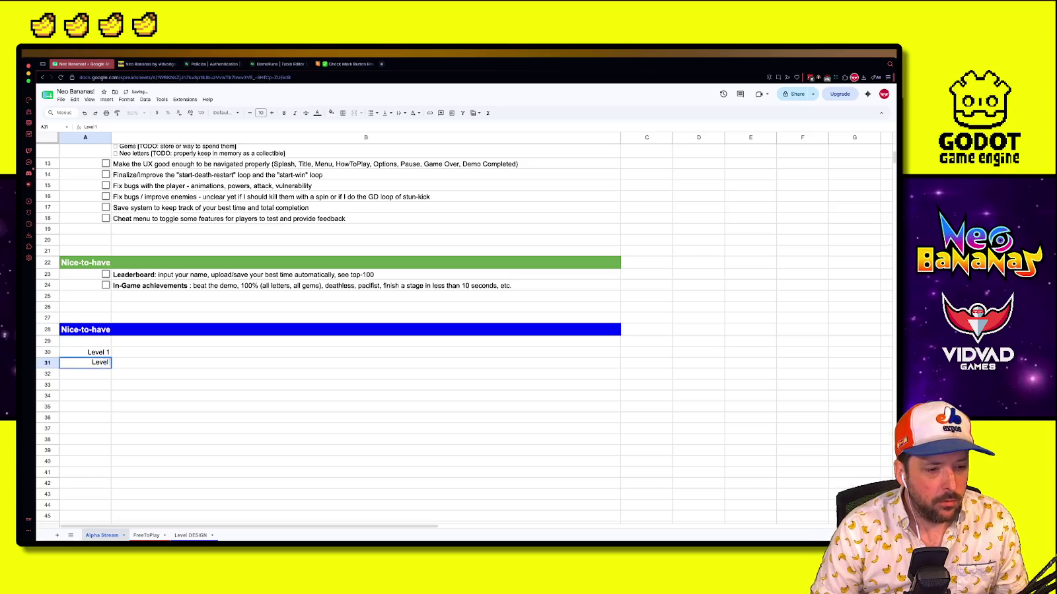
pyautogui.press('Return')
pyautogui.write('Level 3')
pyautogui.press('Return')
pyautogui.write('Level 4')
pyautogui.press('Return')
pyautogui.write('Level 5')
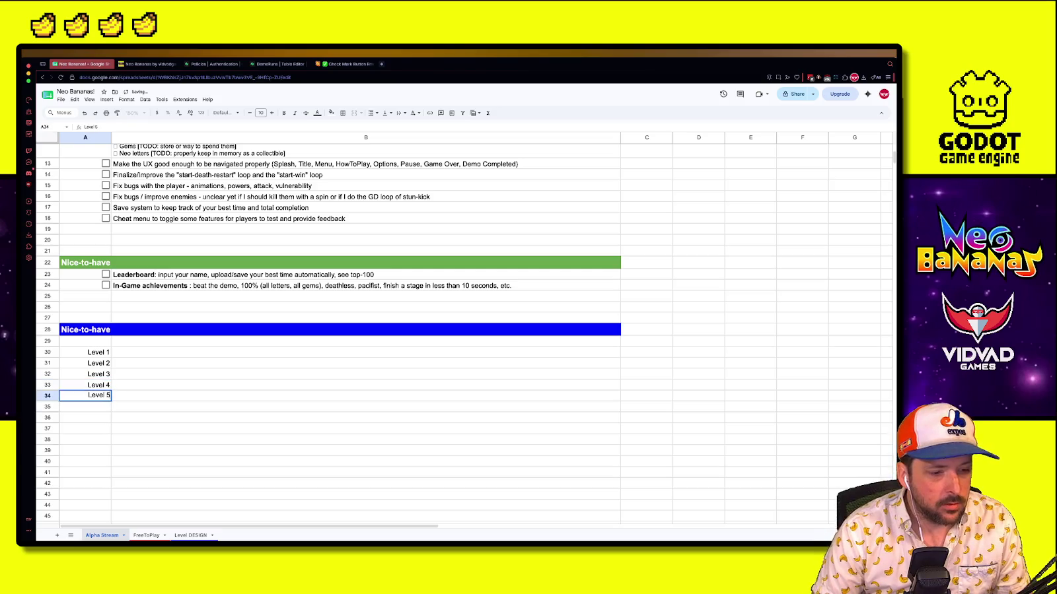
pyautogui.press('Return')
pyautogui.write('Level 6')
pyautogui.press('Return')
pyautogui.write('Lw')
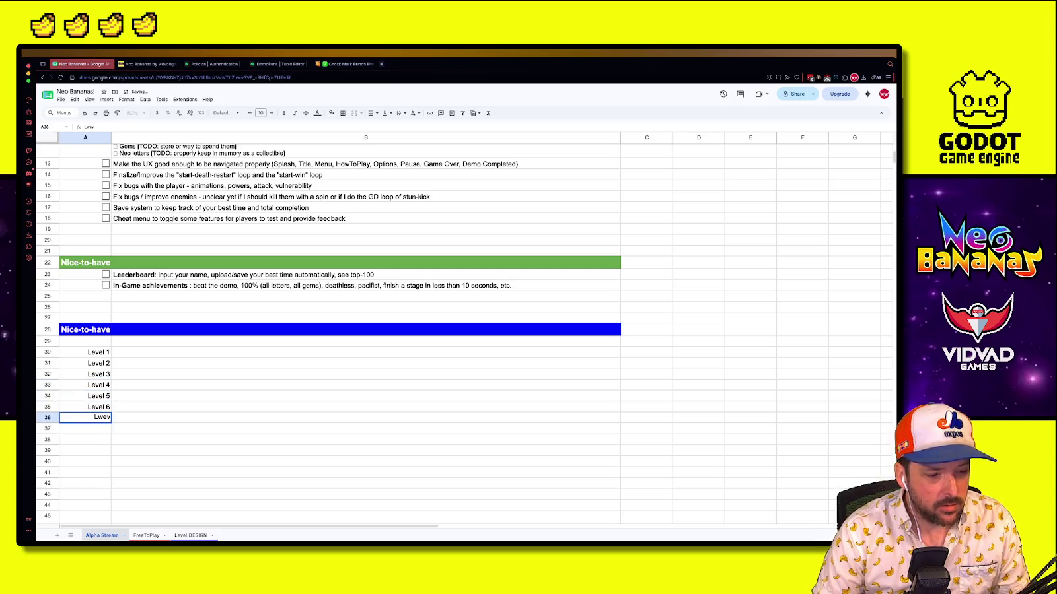
pyautogui.press('BackSpace')
pyautogui.write('evel 7')
pyautogui.press('Return')
pyautogui.write('Level 8')
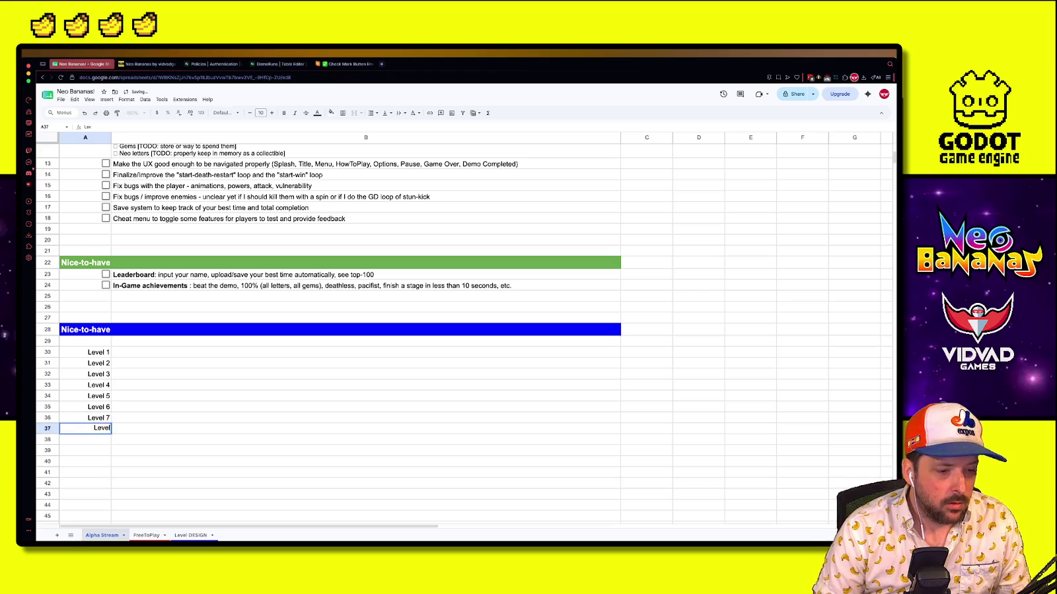
pyautogui.press('Return')
# Check the empty Level 1–8 description cells, then open the level_1_b scene in Godot
pyautogui.click(147, 362)
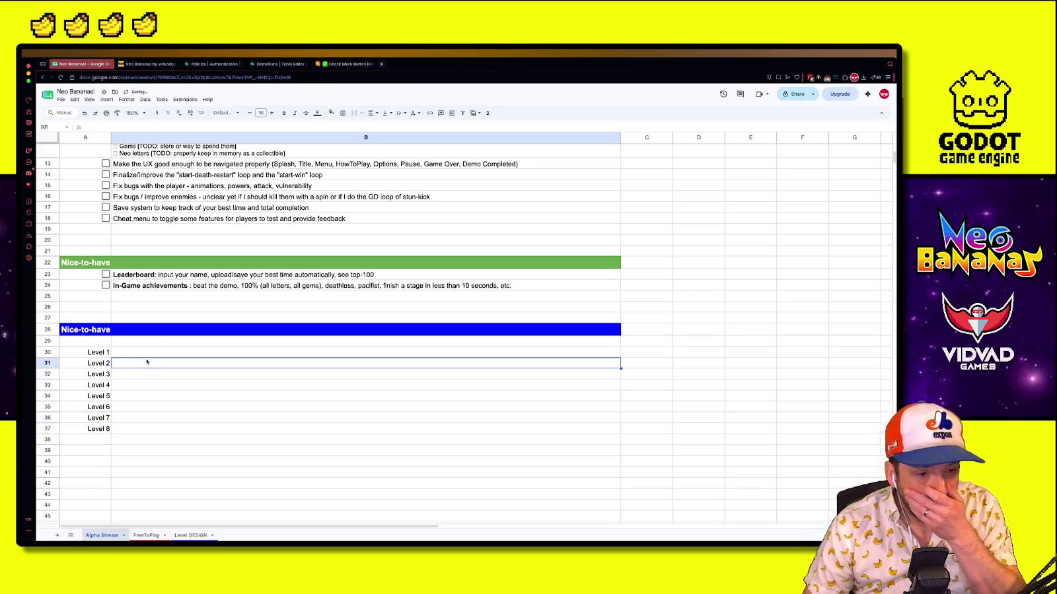
pyautogui.click(87, 354)
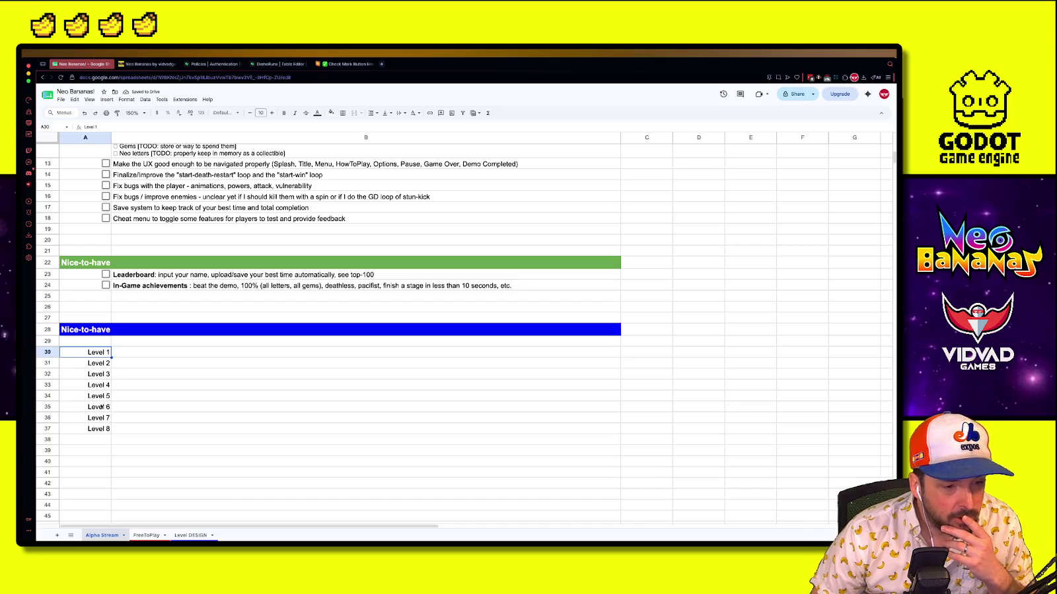
pyautogui.click(120, 354)
pyautogui.click(121, 364)
pyautogui.click(120, 429)
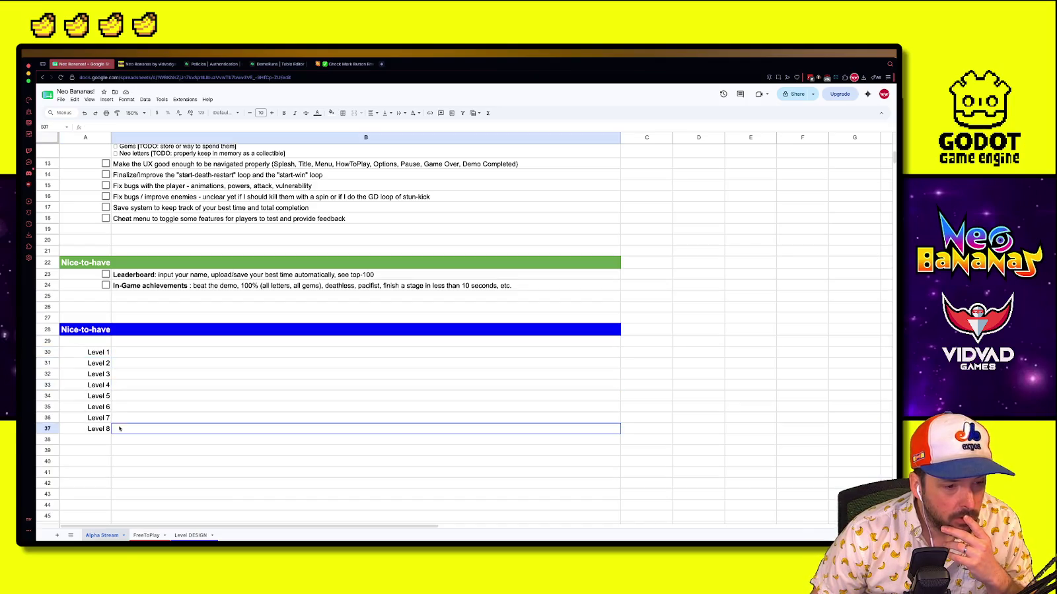
pyautogui.click(122, 360)
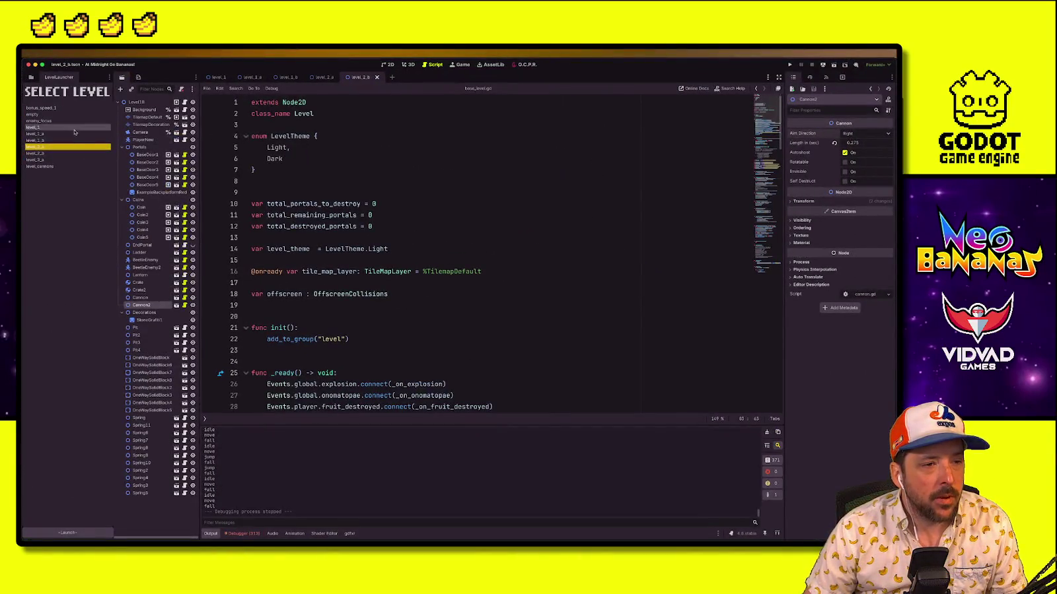
pyautogui.doubleClick(66, 127)
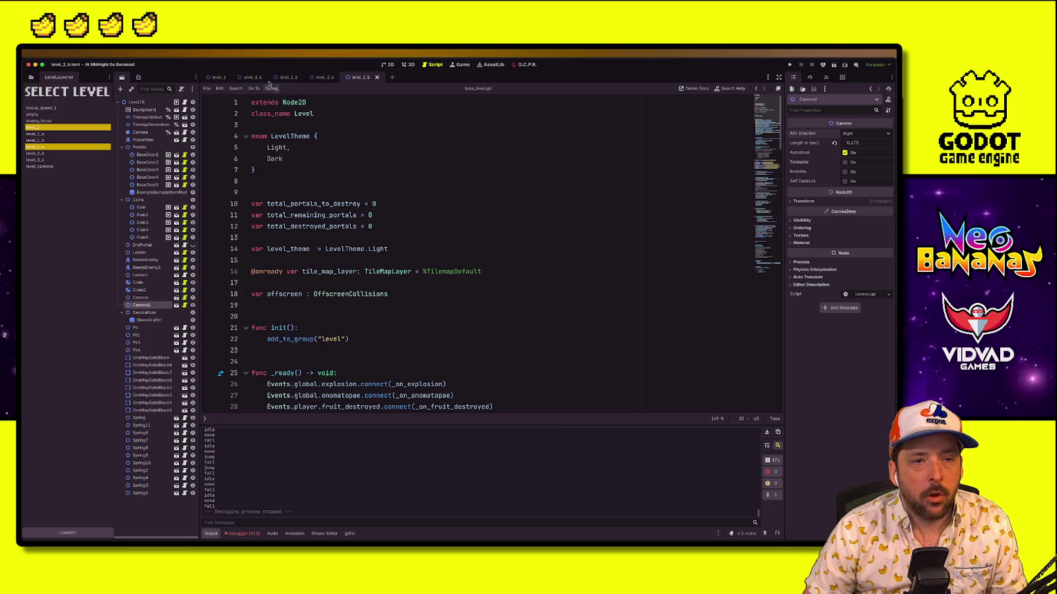
# View the level_1_b layout, pick level_1 in the launcher, then show all open windows
pyautogui.click(388, 64)
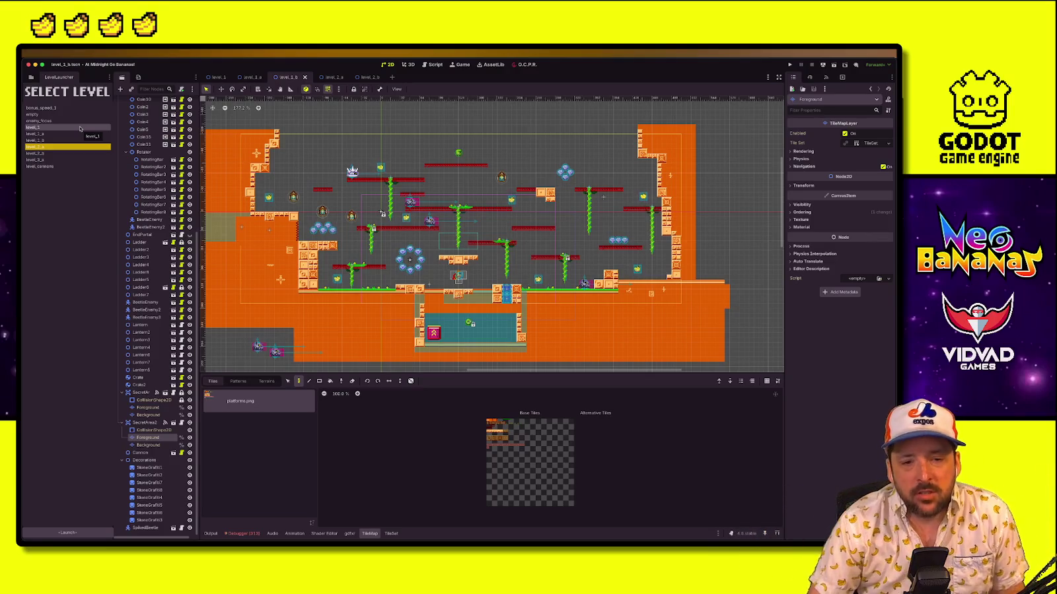
pyautogui.click(80, 128)
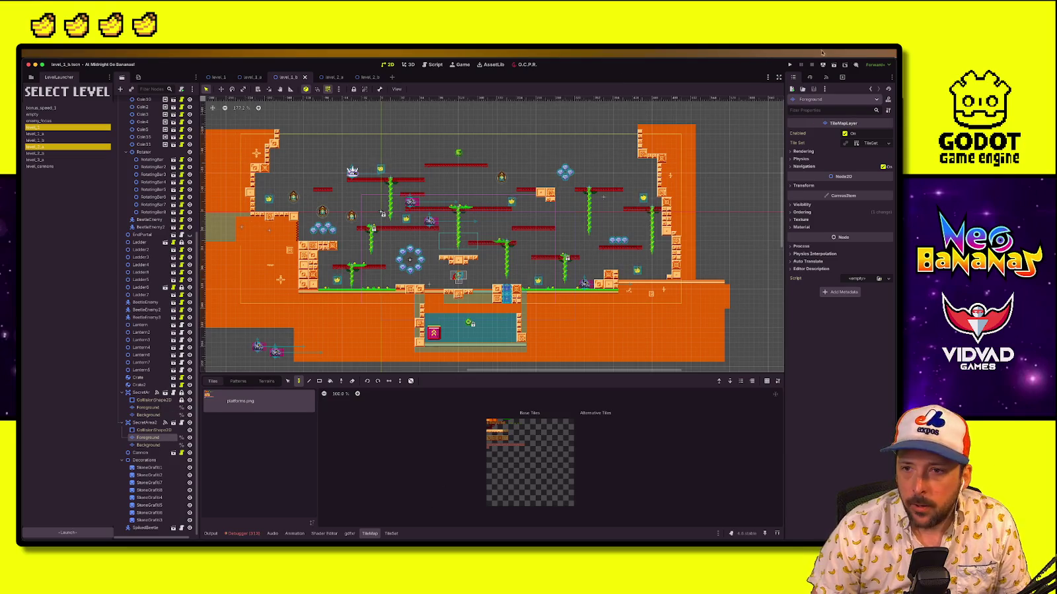
pyautogui.hotkey('ctrl', 'Up')
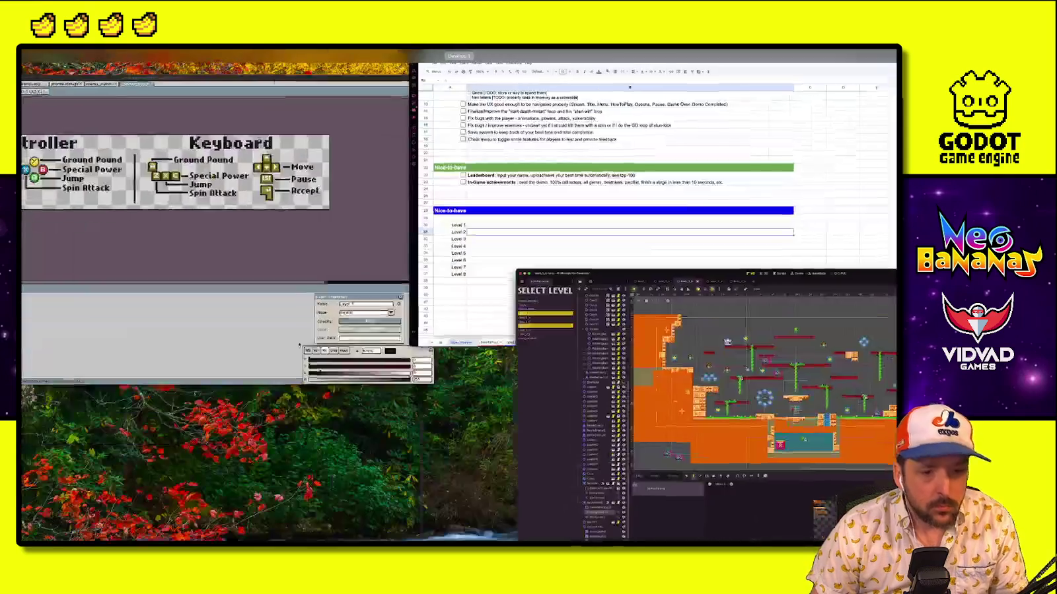
# Describe Level 2 as 'Level 1_b', a bigger level emphasising exploration, open areas and secrets
pyautogui.click(528, 198)
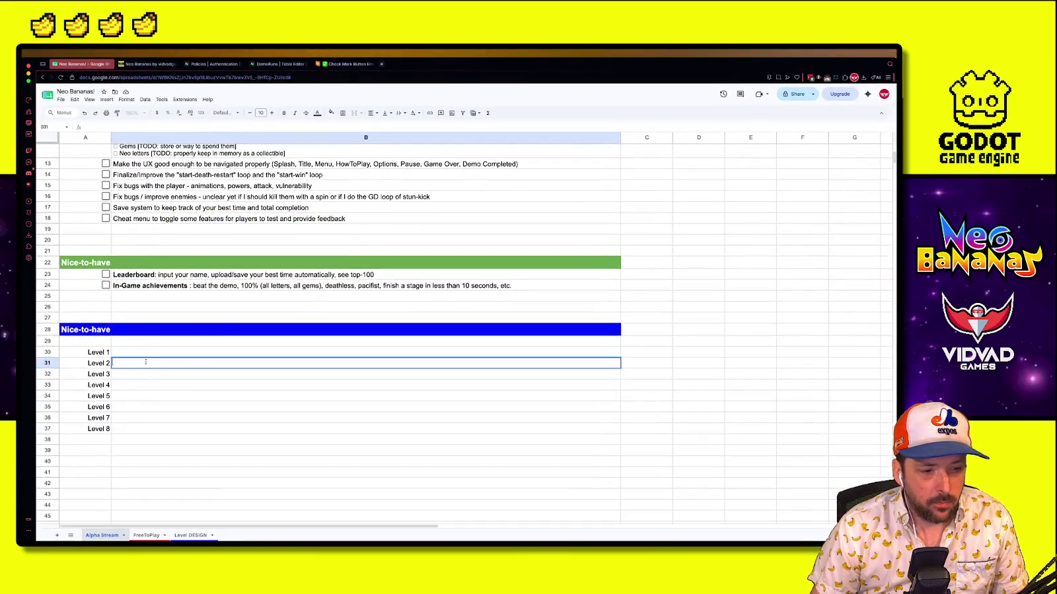
pyautogui.write('Level 2_a" -')
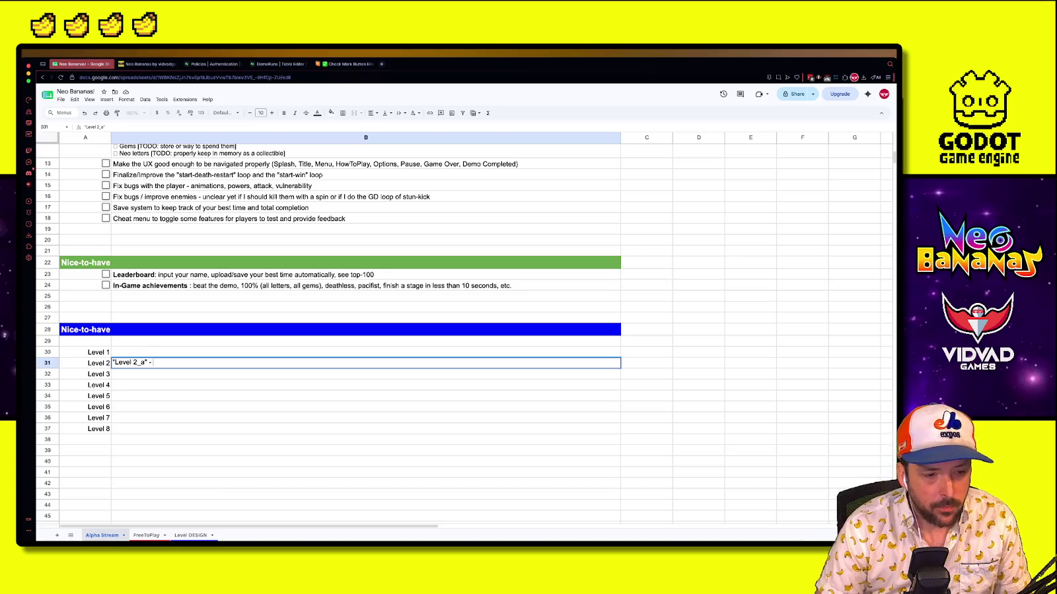
pyautogui.press('BackSpace')
pyautogui.press('BackSpace')
pyautogui.press('BackSpace')
pyautogui.write('1_b" - ')
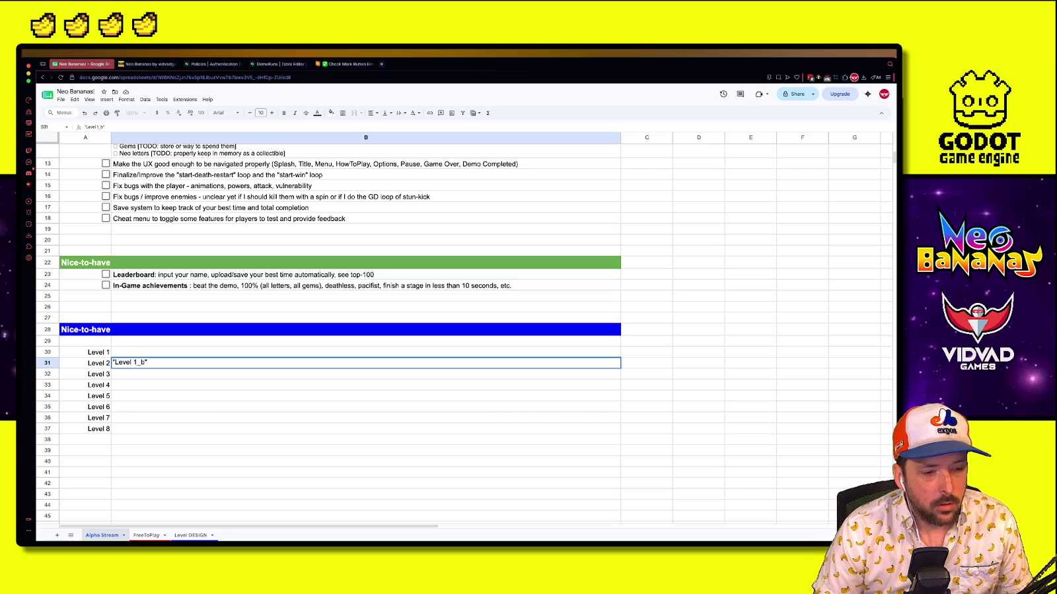
pyautogui.write('a ')
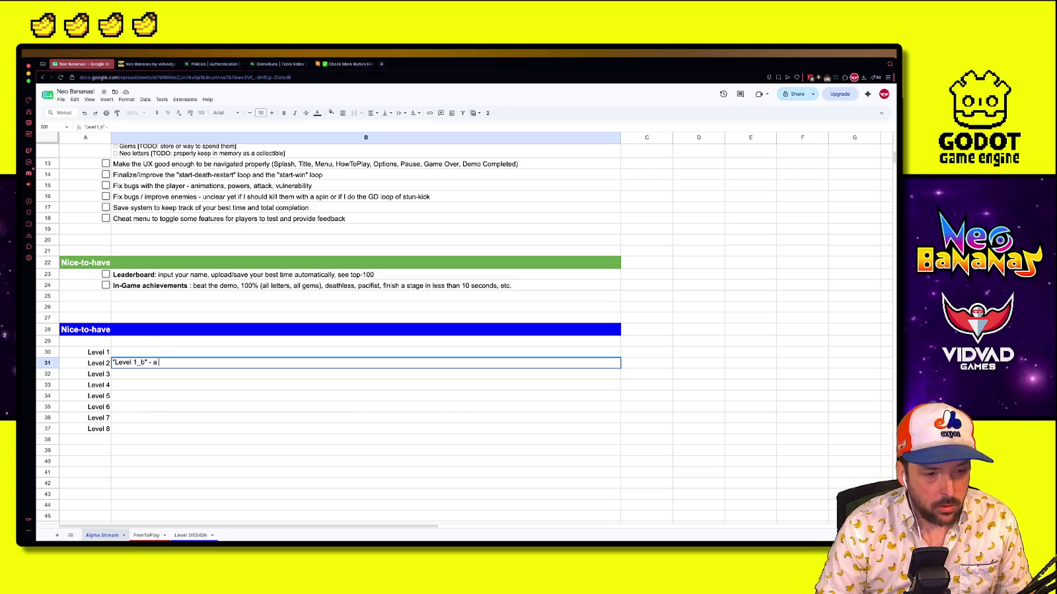
pyautogui.write('bigger level wi')
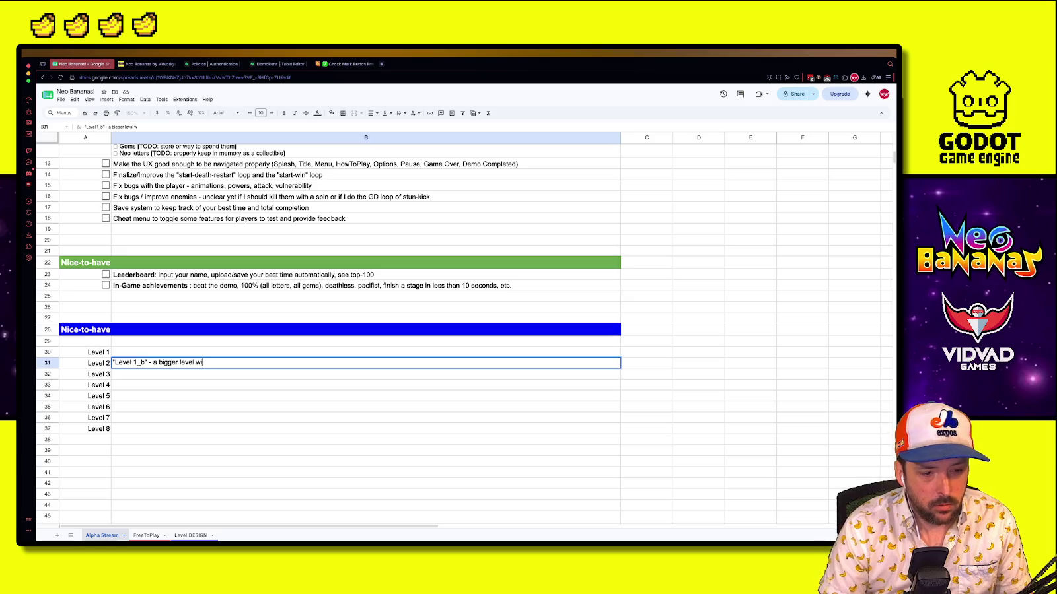
pyautogui.write('th the emphasis on ')
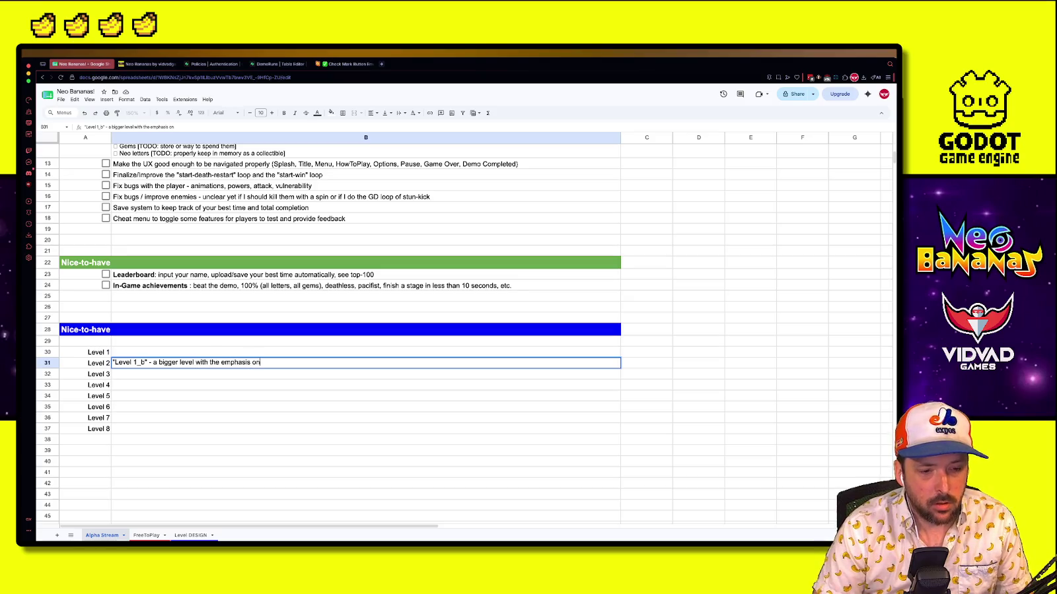
pyautogui.write('exploration, ')
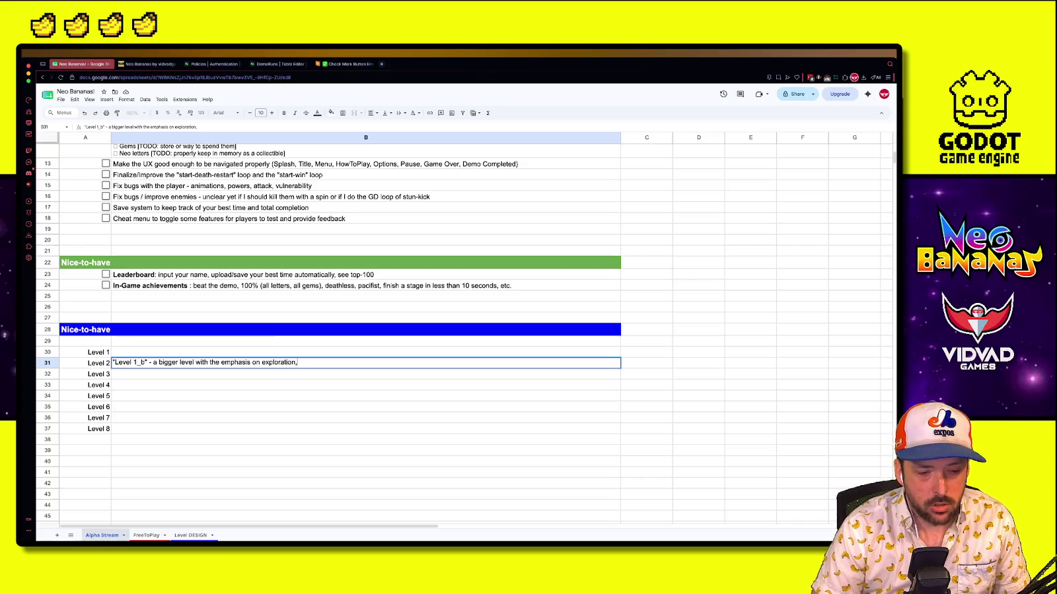
pyautogui.write('open')
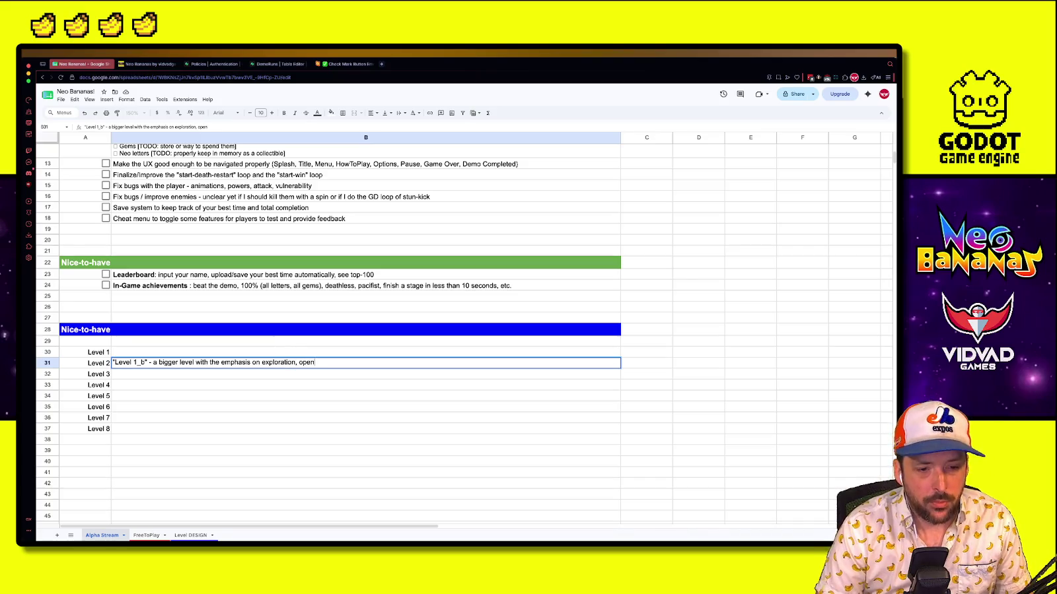
pyautogui.write('-area and secret')
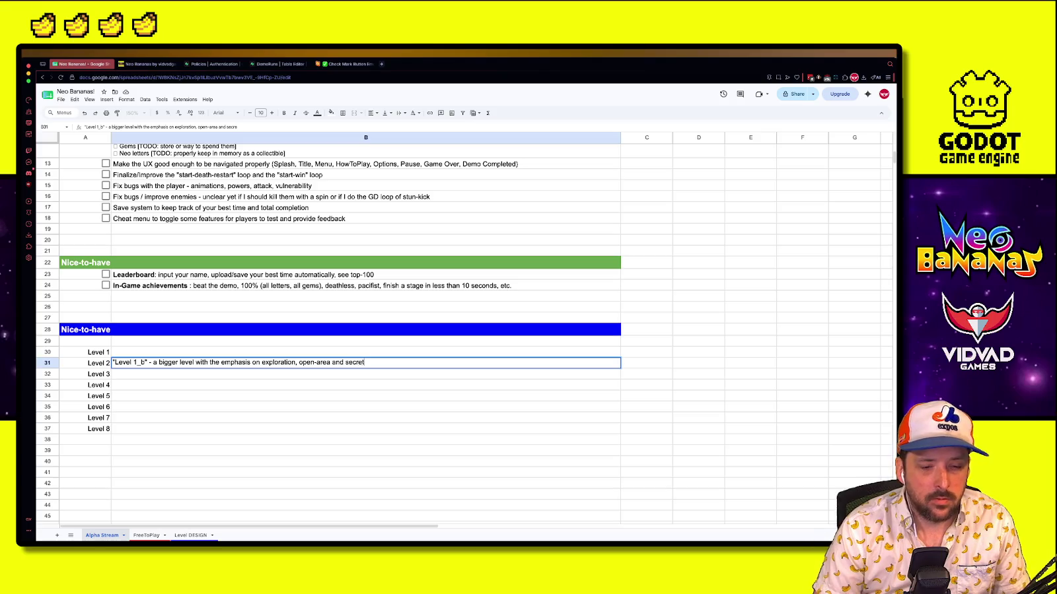
pyautogui.write('s - ')
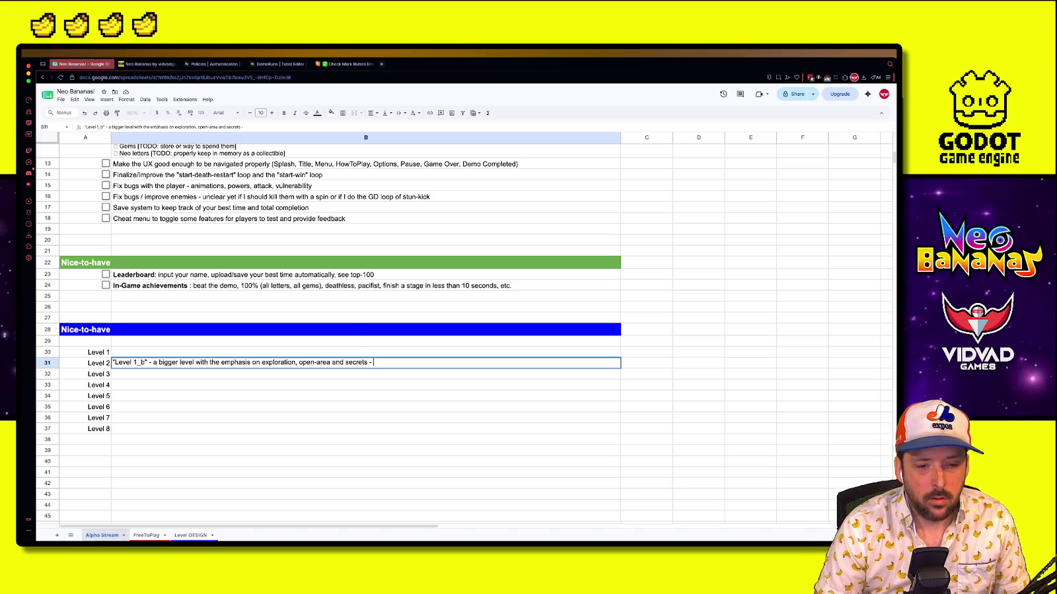
pyautogui.write('a much more epic level')
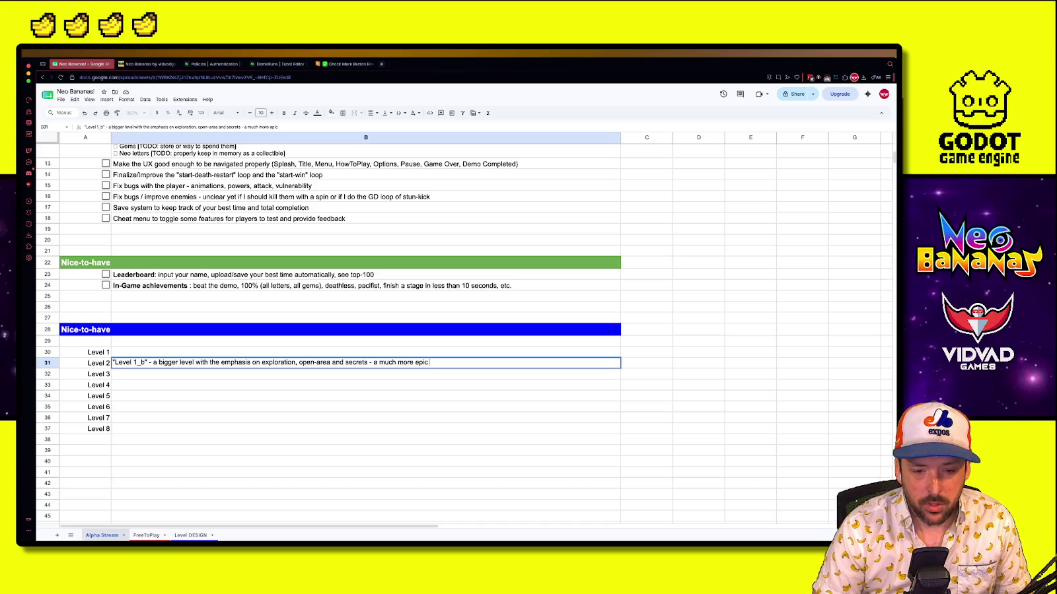
pyautogui.press('Return')
pyautogui.scroll(5, 73, 319)
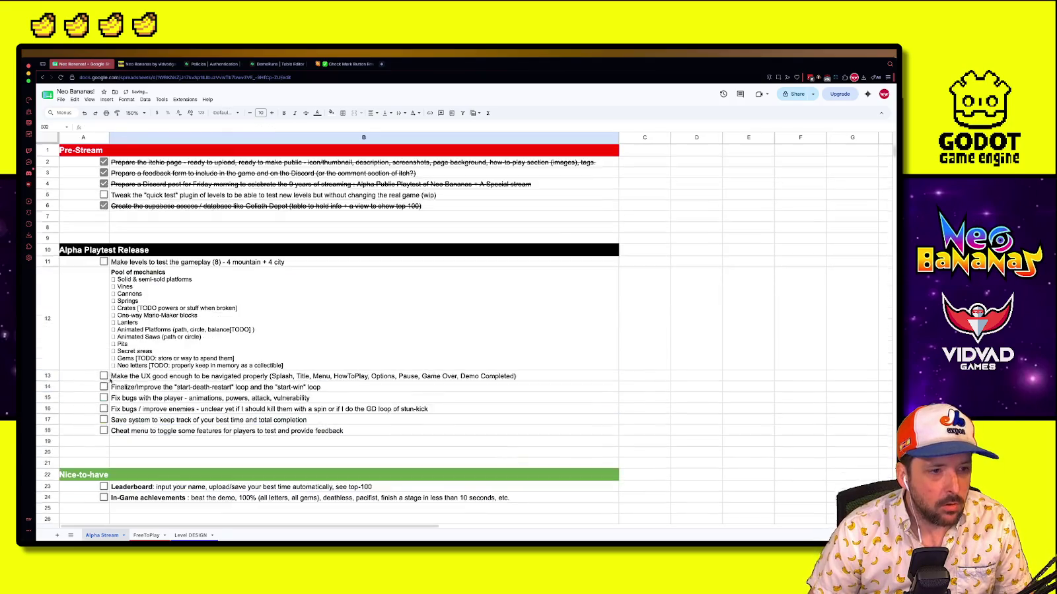
# Paste the check mark emoji before Level 2 in cell A31
pyautogui.scroll(-2, 198, 265)
pyautogui.click(355, 64)
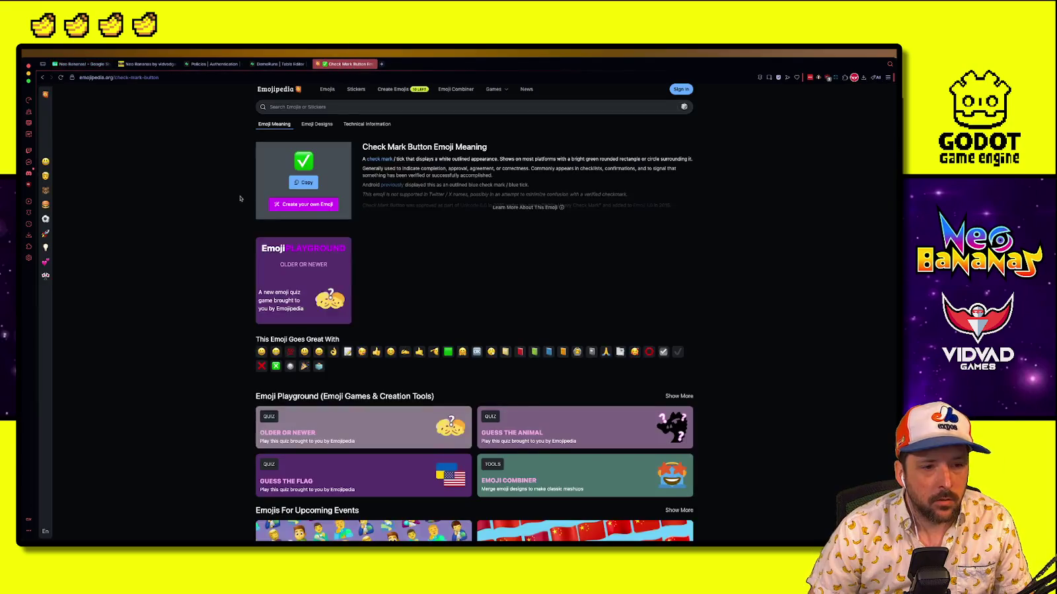
pyautogui.click(80, 64)
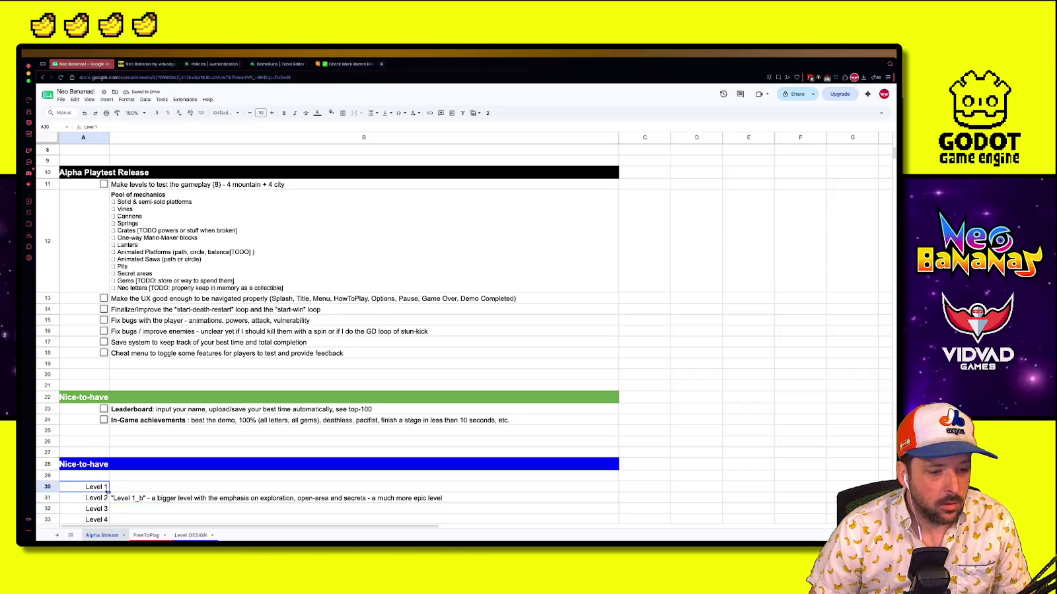
pyautogui.scroll(-2, 99, 406)
pyautogui.click(86, 430)
pyautogui.doubleClick(86, 429)
pyautogui.write('✅')
pyautogui.press('Return')
# Fill the Level 2 row A31:B31 bright green
pyautogui.moveTo(100, 429); pyautogui.dragTo(330, 429)
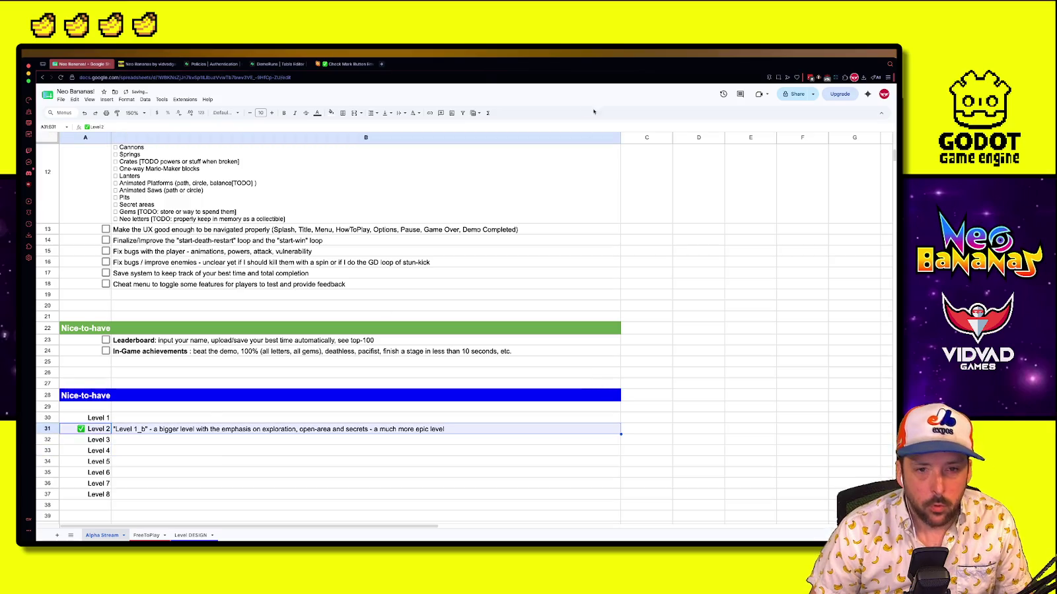
pyautogui.click(331, 112)
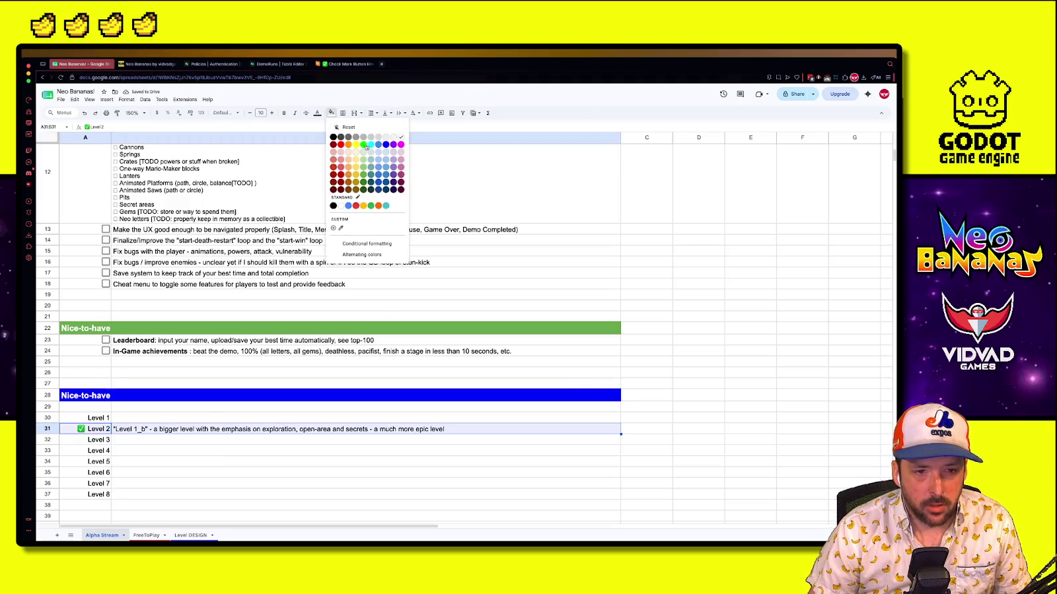
pyautogui.click(364, 145)
pyautogui.click(210, 436)
pyautogui.scroll(-2, 210, 434)
pyautogui.click(210, 401)
pyautogui.click(102, 371)
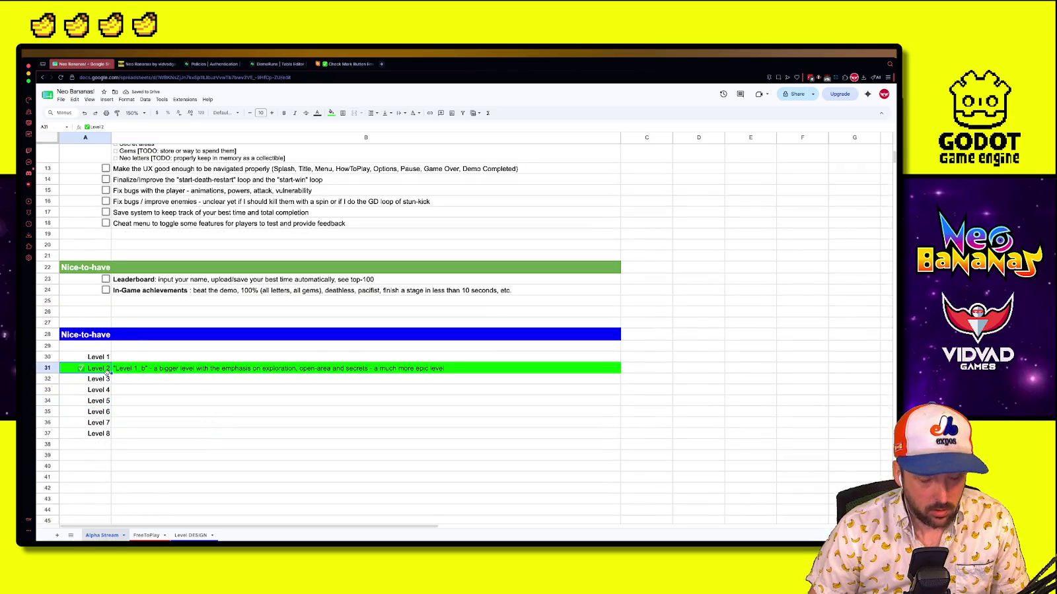
pyautogui.click(151, 389)
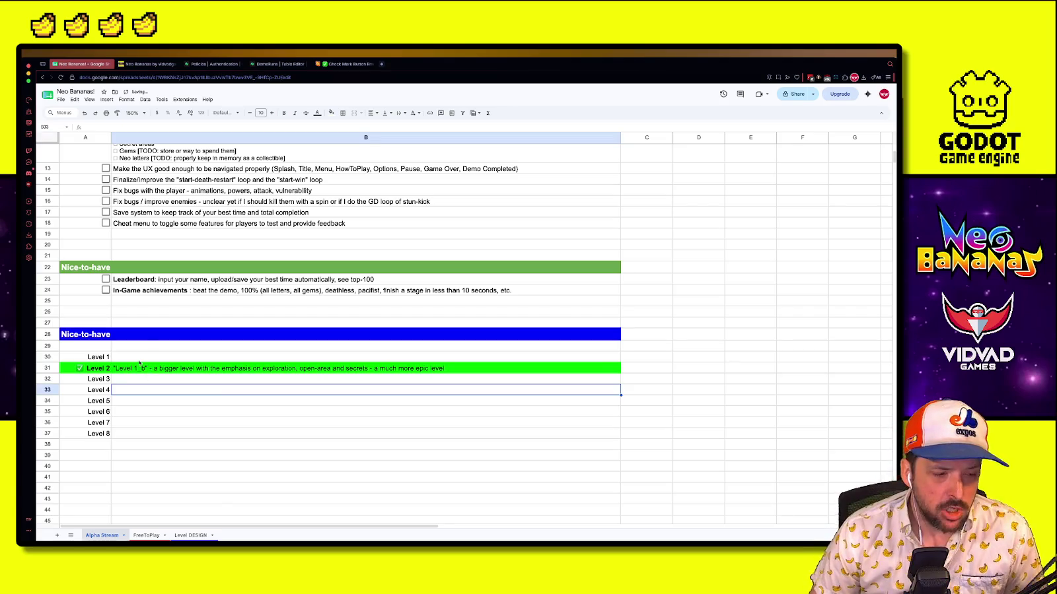
pyautogui.click(165, 381)
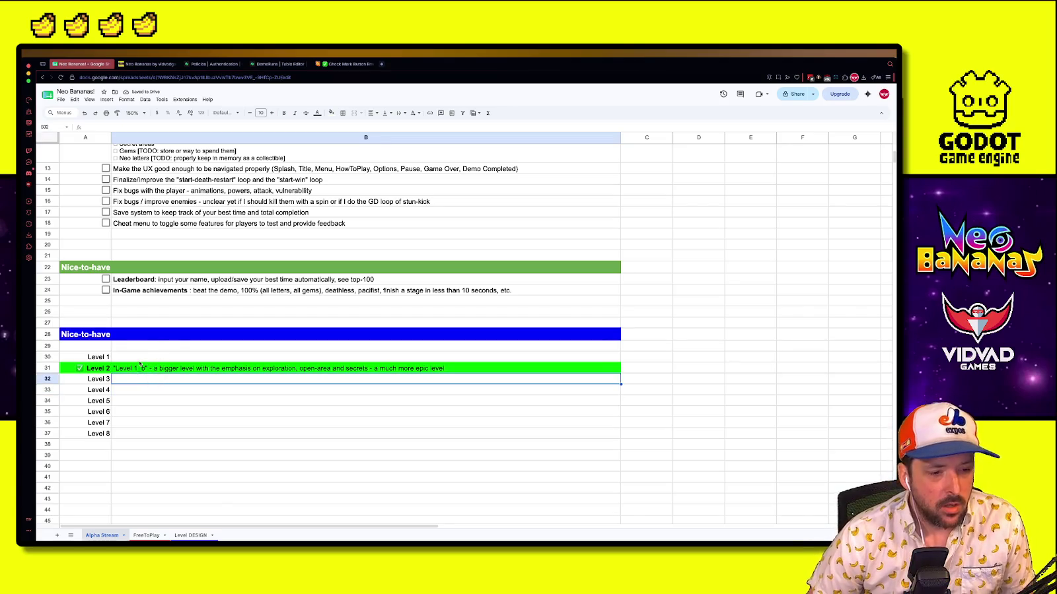
pyautogui.click(159, 360)
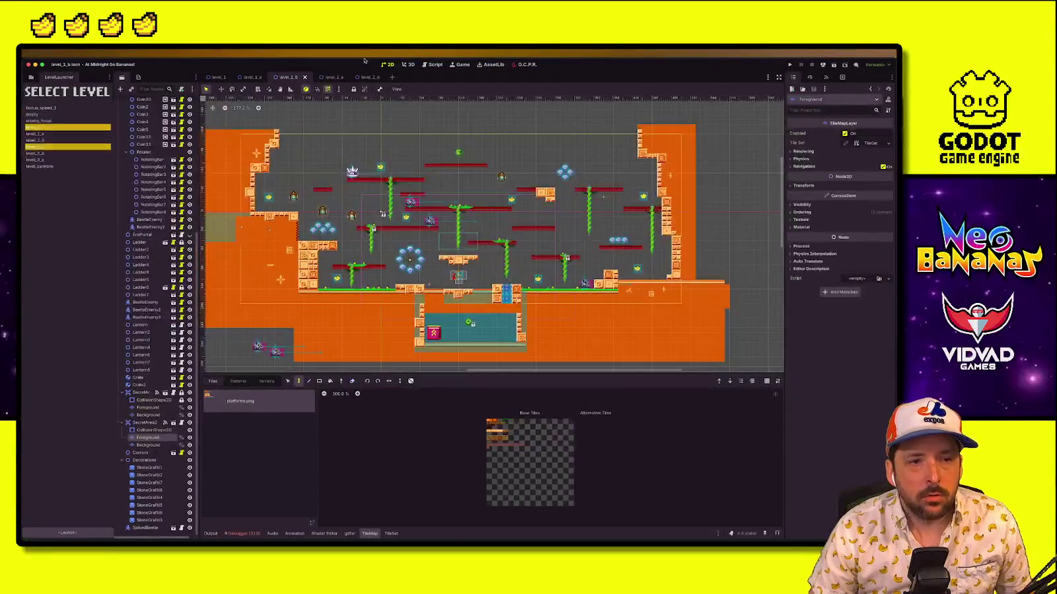
# Briefly playtest level_1_a, stop it, then launch level_1
pyautogui.click(47, 134)
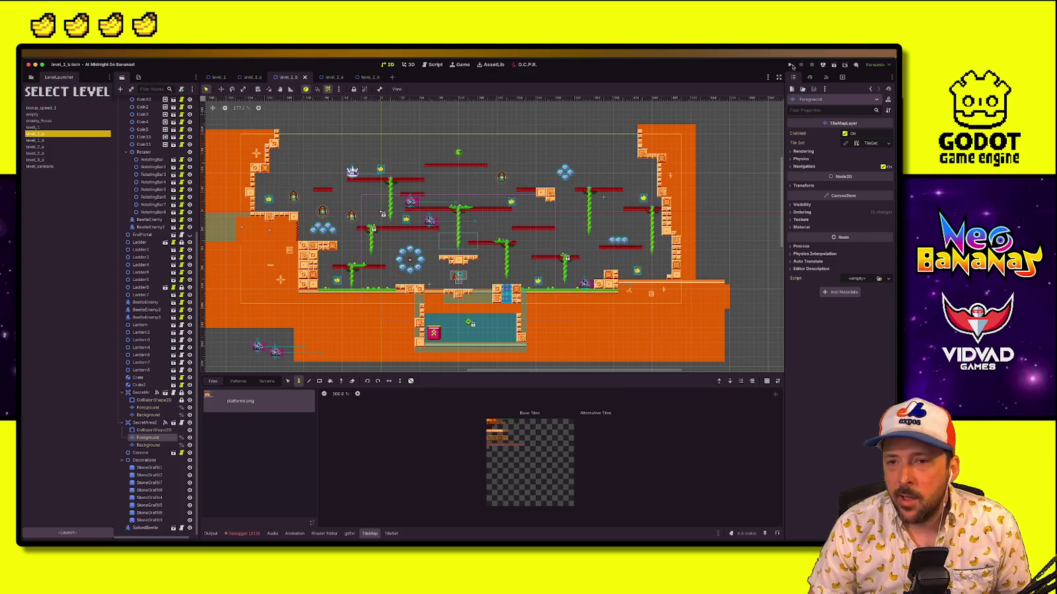
pyautogui.click(69, 533)
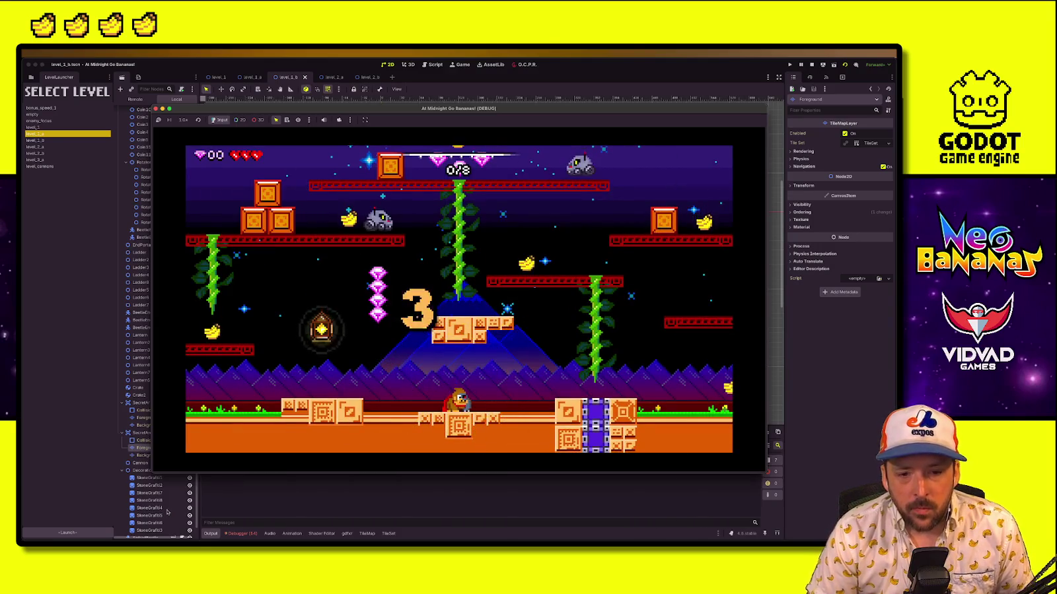
pyautogui.click(813, 65)
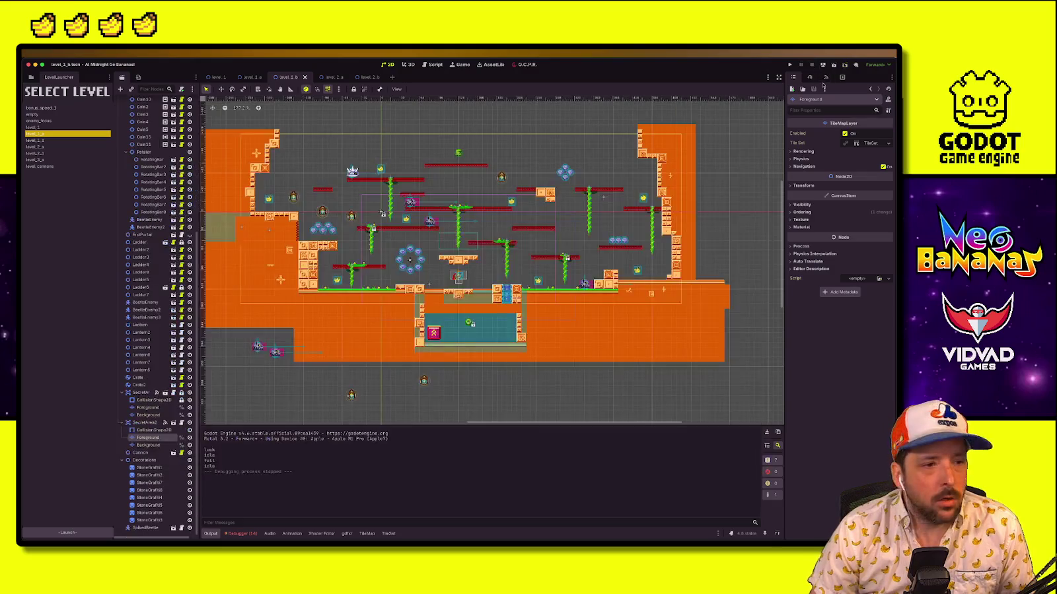
pyautogui.click(50, 127)
pyautogui.click(72, 531)
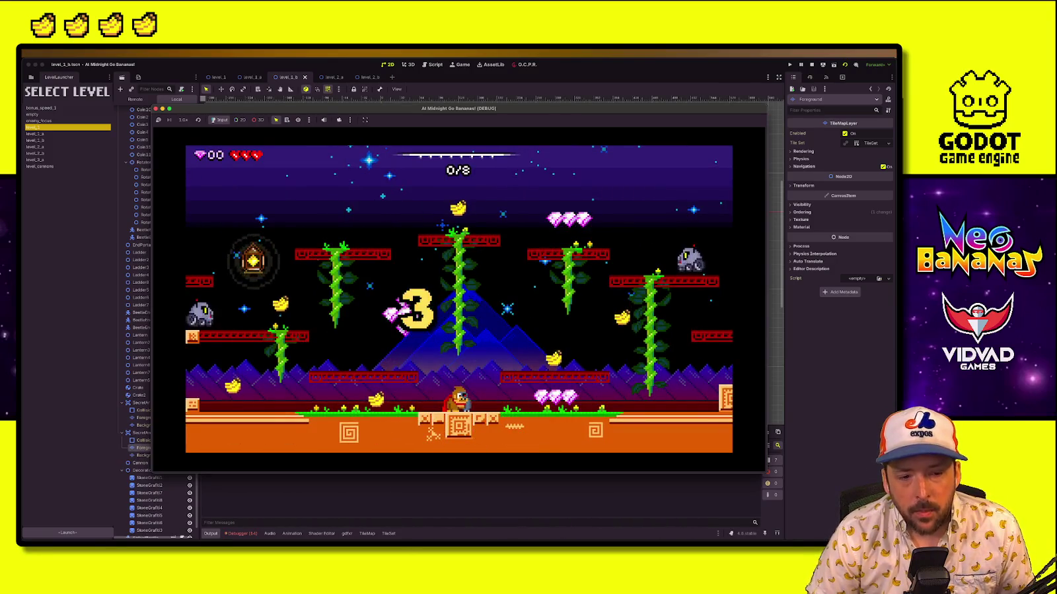
# Jump to the top vine platform and fly left and right collecting gems
pyautogui.press('space')
pyautogui.press('space')
pyautogui.press('Left')
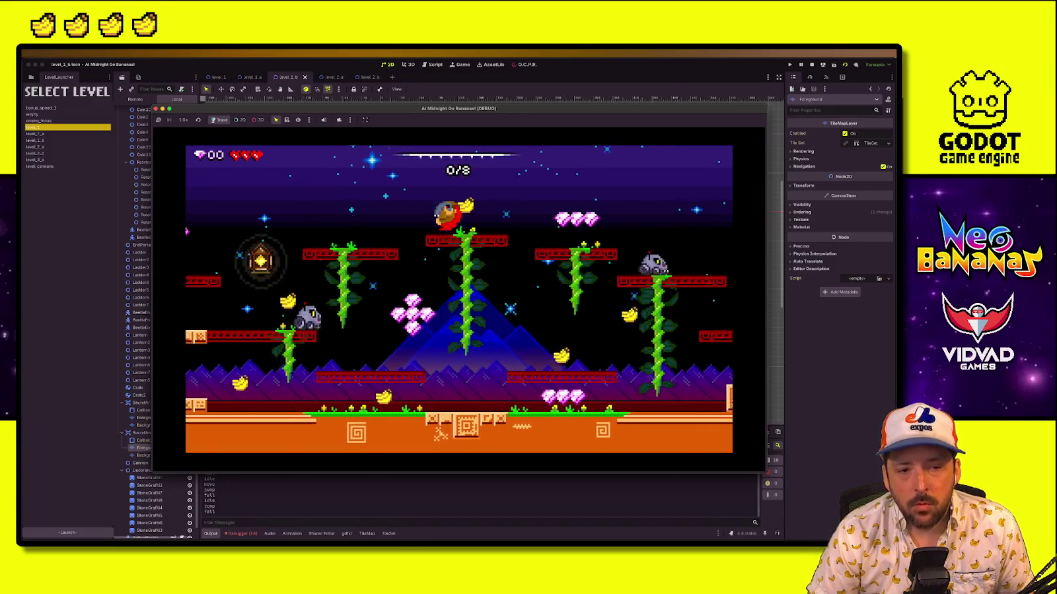
pyautogui.press('space')
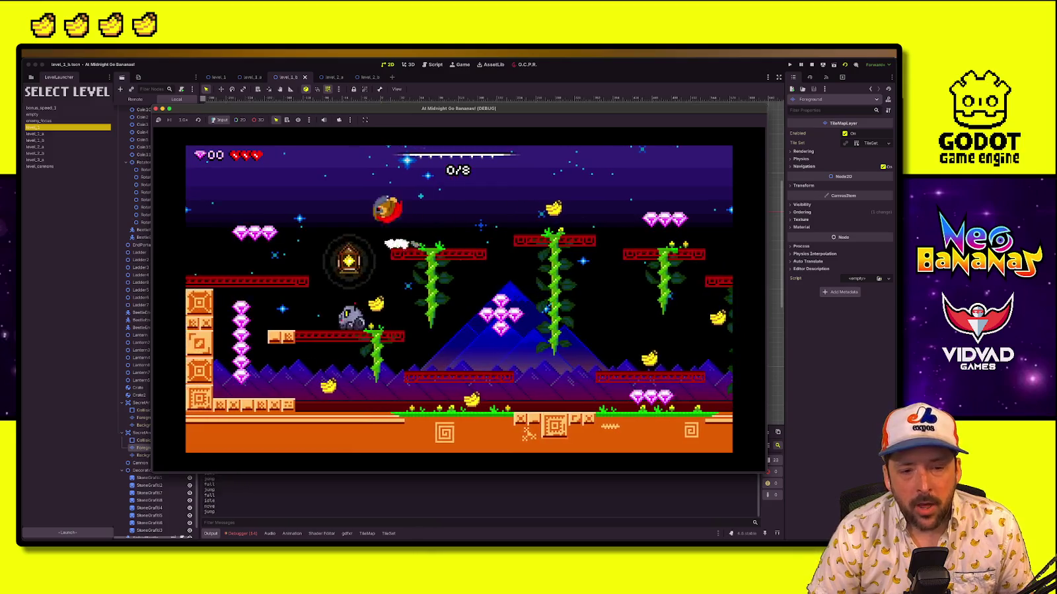
pyautogui.press('Right')
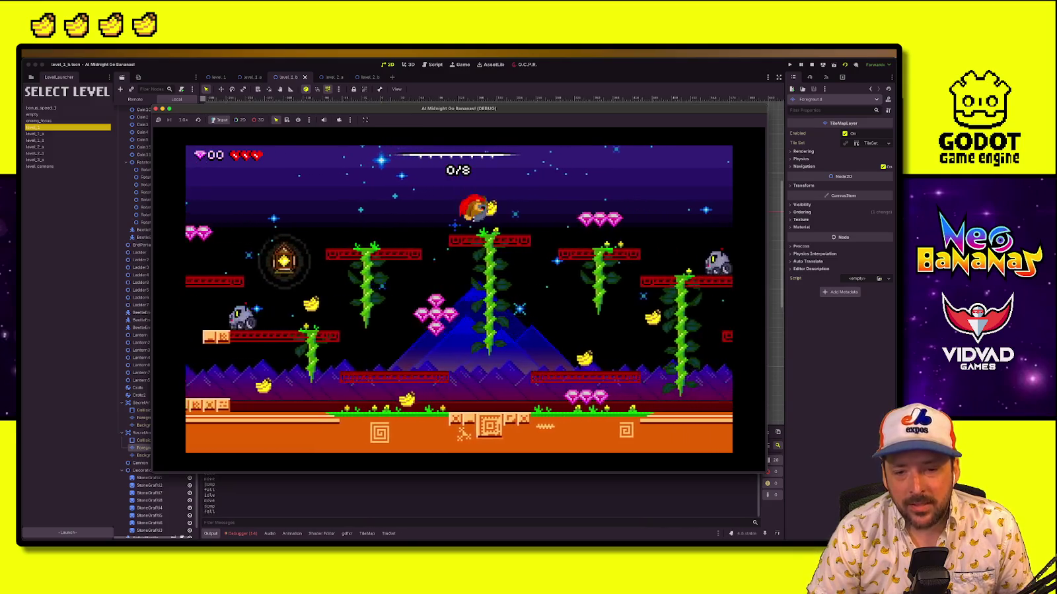
pyautogui.press('Left')
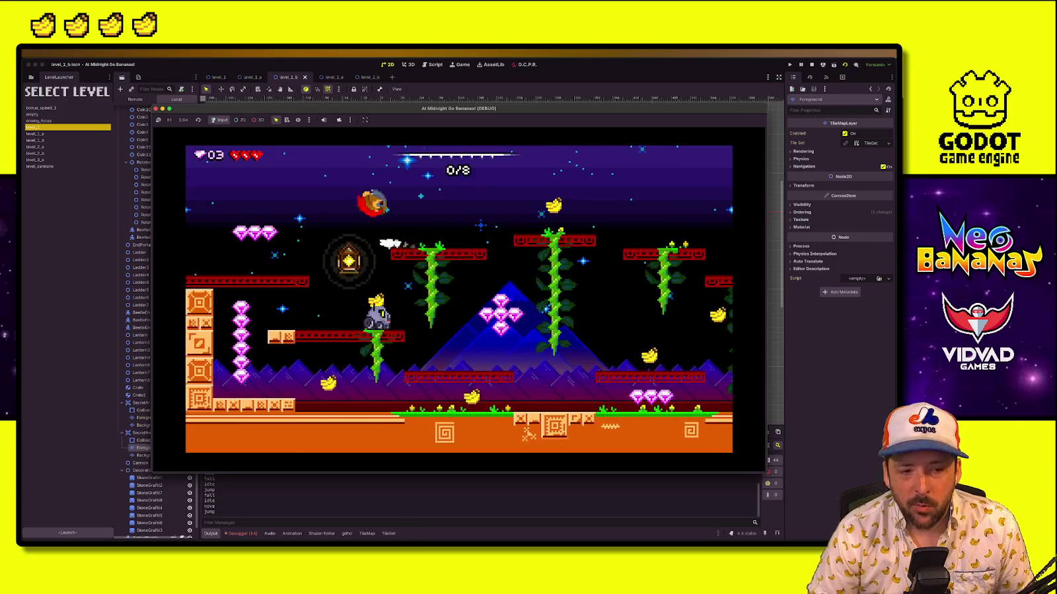
pyautogui.press('Left')
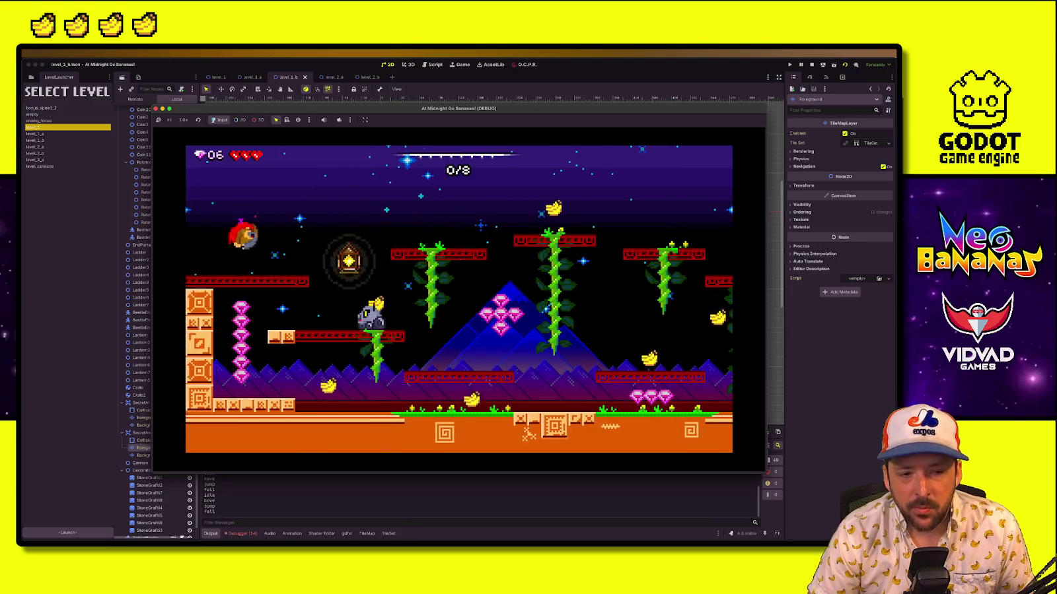
pyautogui.press('Right')
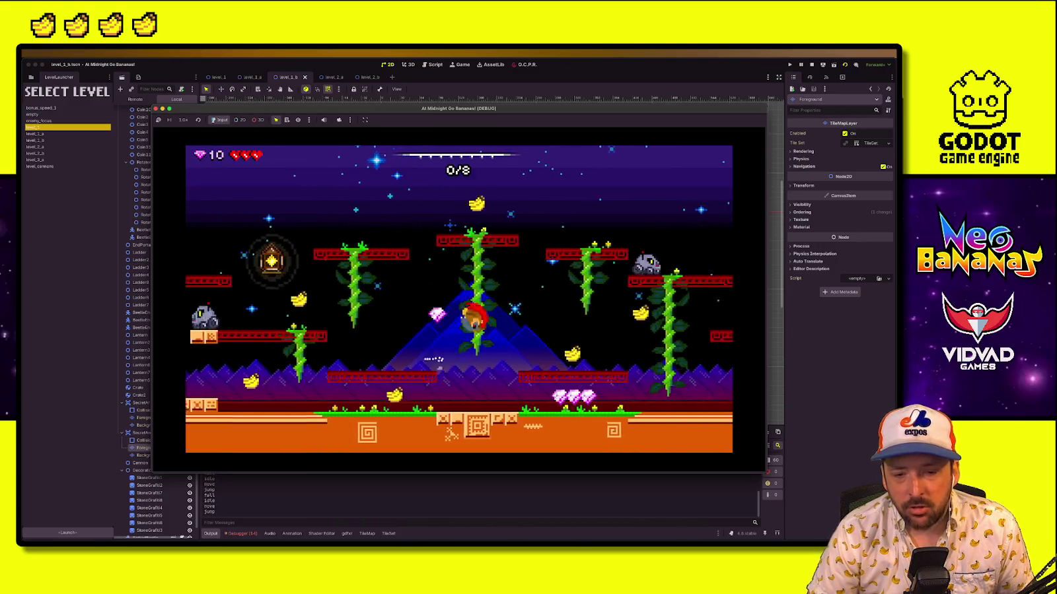
pyautogui.press('Right')
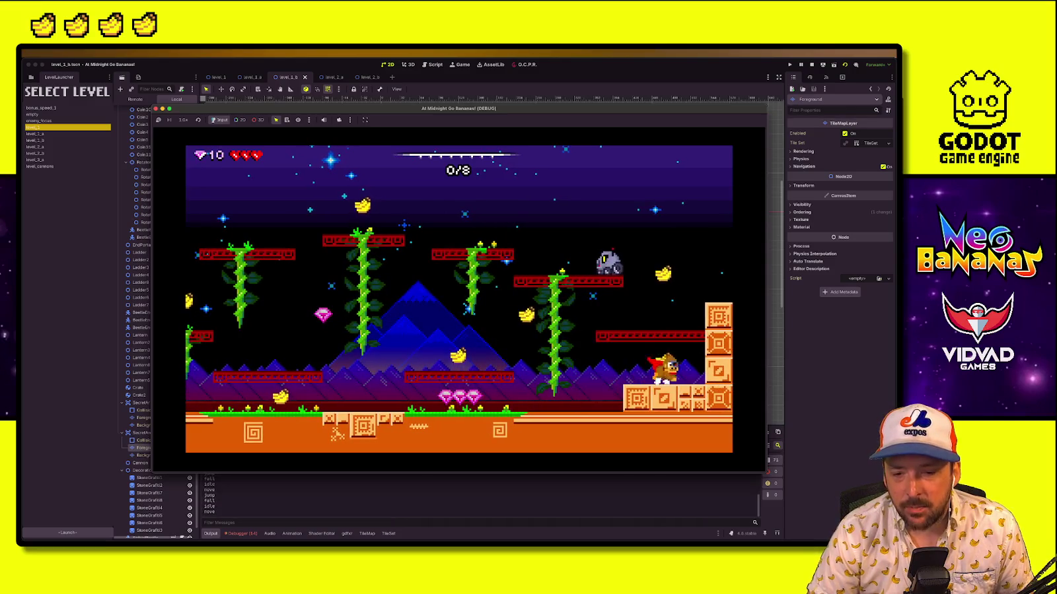
# Drop to the ground and wall-jump up the left wall collecting more gems
pyautogui.press('space')
pyautogui.press('Left')
pyautogui.press('Left')
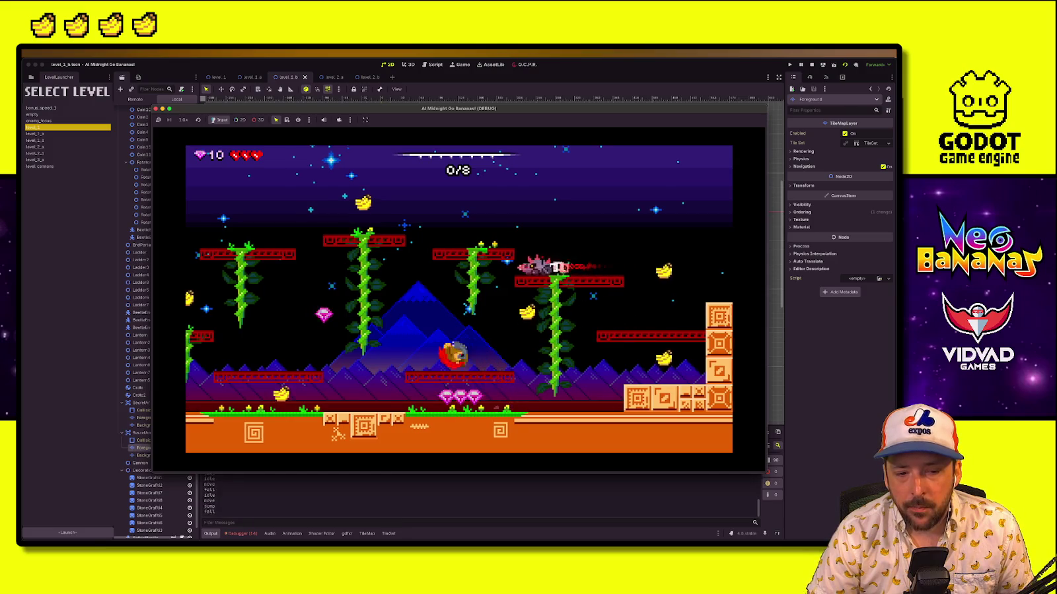
pyautogui.press('Left')
pyautogui.press('space')
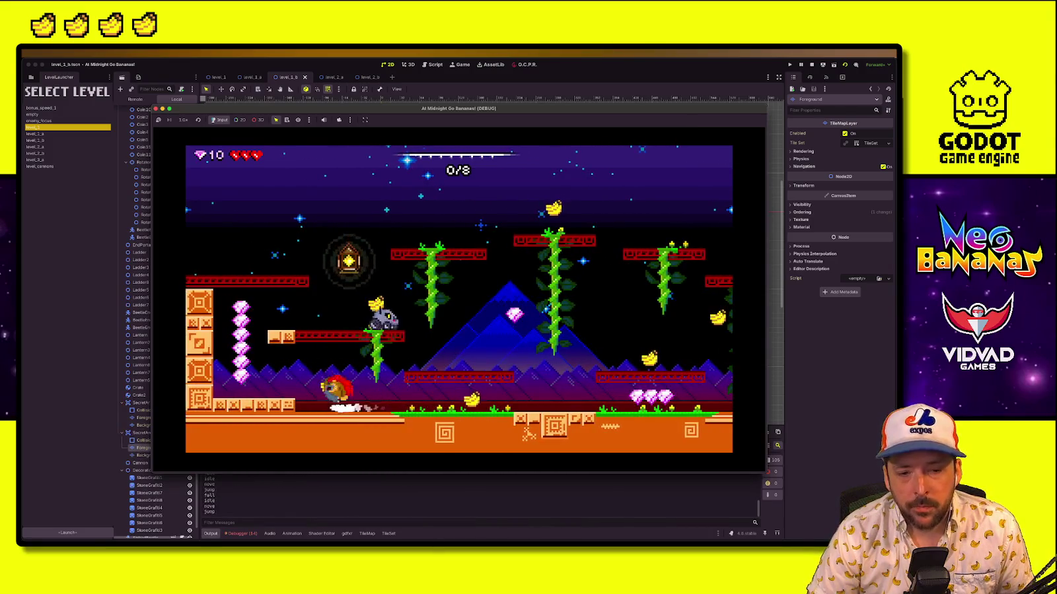
pyautogui.press('space')
pyautogui.press('Right')
pyautogui.press('space')
pyautogui.press('space')
pyautogui.press('Left')
pyautogui.press('Right')
pyautogui.press('space')
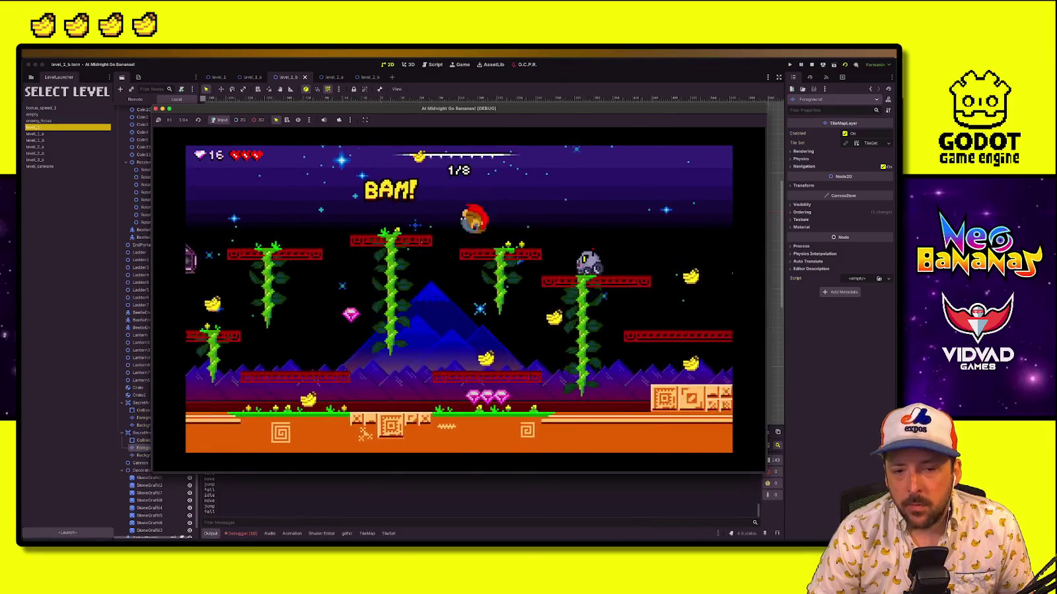
# Dash-attack enemies to grab the remaining bananas, including the last one, then stop the game
pyautogui.press('Left')
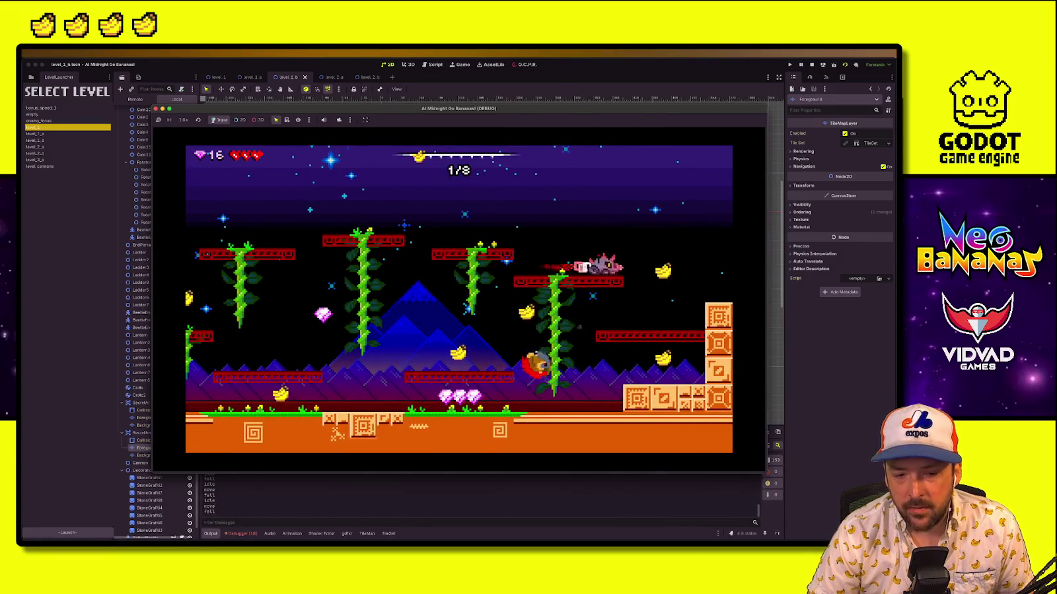
pyautogui.press('x')
pyautogui.press('Right')
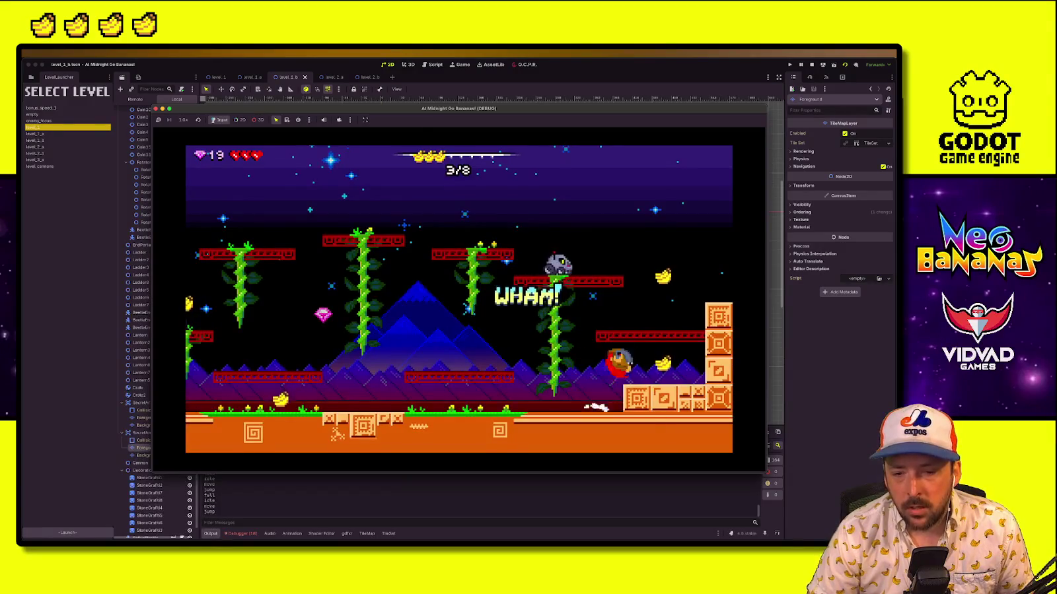
pyautogui.press('space')
pyautogui.press('Left')
pyautogui.press('space')
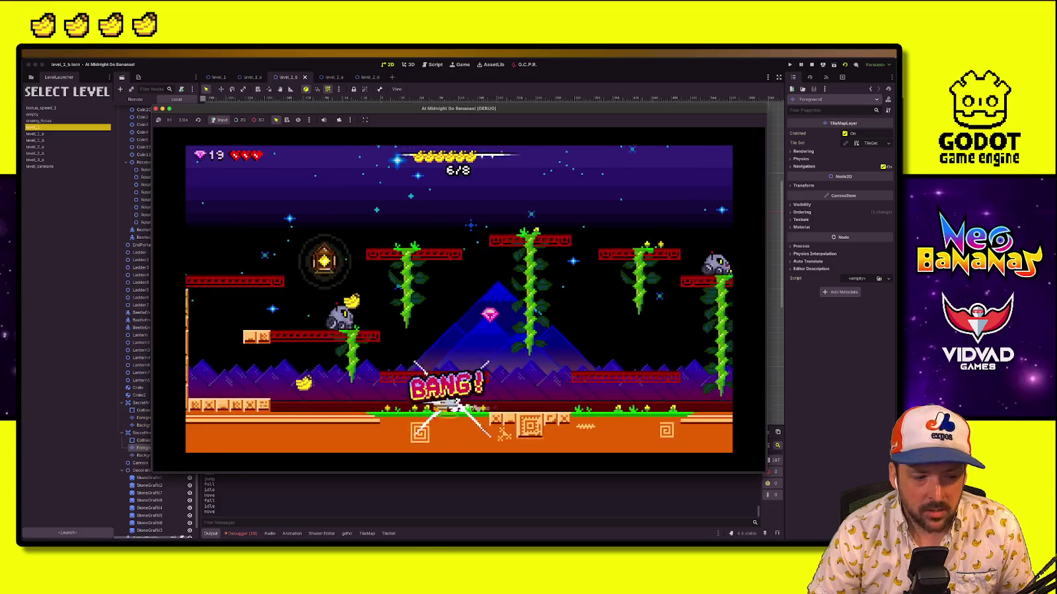
pyautogui.press('x')
pyautogui.press('space')
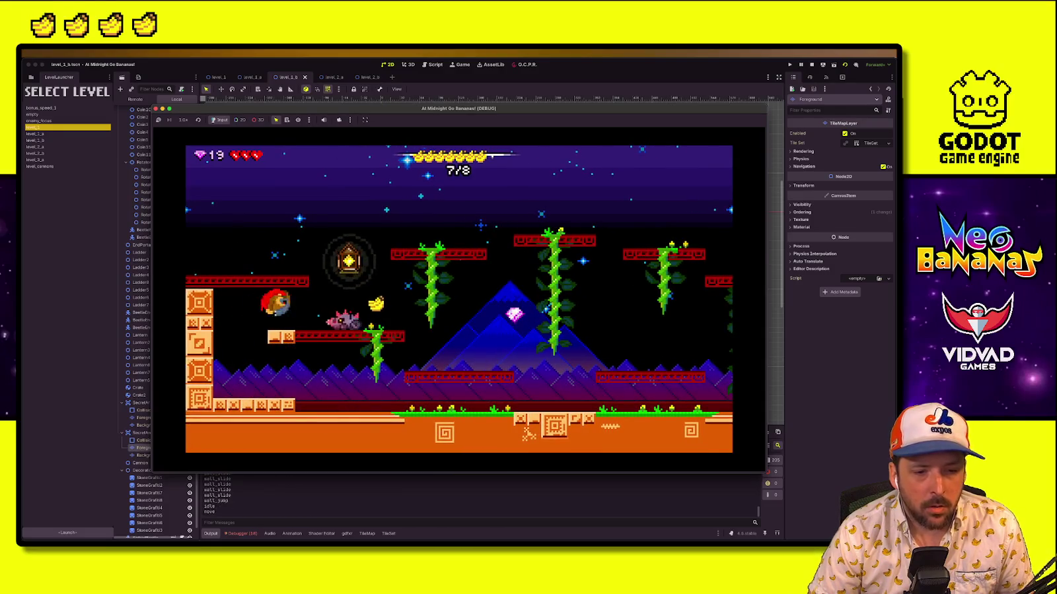
pyautogui.press('Right')
pyautogui.press('x')
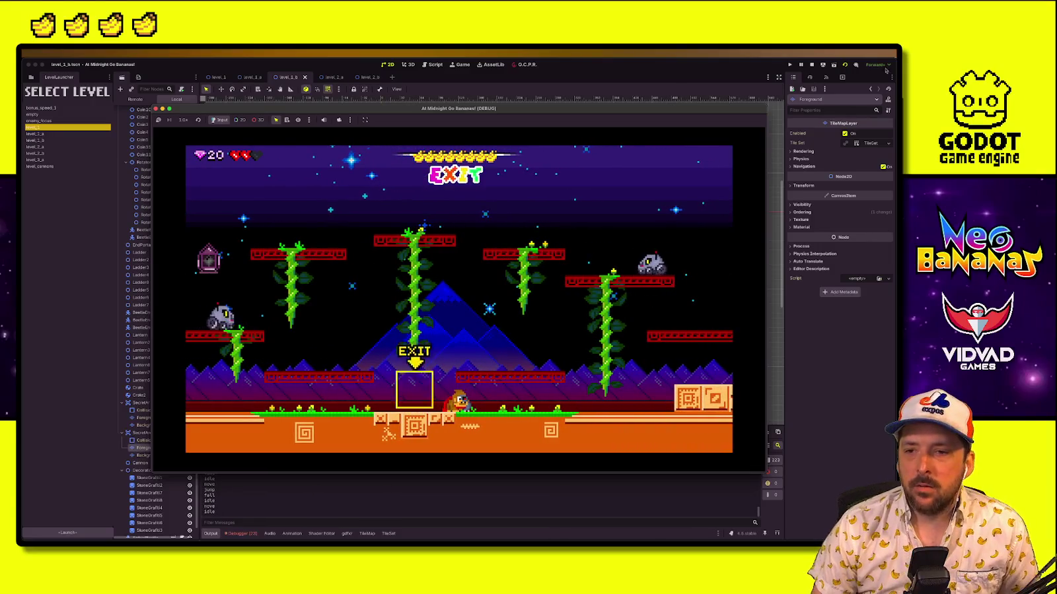
pyautogui.press('Escape')
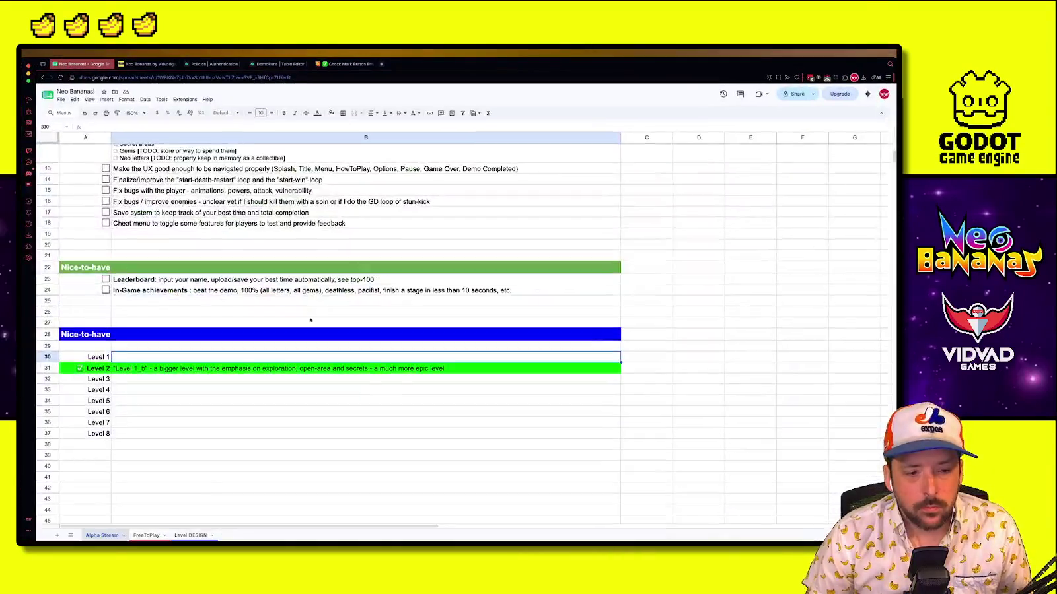
# Describe Level 1 in B30 as a smaller left-right scrolling level with almost everything visible
pyautogui.write('E')
pyautogui.write('"Level 1" -')
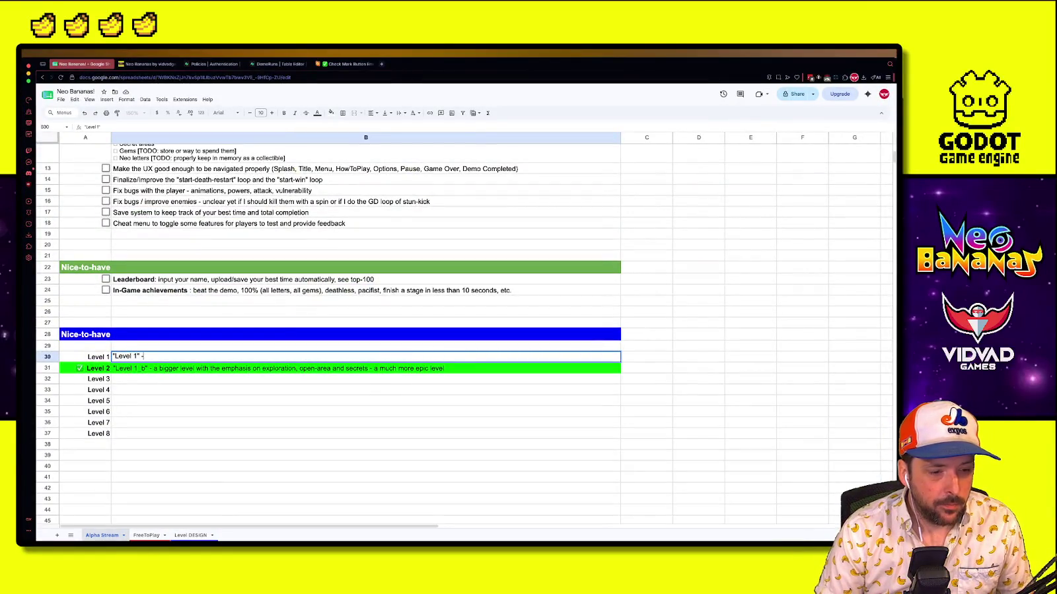
pyautogui.write('smaller level that only scrolls left and right, that would h')
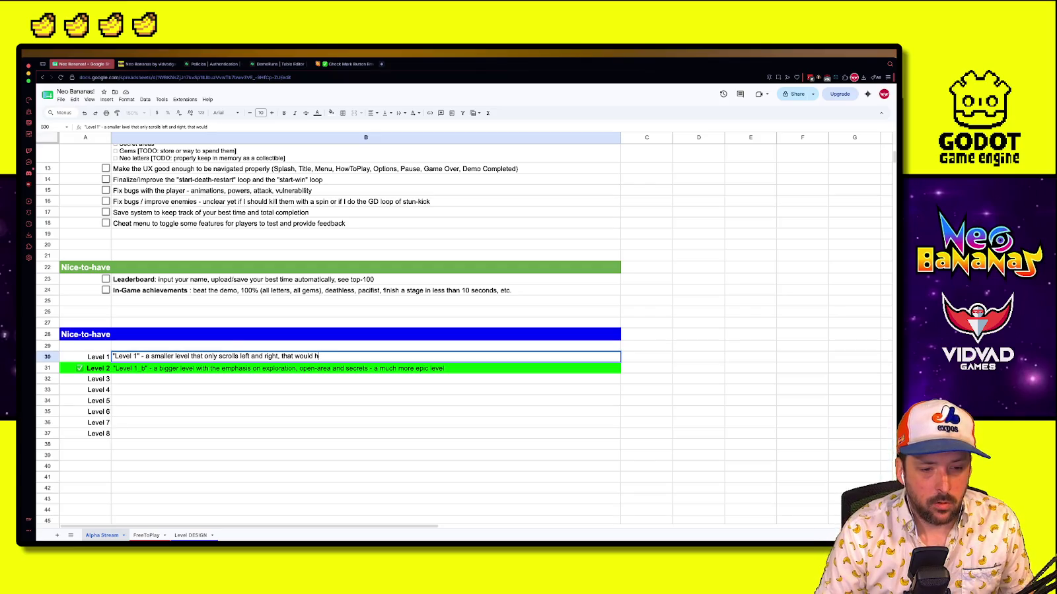
pyautogui.write('t')
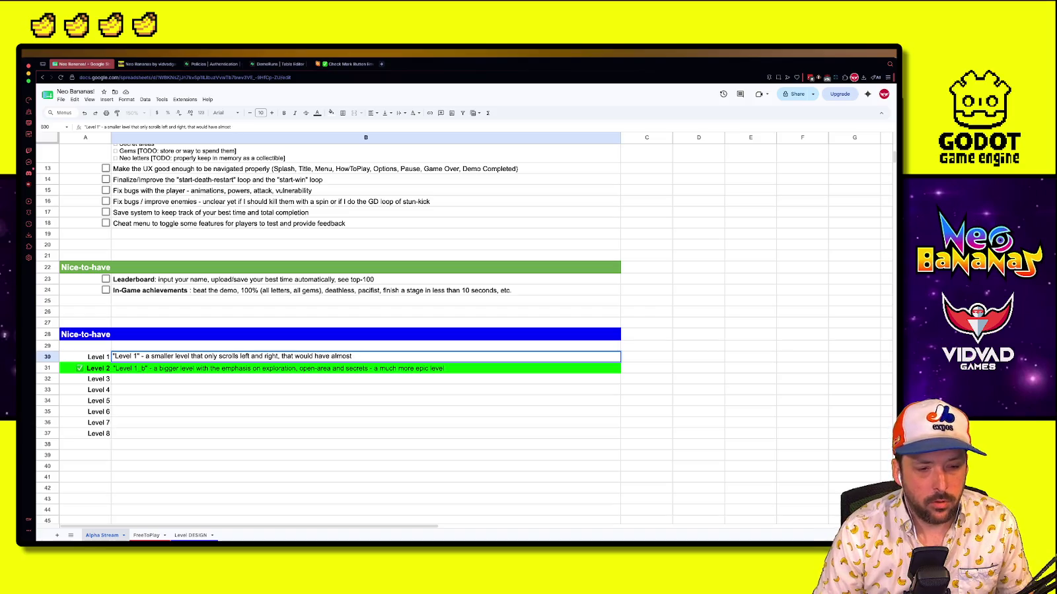
pyautogui.write(' we the s')
pyautogui.write('n vis')
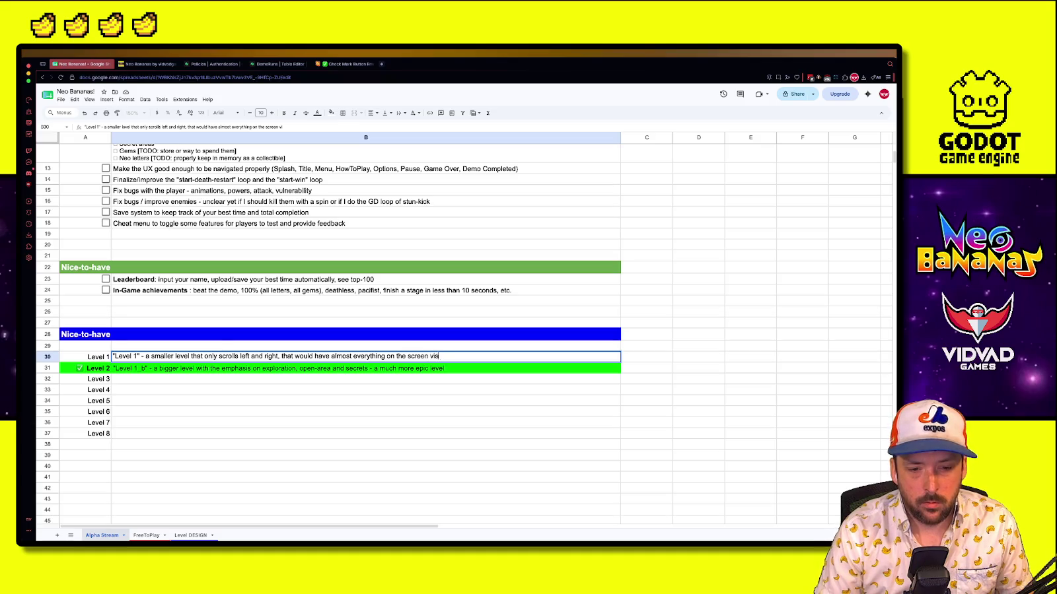
pyautogui.press('Return')
# Fill the Level 1 row A30:B30 bright yellow
pyautogui.moveTo(90, 358); pyautogui.dragTo(264, 357)
pyautogui.click(331, 113)
pyautogui.click(356, 144)
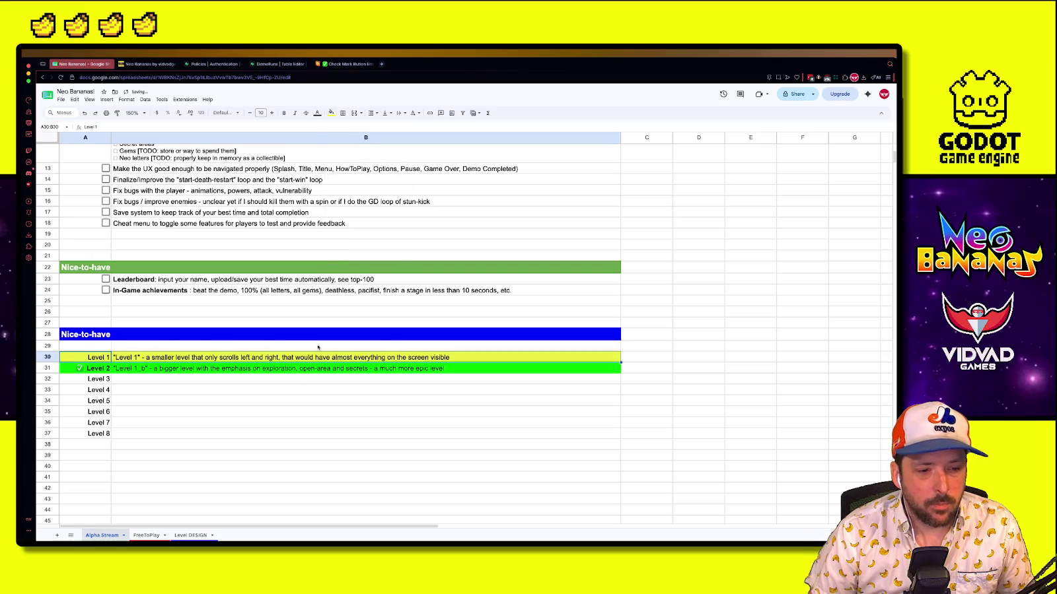
pyautogui.click(159, 389)
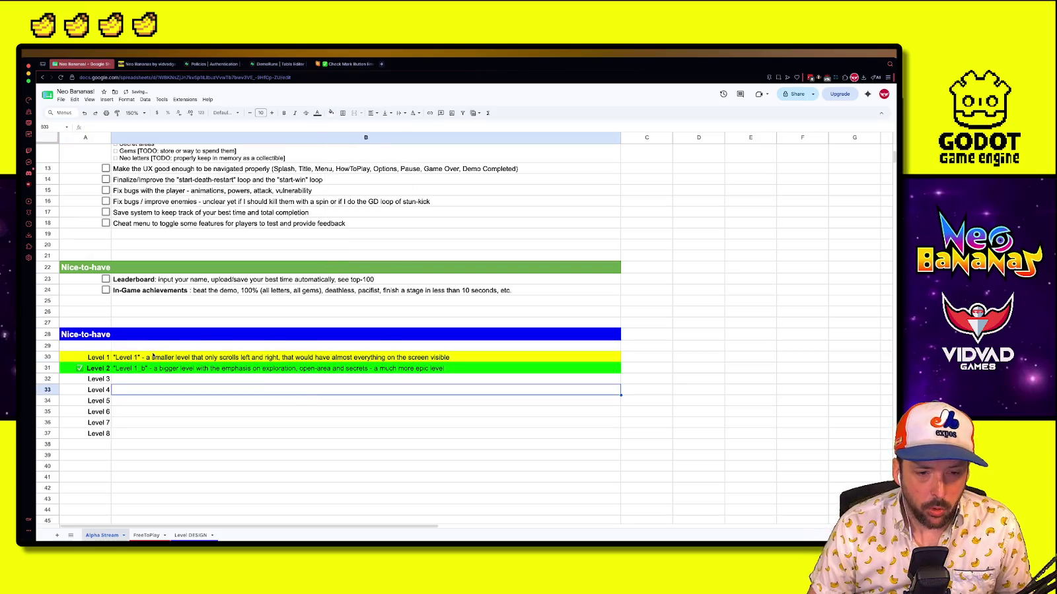
pyautogui.click(133, 379)
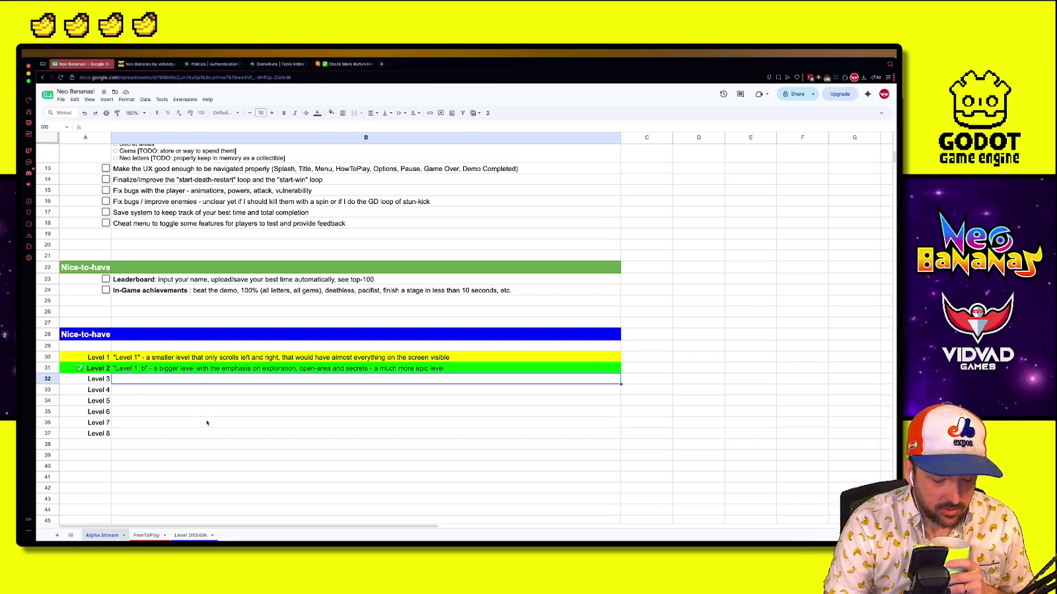
pyautogui.hotkey('ctrl', 'Left')
# Bring up Aseprite's level_background file and preview the city, mountain and amusement-park frames
pyautogui.hotkey('ctrl', 'Up')
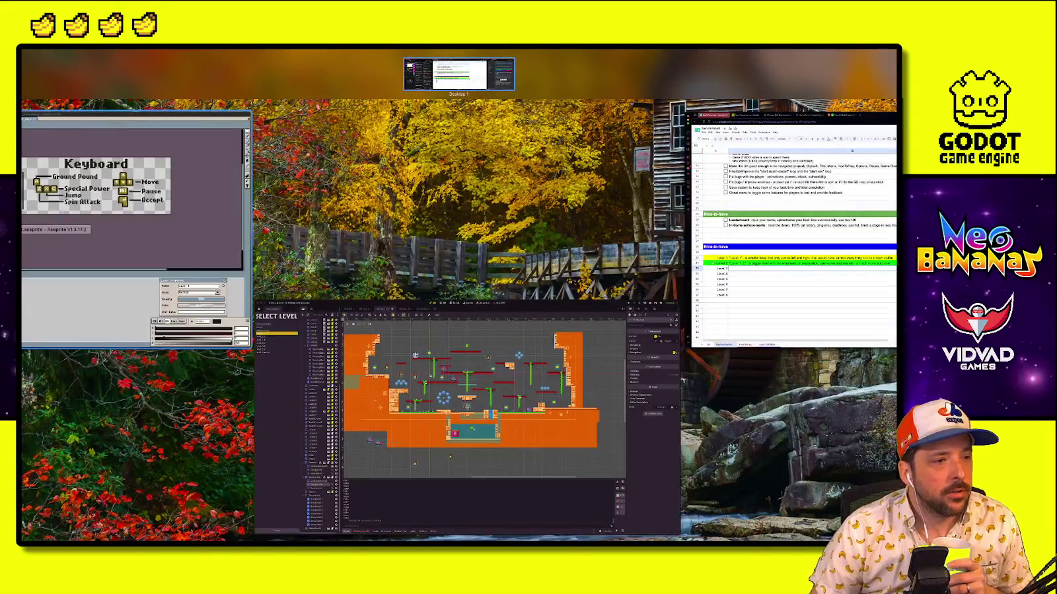
pyautogui.press('Escape')
pyautogui.click(92, 71)
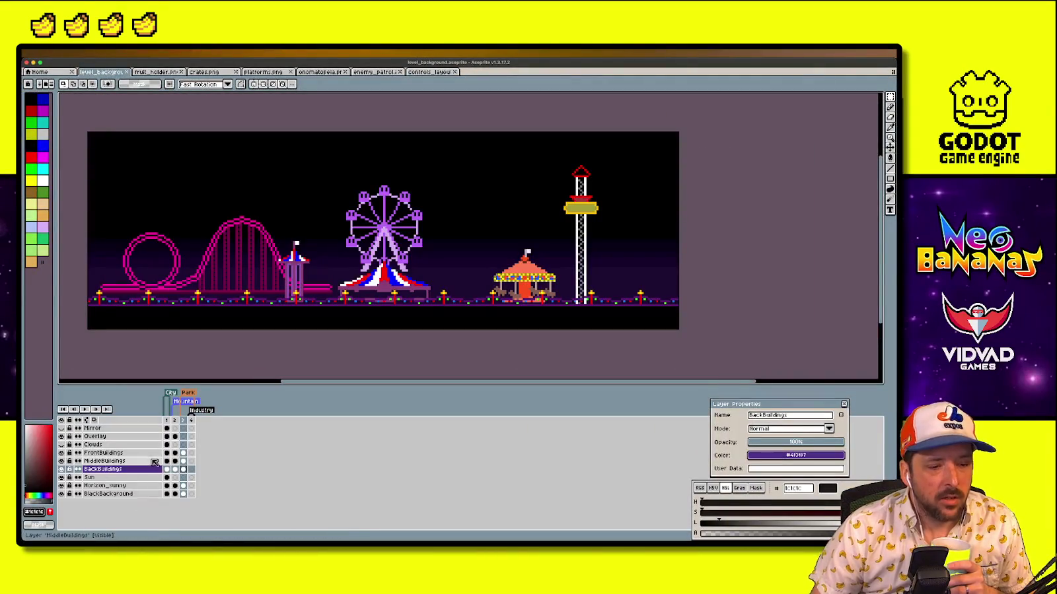
pyautogui.click(170, 422)
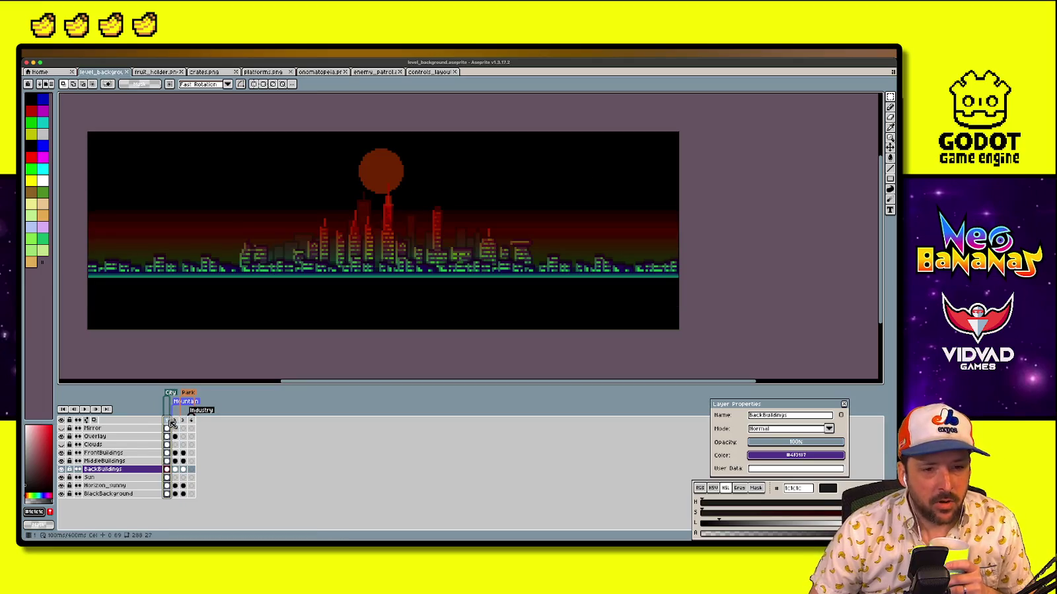
pyautogui.click(176, 421)
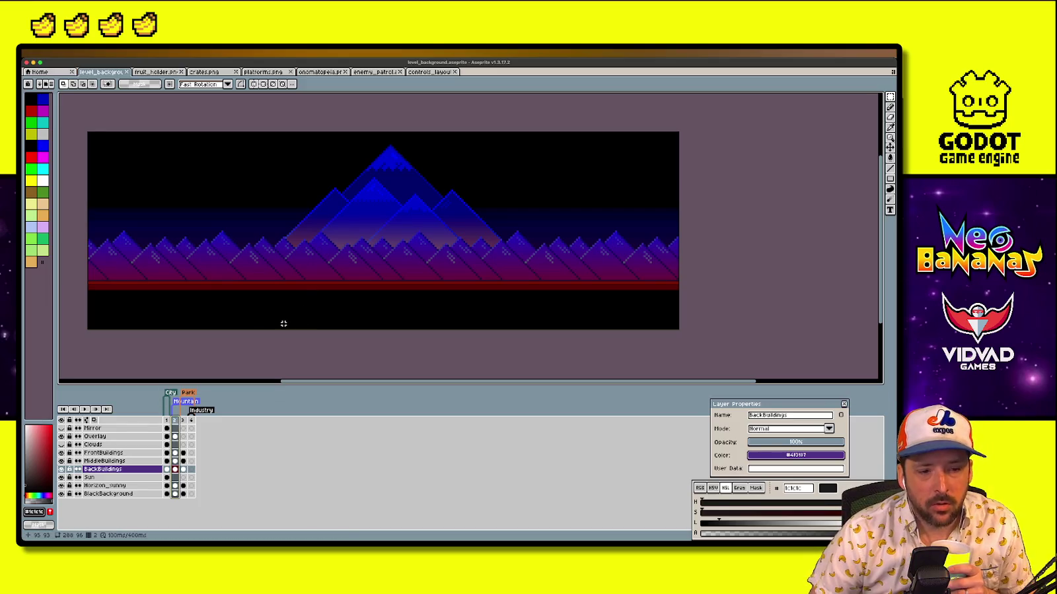
pyautogui.click(167, 421)
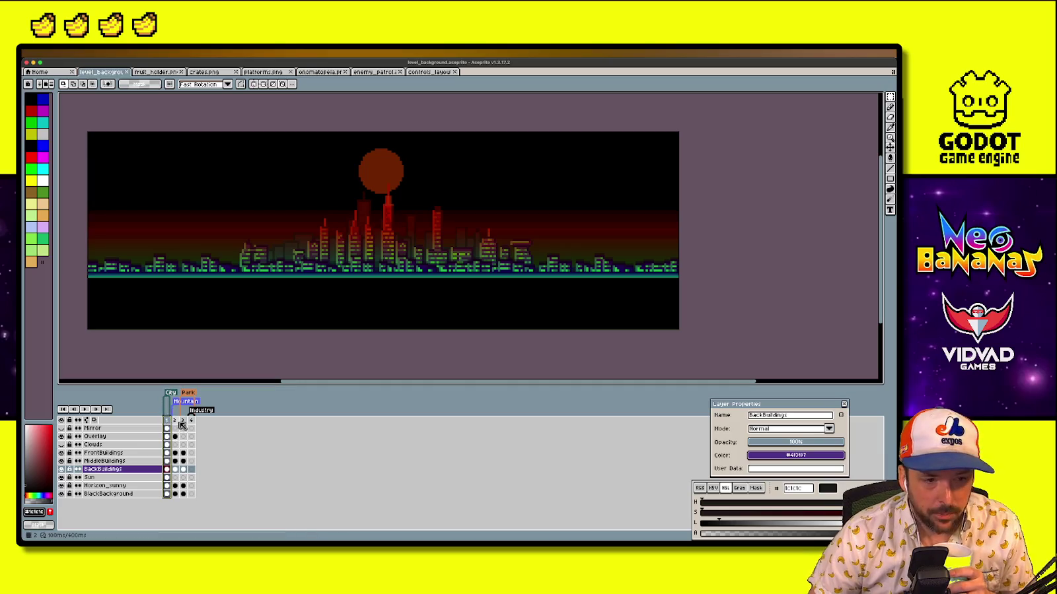
pyautogui.click(177, 424)
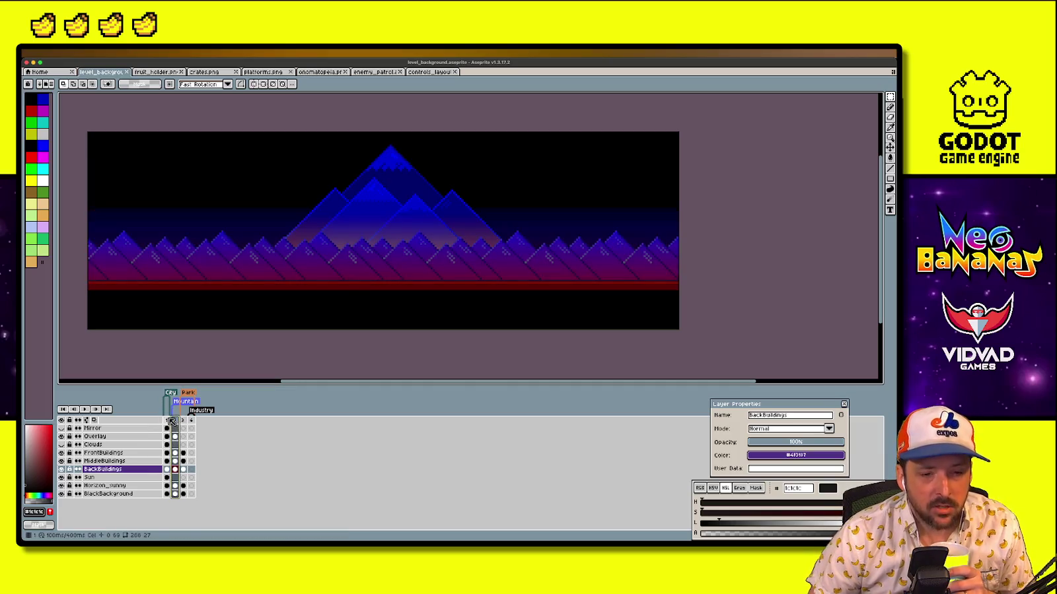
pyautogui.click(168, 428)
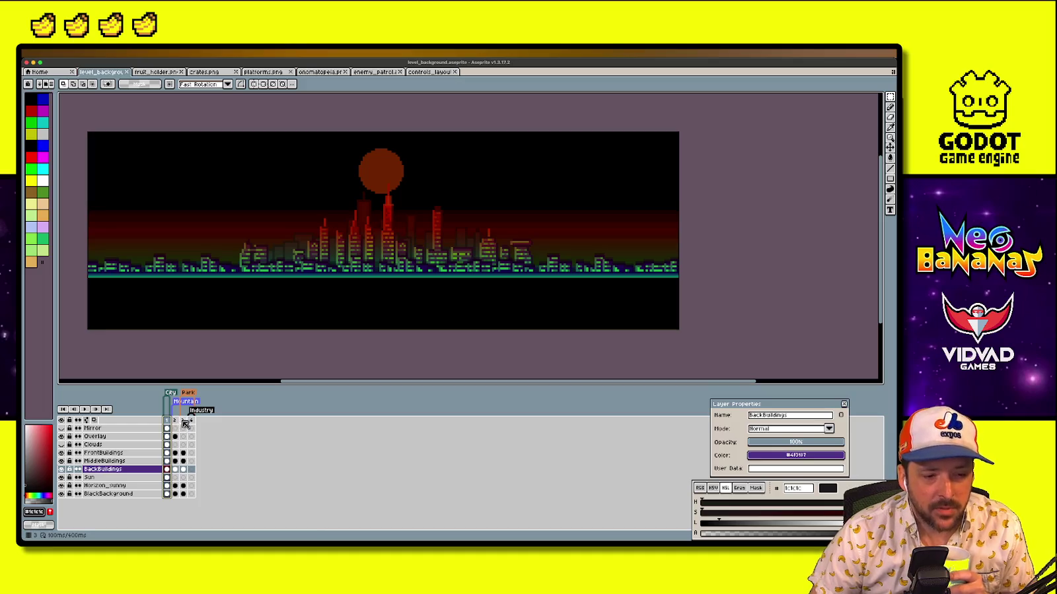
pyautogui.click(184, 423)
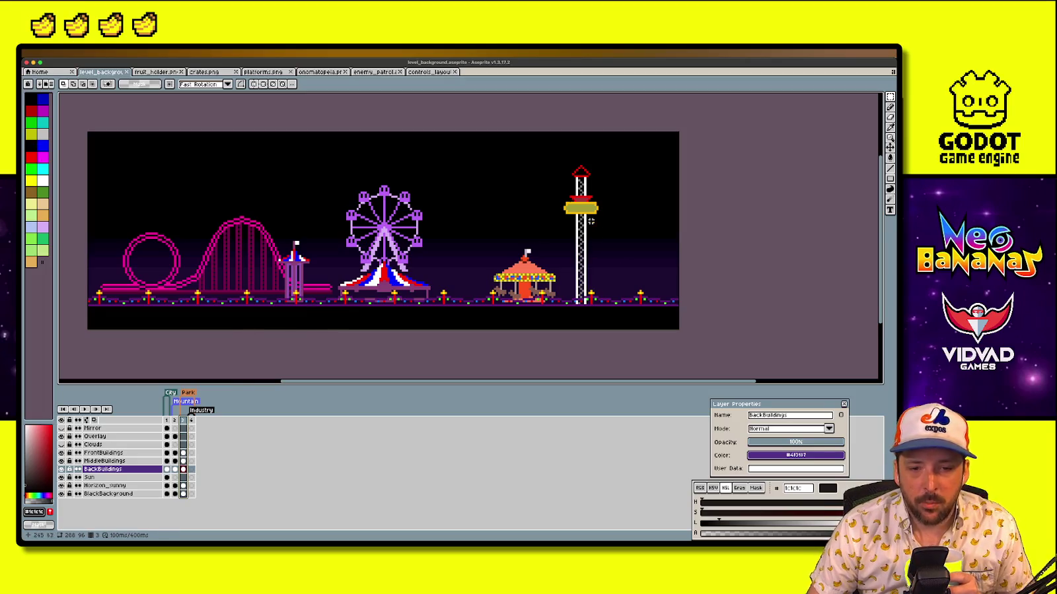
# Compare the city, blue mountains and amusement-park frames again, then minimize Aseprite
pyautogui.click(191, 421)
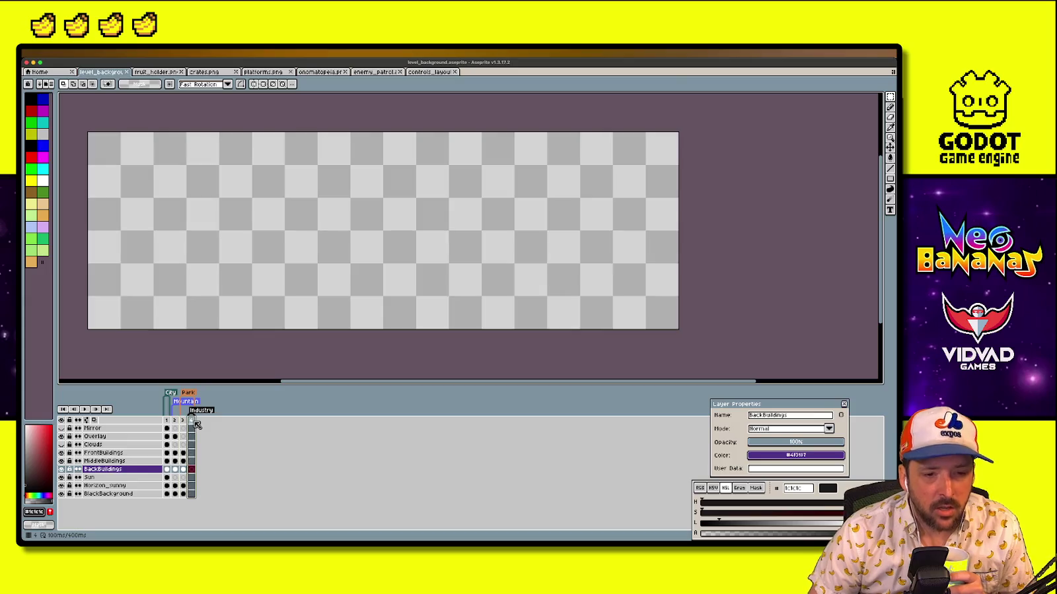
pyautogui.click(184, 421)
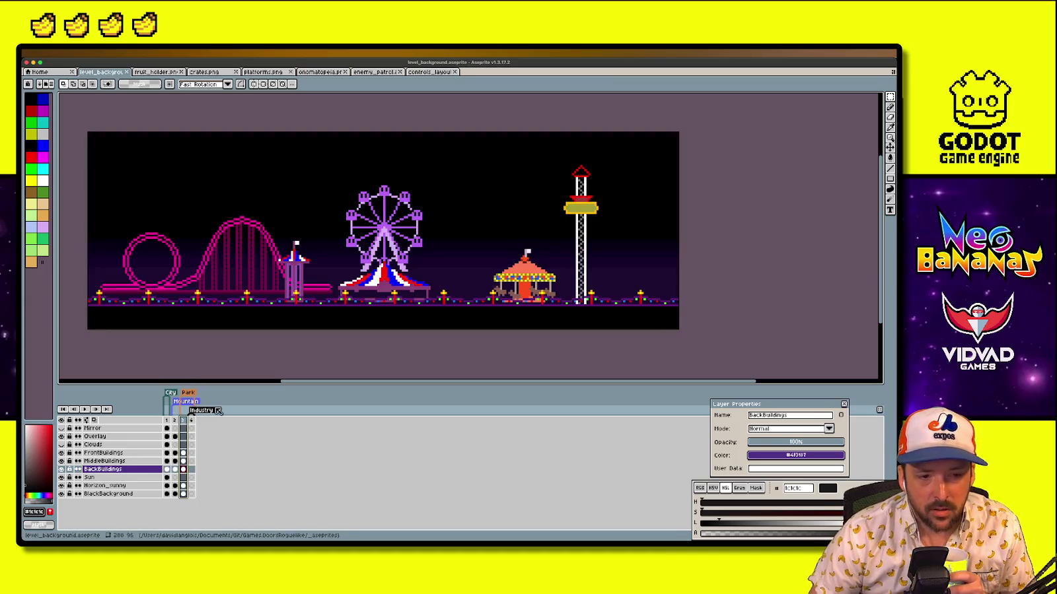
pyautogui.click(175, 421)
pyautogui.click(167, 421)
pyautogui.click(177, 422)
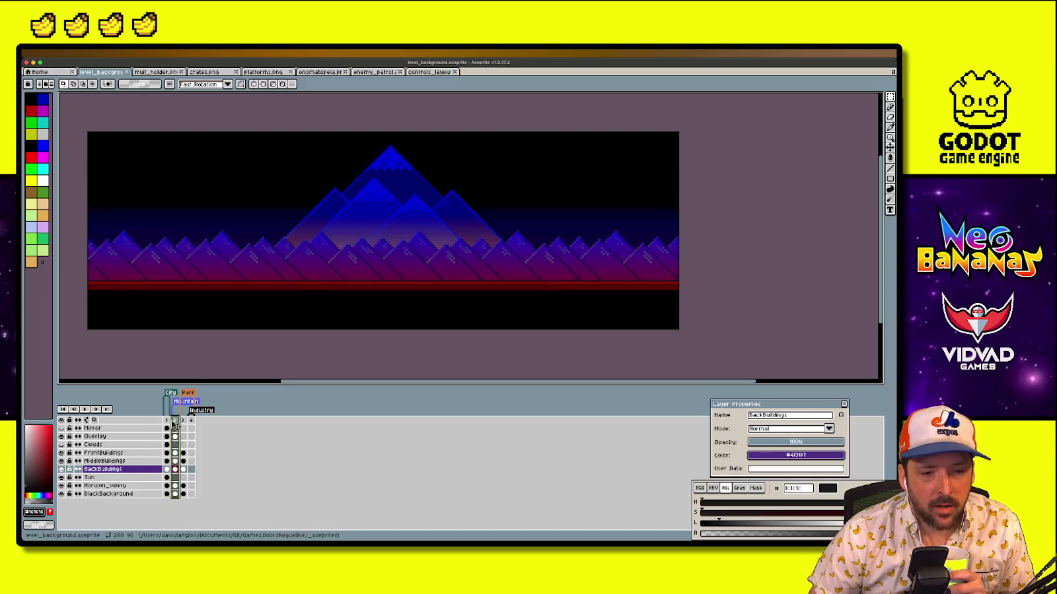
pyautogui.press('Left')
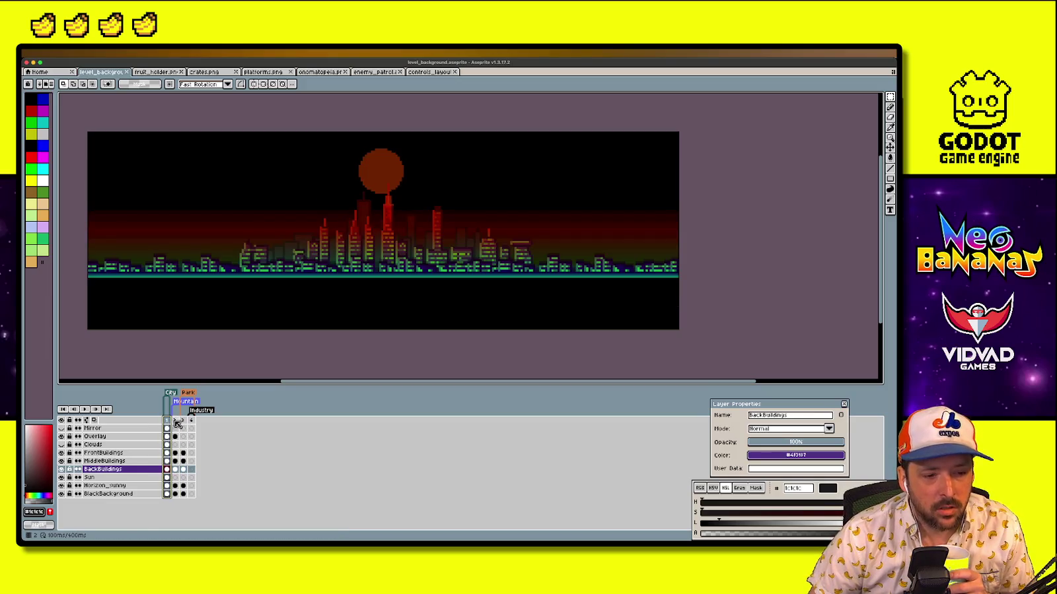
pyautogui.click(177, 422)
pyautogui.press('Left')
pyautogui.click(177, 422)
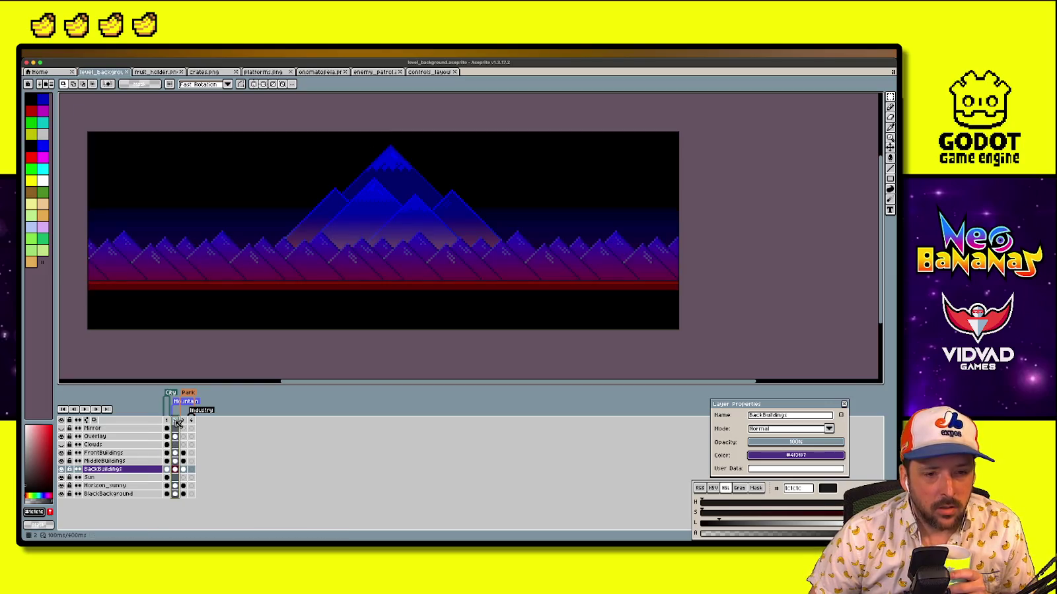
pyautogui.click(183, 421)
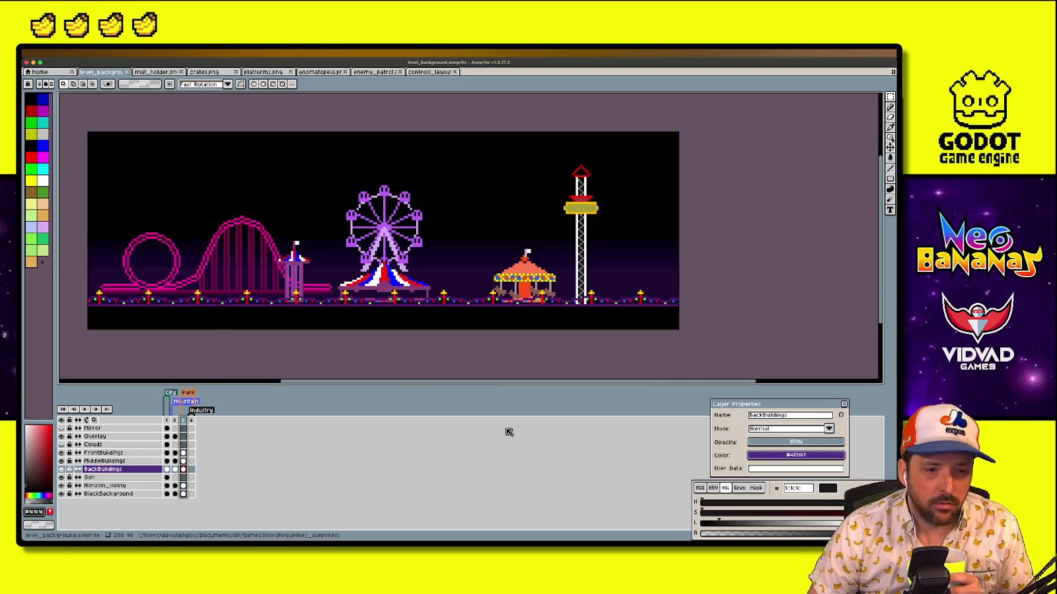
pyautogui.click(166, 420)
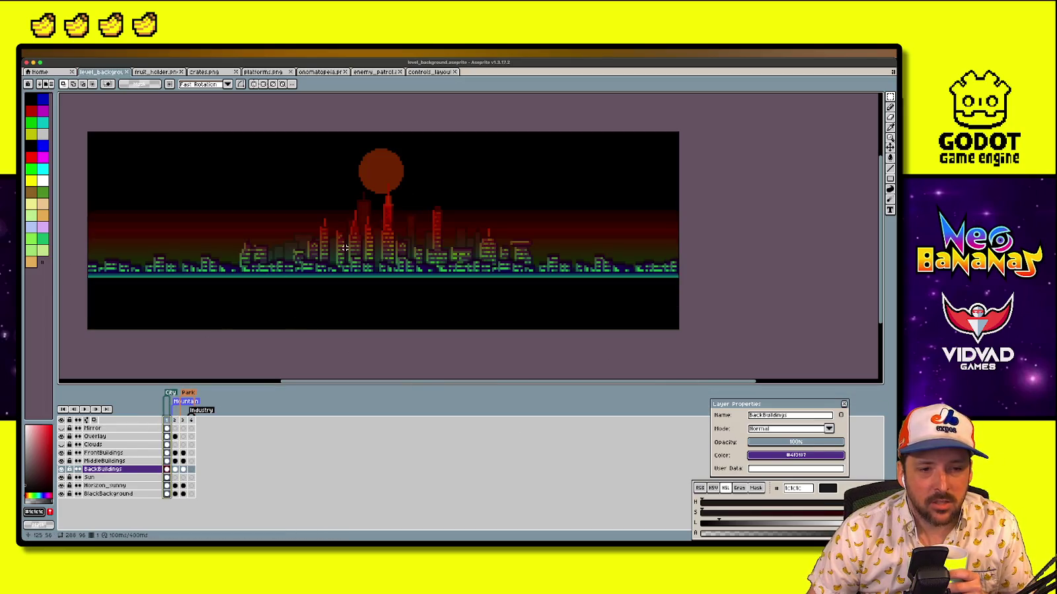
pyautogui.press('Right')
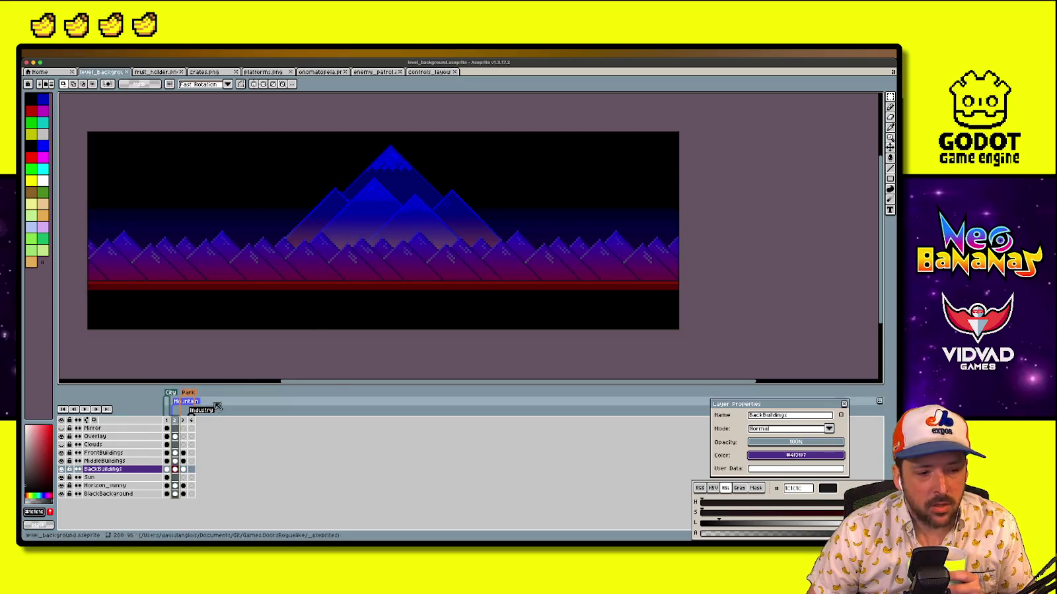
pyautogui.click(169, 420)
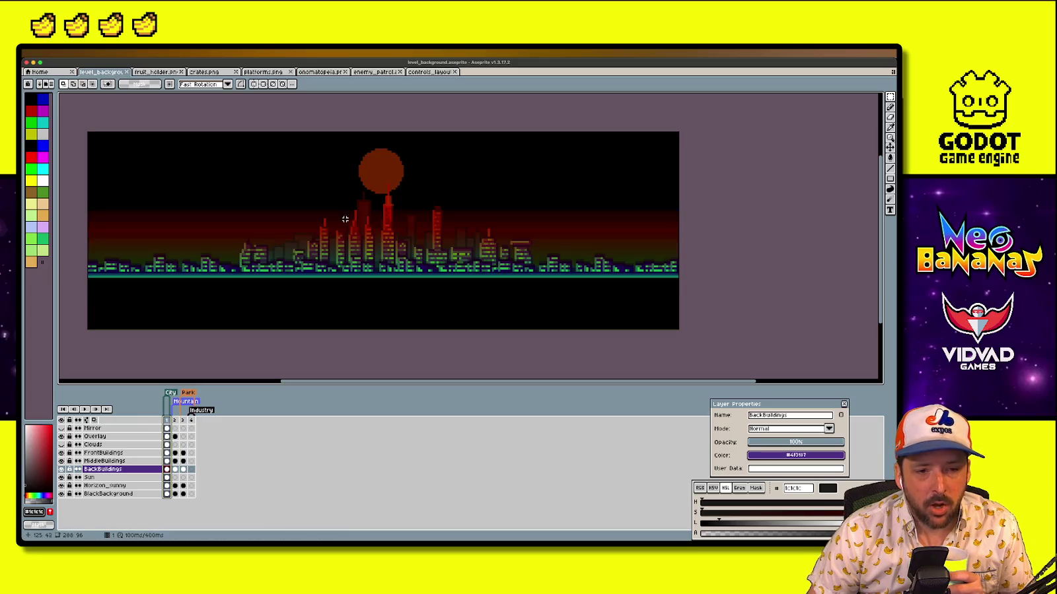
pyautogui.click(183, 420)
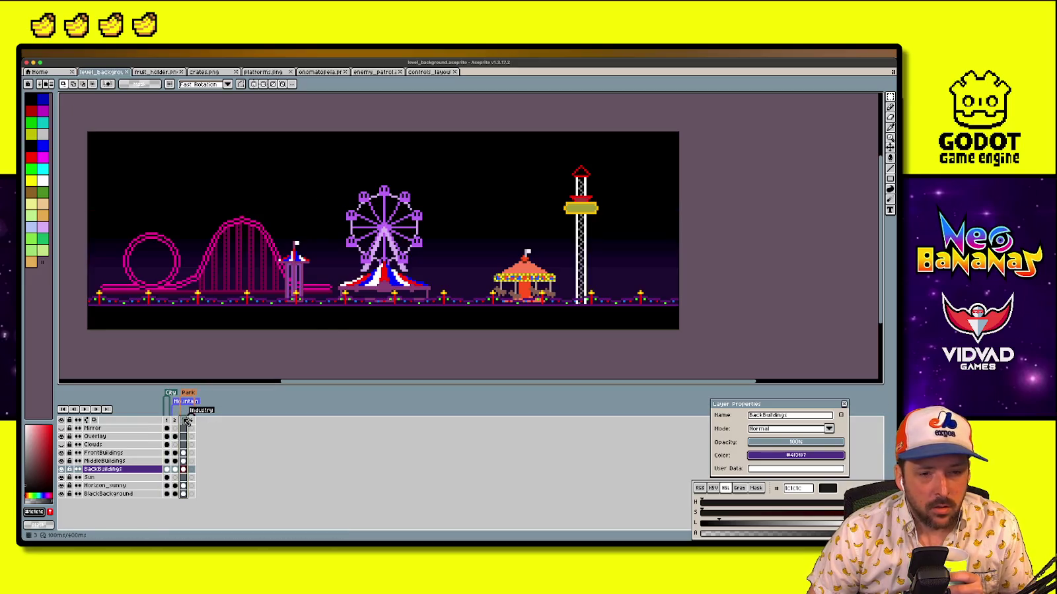
pyautogui.click(167, 423)
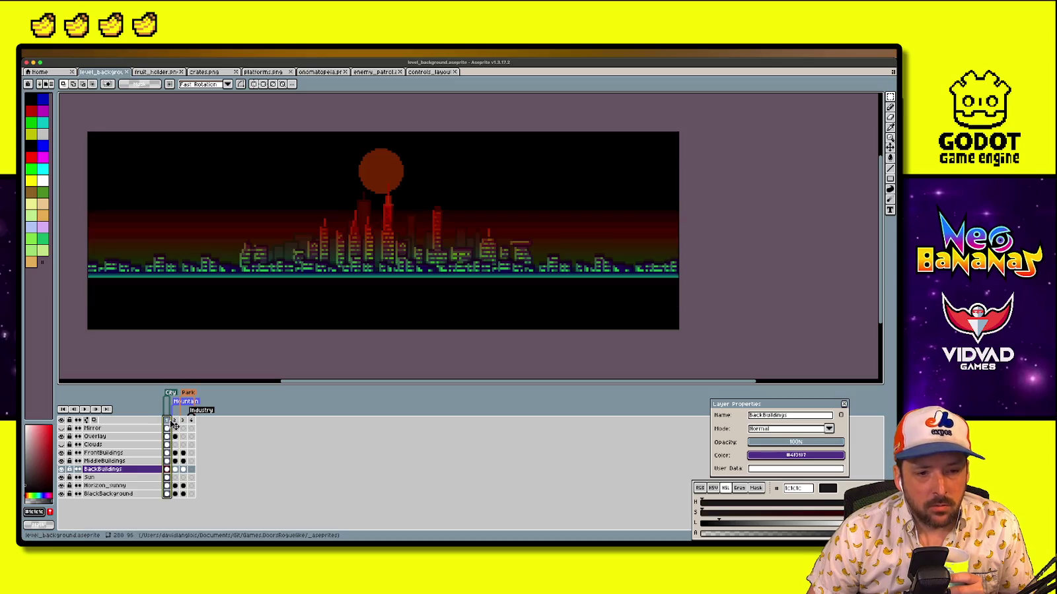
pyautogui.click(174, 423)
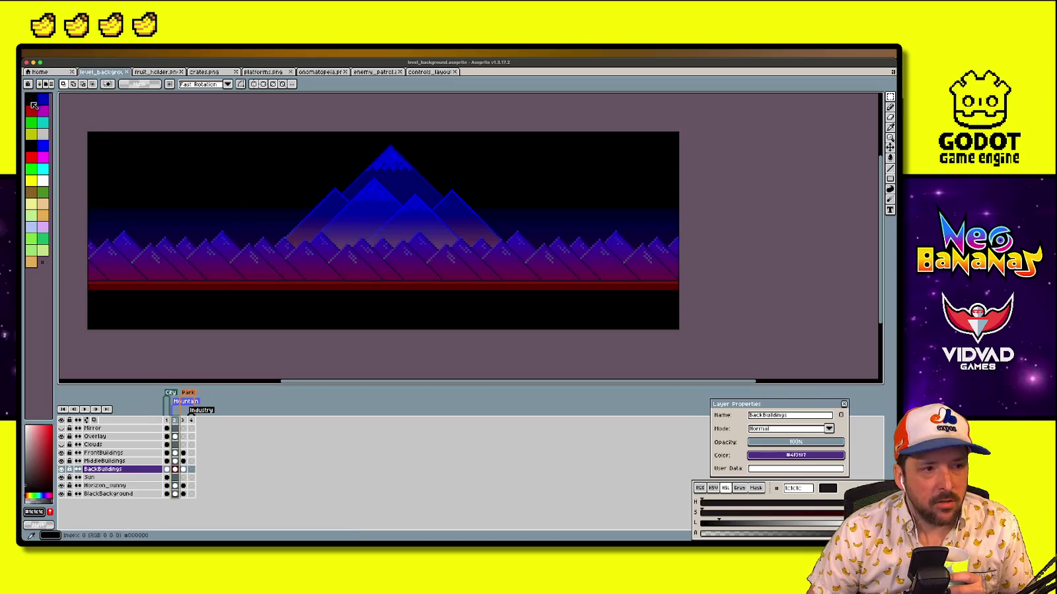
pyautogui.click(33, 62)
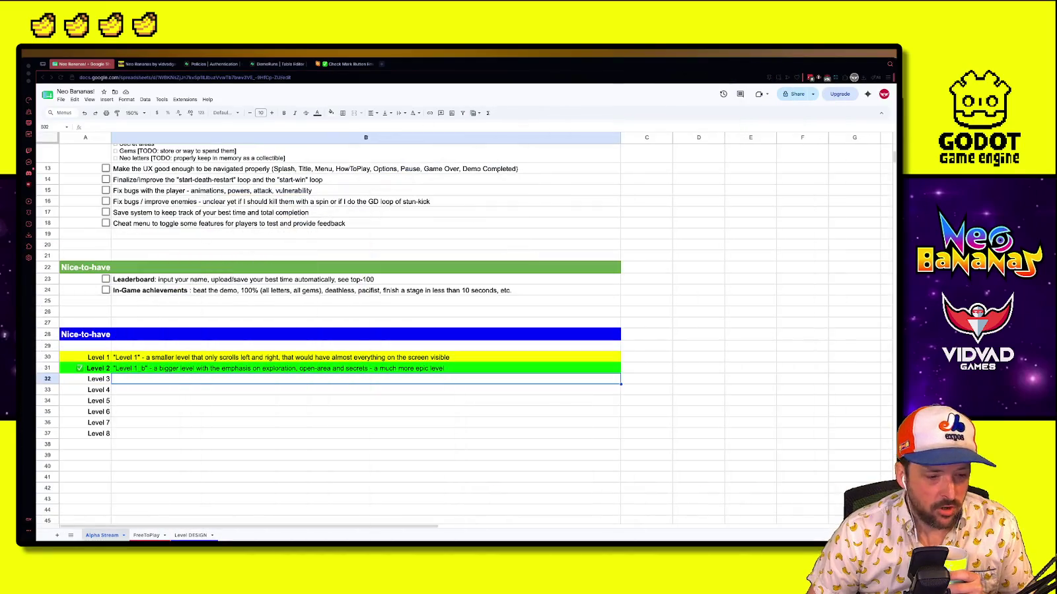
# Bring the Godot editor to full view and open the level_1 scene
pyautogui.hotkey('ctrl', 'Up')
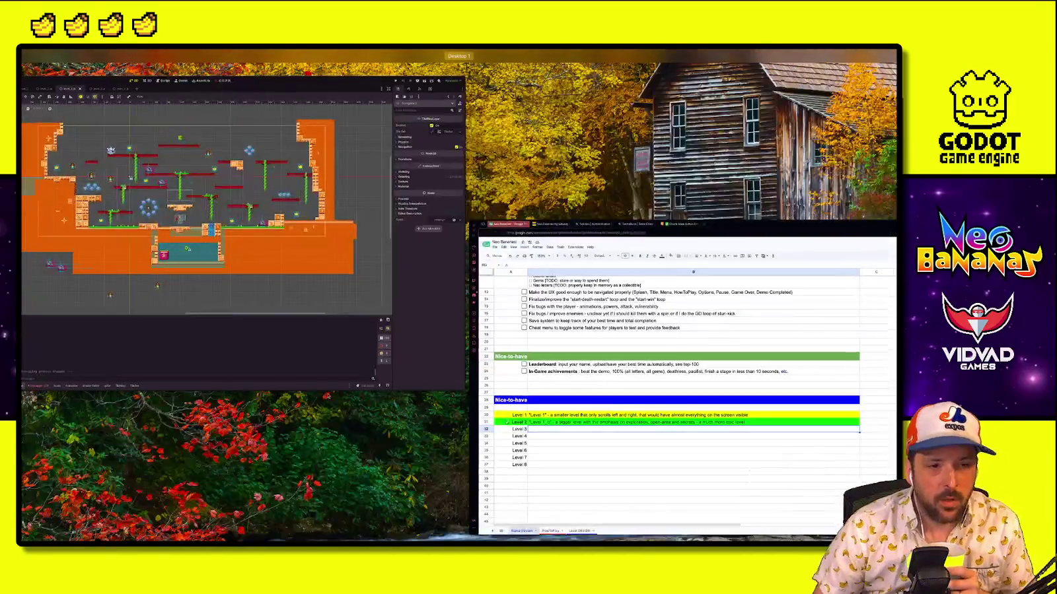
pyautogui.click(379, 213)
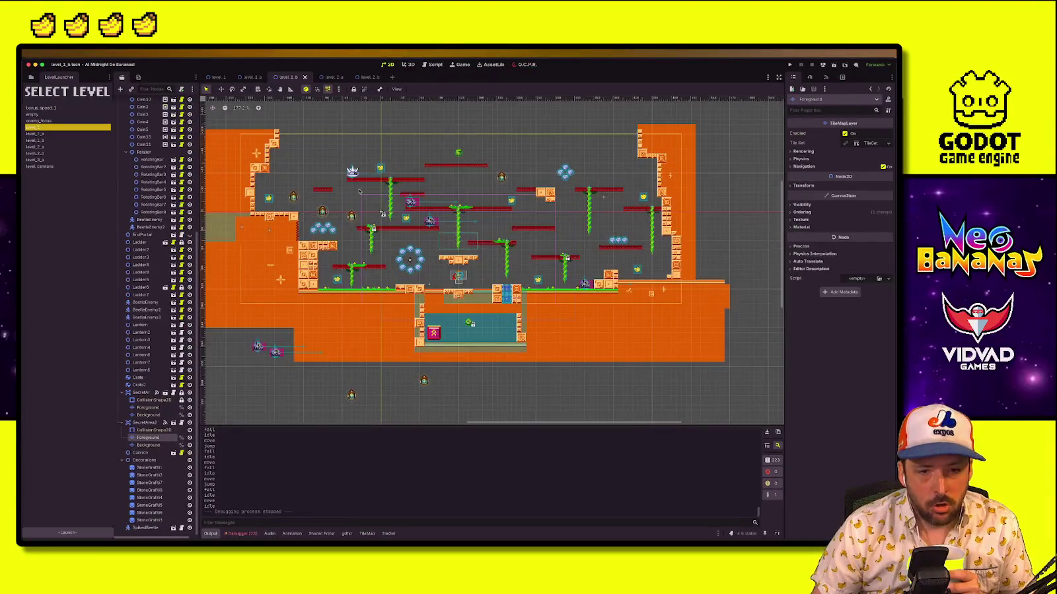
pyautogui.click(218, 77)
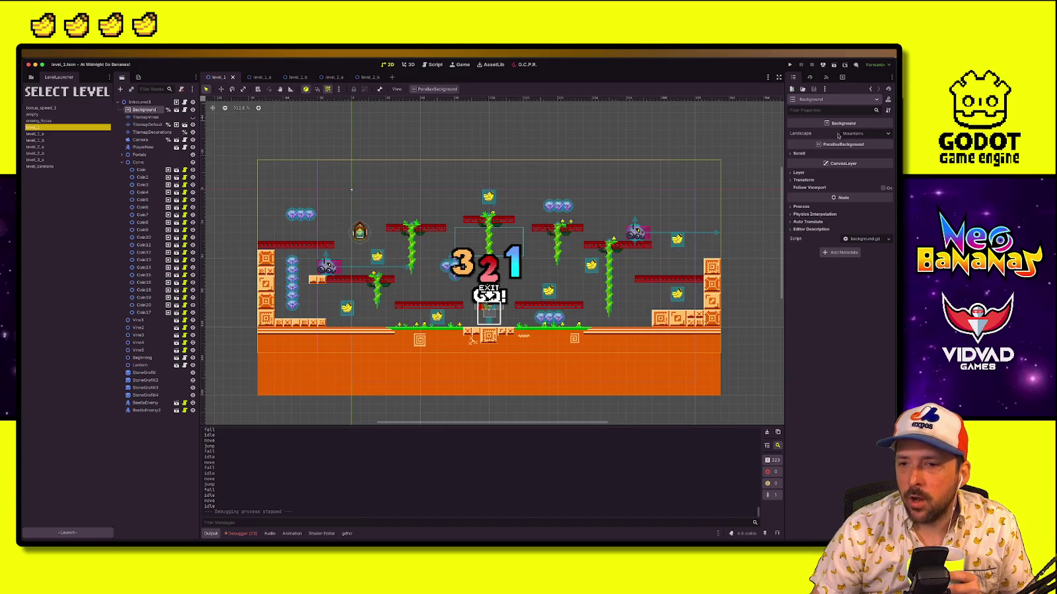
# Change the background Landscape from Mountains to City and launch a level_1 playtest
pyautogui.click(865, 134)
pyautogui.click(865, 165)
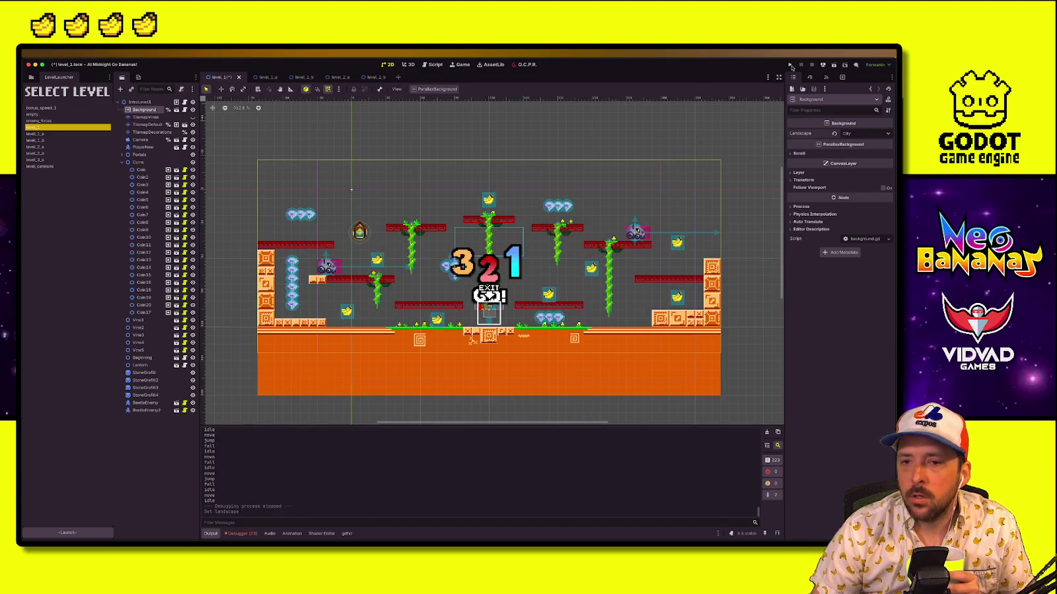
pyautogui.click(97, 533)
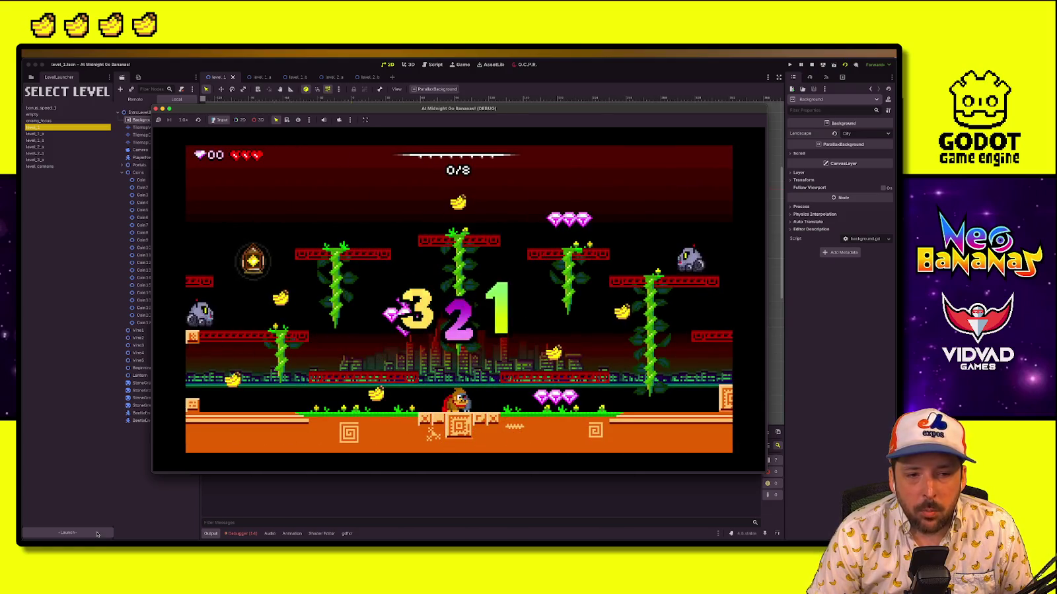
# Run left and right with spin-jumps through level_1 to check the city parallax, then show all windows
pyautogui.press('Left')
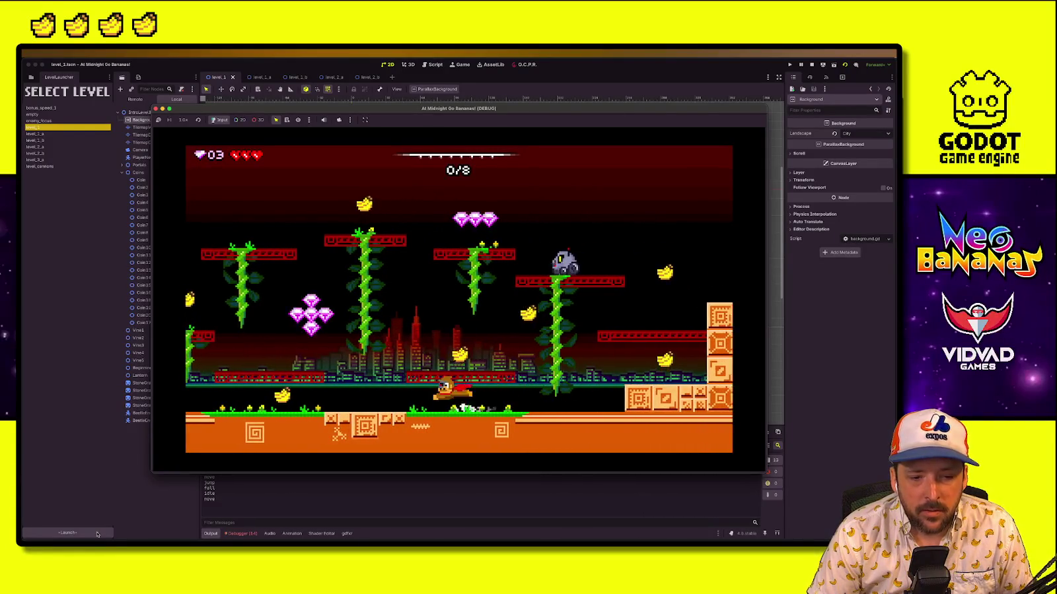
pyautogui.press('Left')
pyautogui.press('Right')
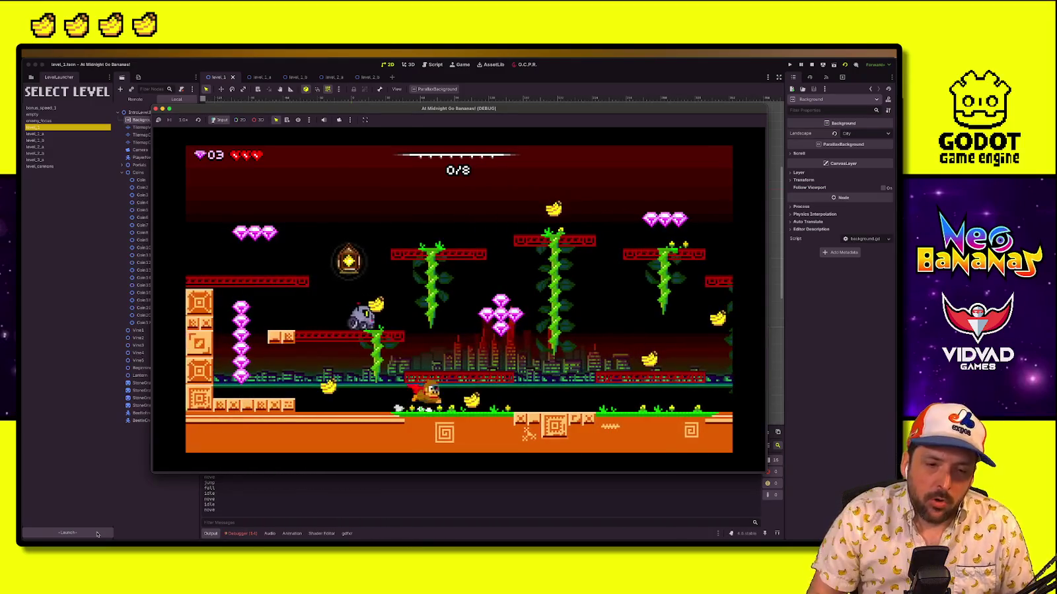
pyautogui.press('space')
pyautogui.press('Left')
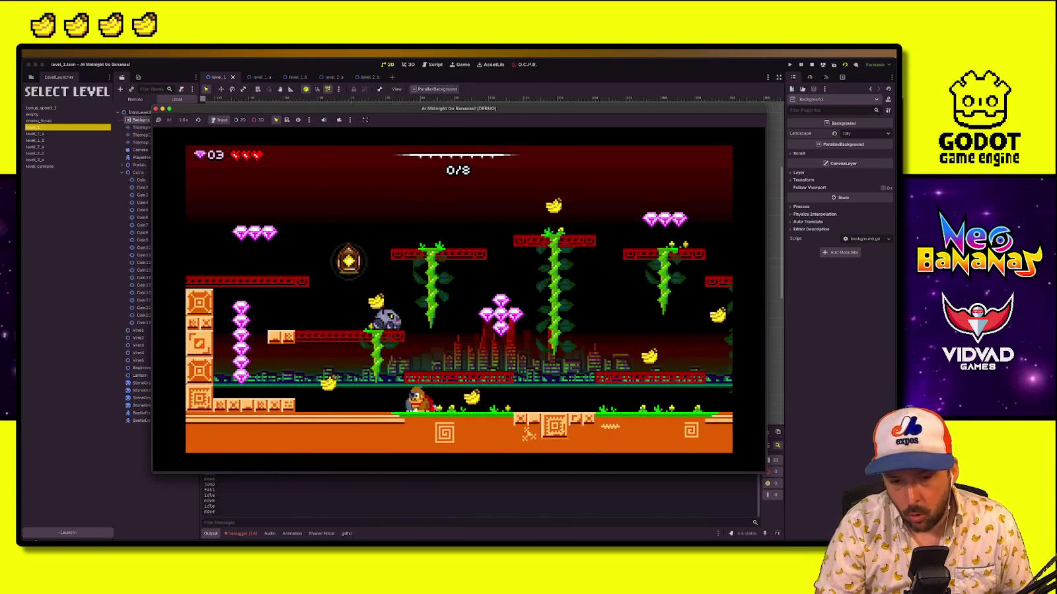
pyautogui.press('space')
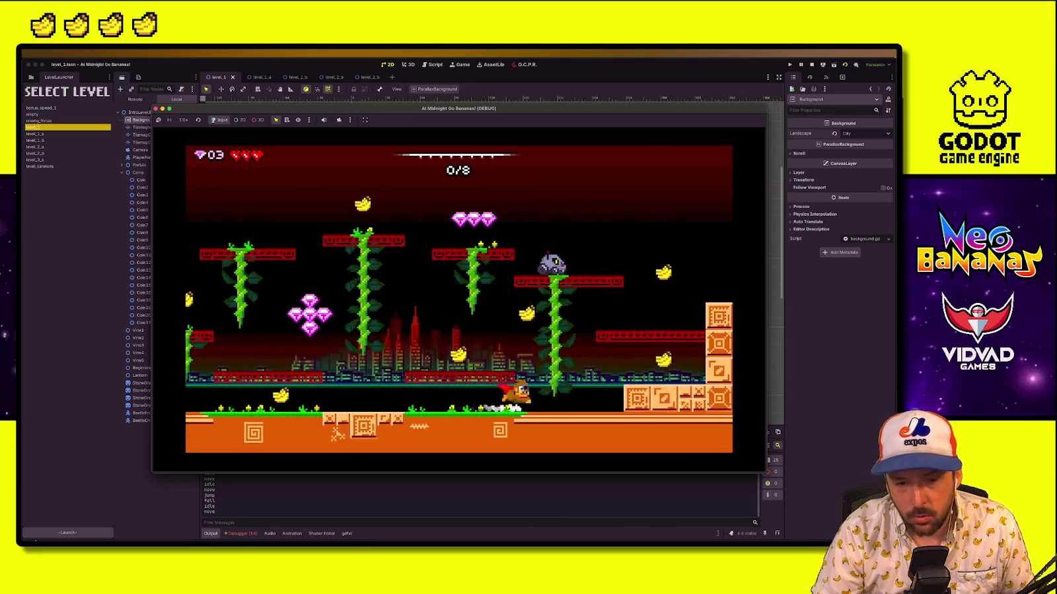
pyautogui.press('Left')
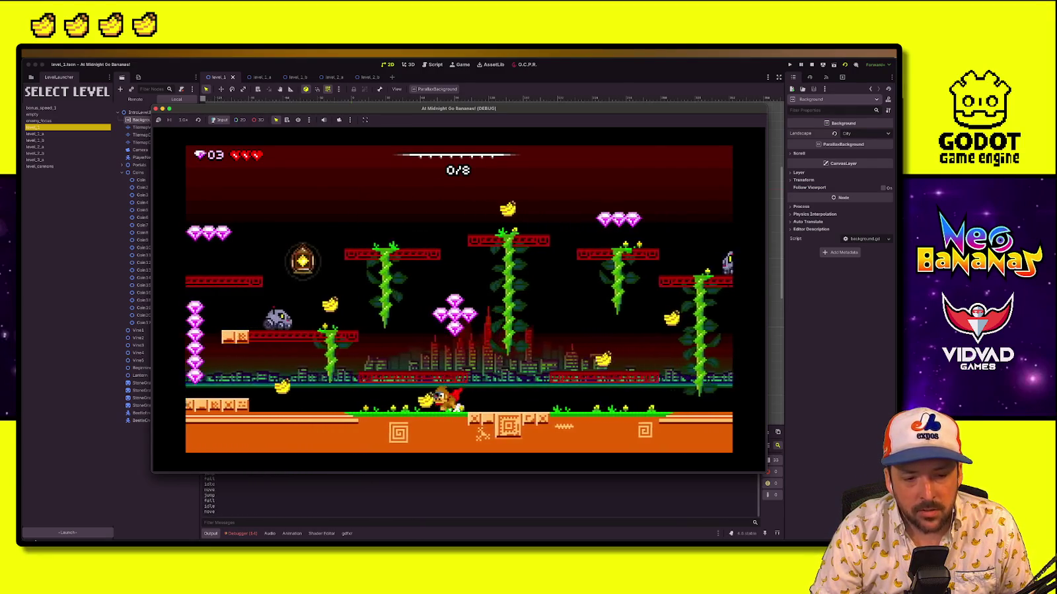
pyautogui.press('Right')
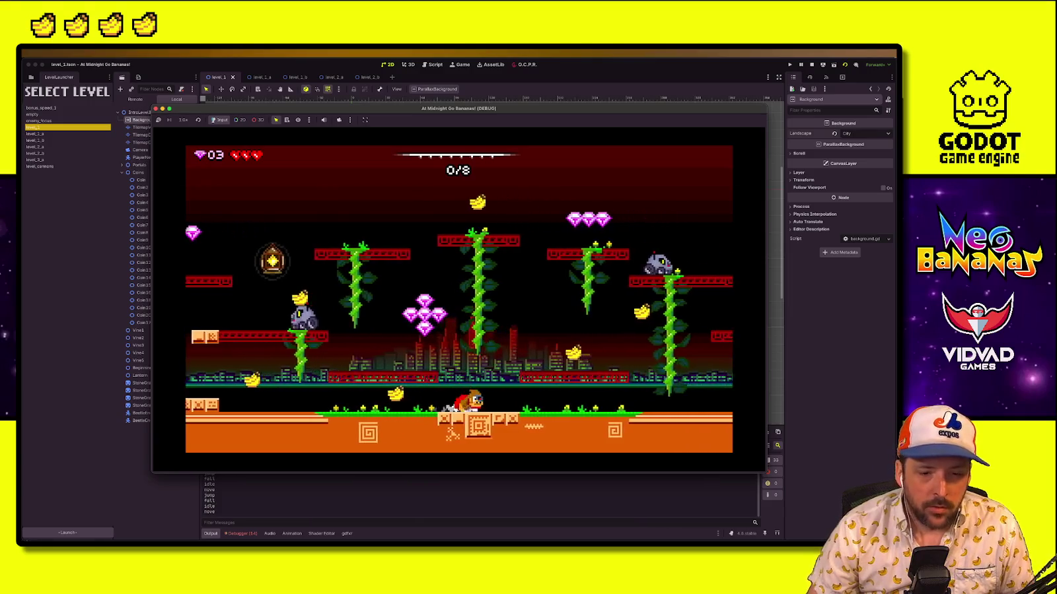
pyautogui.hotkey('ctrl', 'Up')
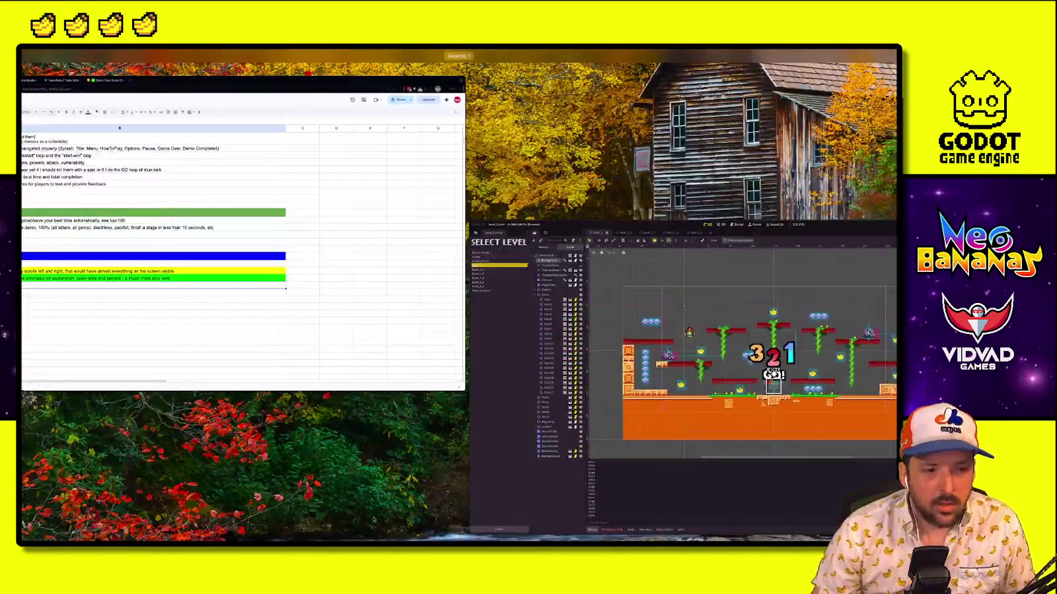
# Close the game window and make the Mirror layer visible on Aseprite's City skyline frame 1
pyautogui.click(517, 364)
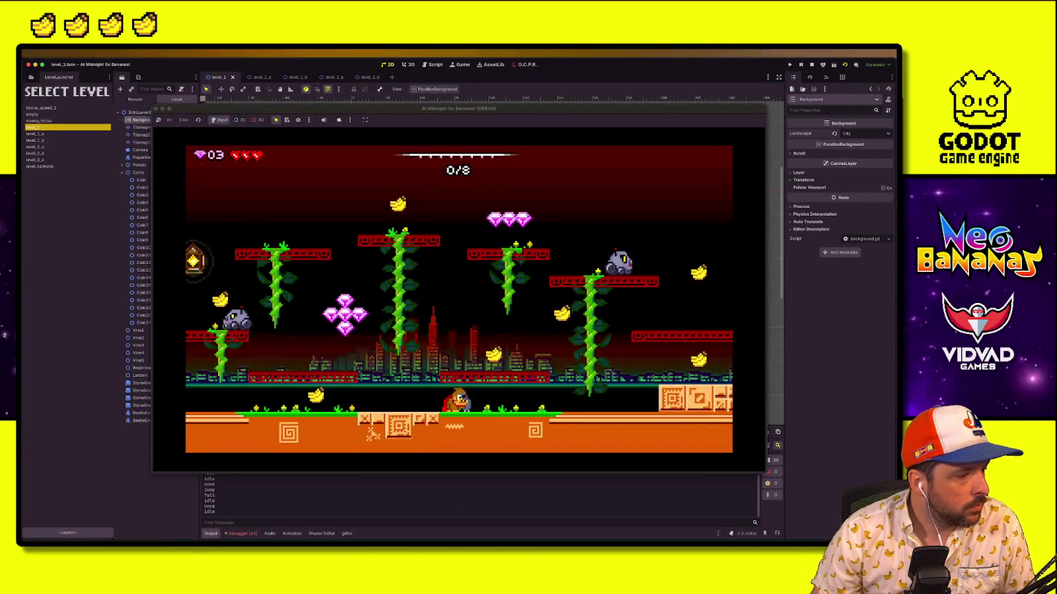
pyautogui.press('super+Tab')
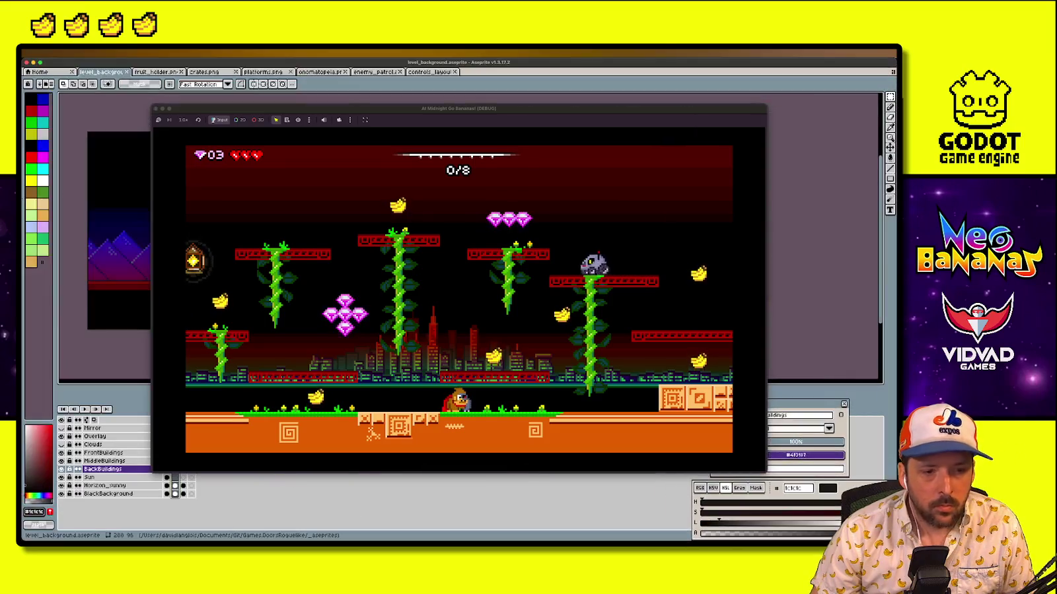
pyautogui.click(156, 109)
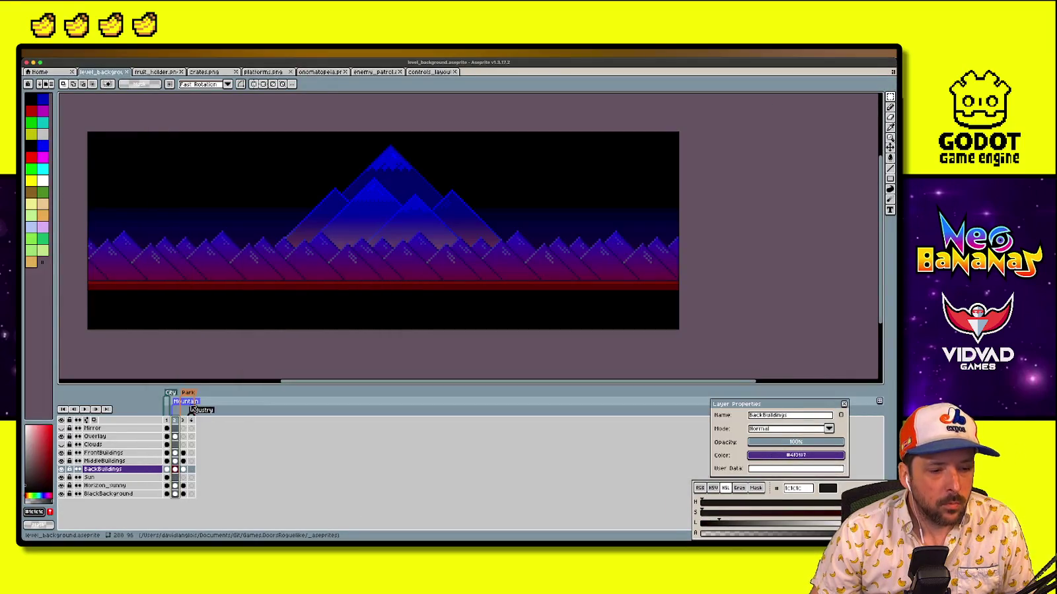
pyautogui.click(171, 421)
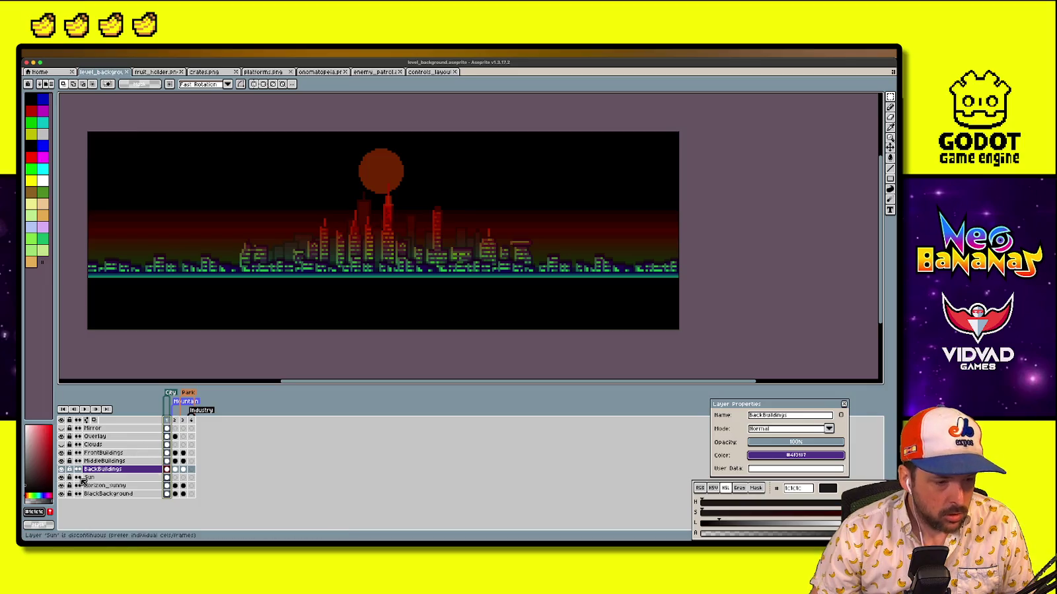
pyautogui.click(61, 428)
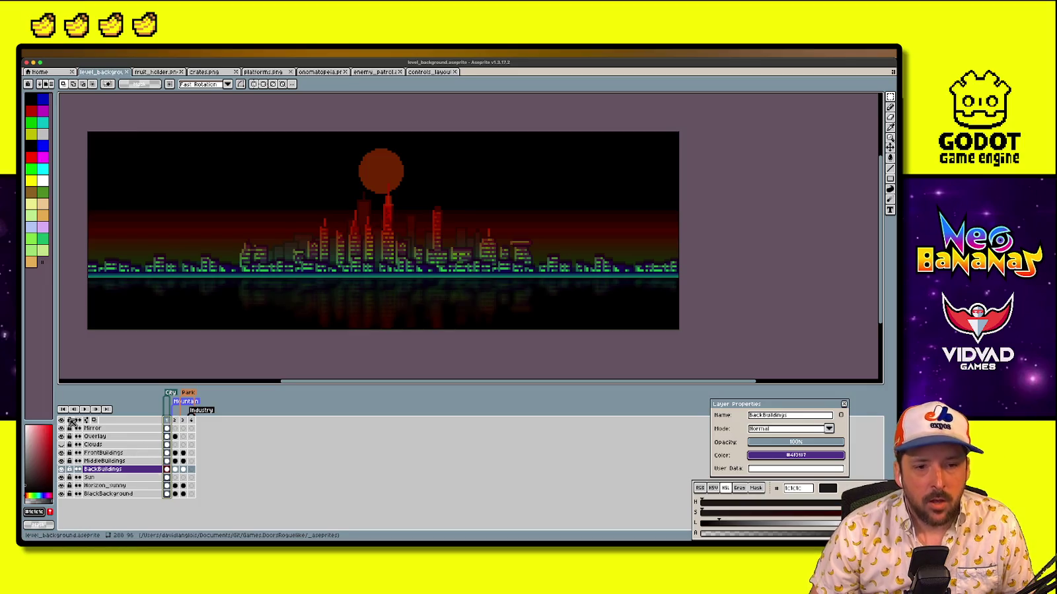
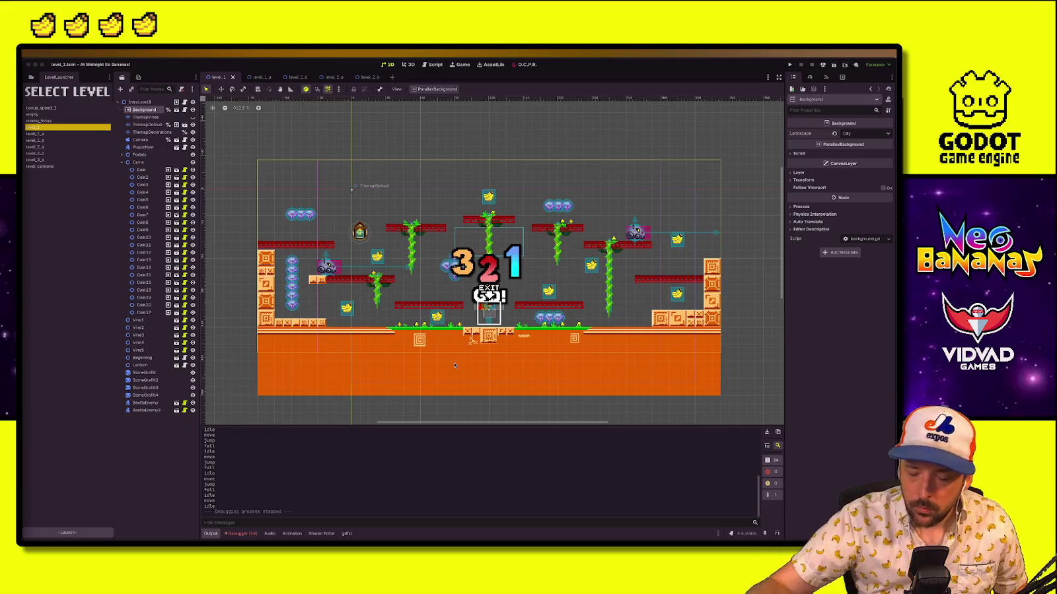
# Check the level plan in the spreadsheet, selecting the empty cell beside Level 5
pyautogui.hotkey('ctrl', 'Up')
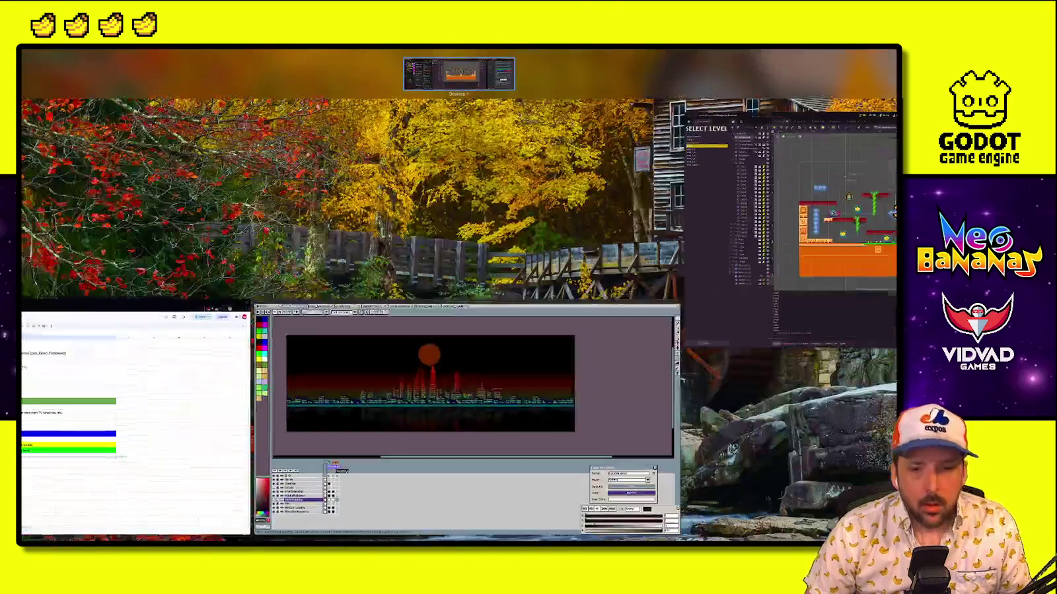
pyautogui.click(161, 354)
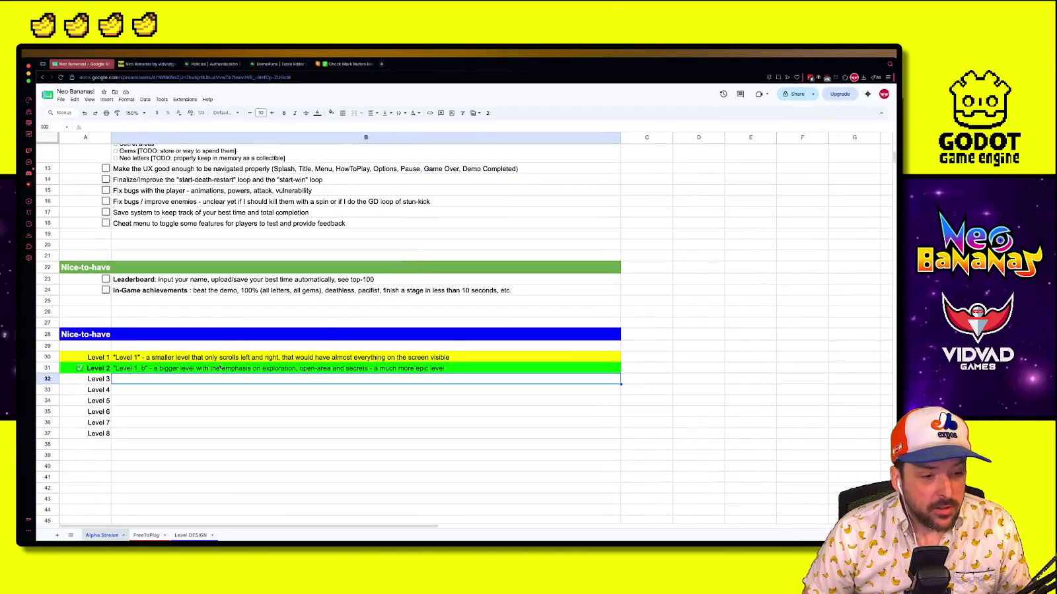
pyautogui.click(127, 399)
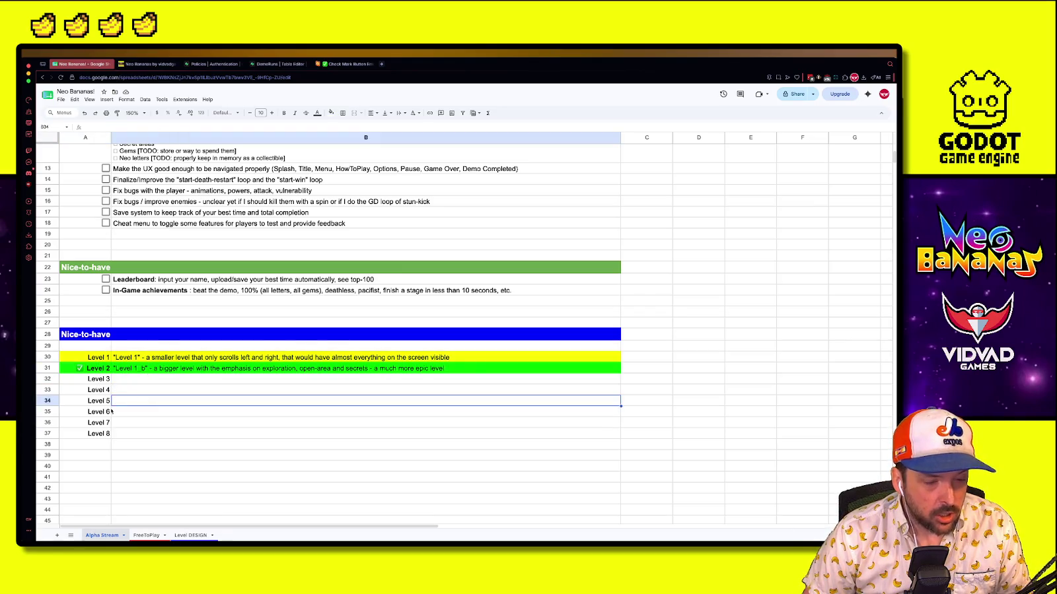
# Return to the Godot editor and select bonus_speed_1 in the Level Launcher
pyautogui.hotkey('ctrl', 'Up')
pyautogui.click(660, 165)
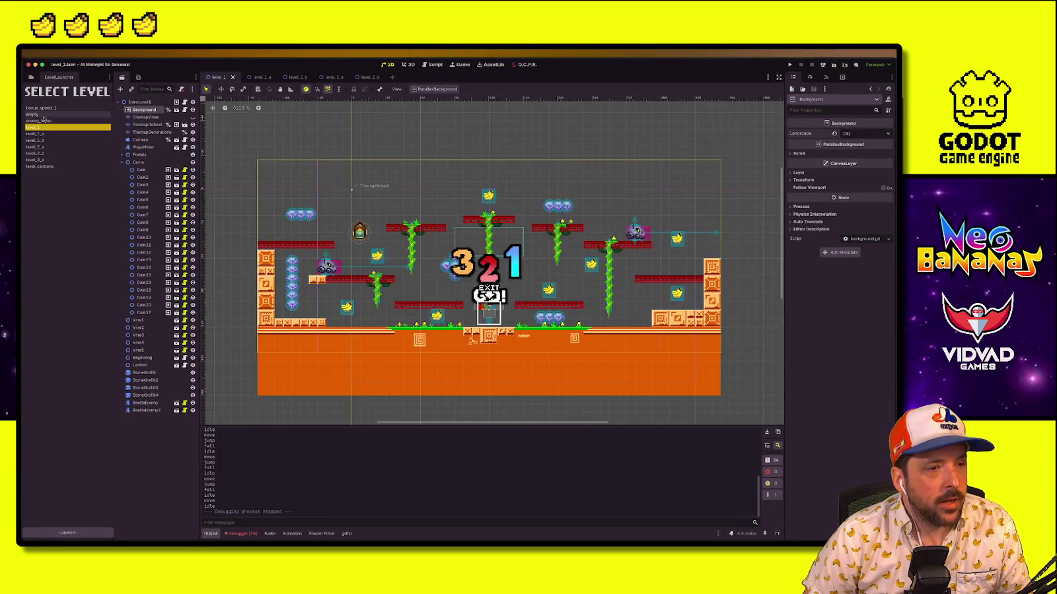
pyautogui.click(40, 108)
# Launch bonus_speed_1 and play through the lower ledges, grabbing gems and attacking enemies
pyautogui.click(67, 533)
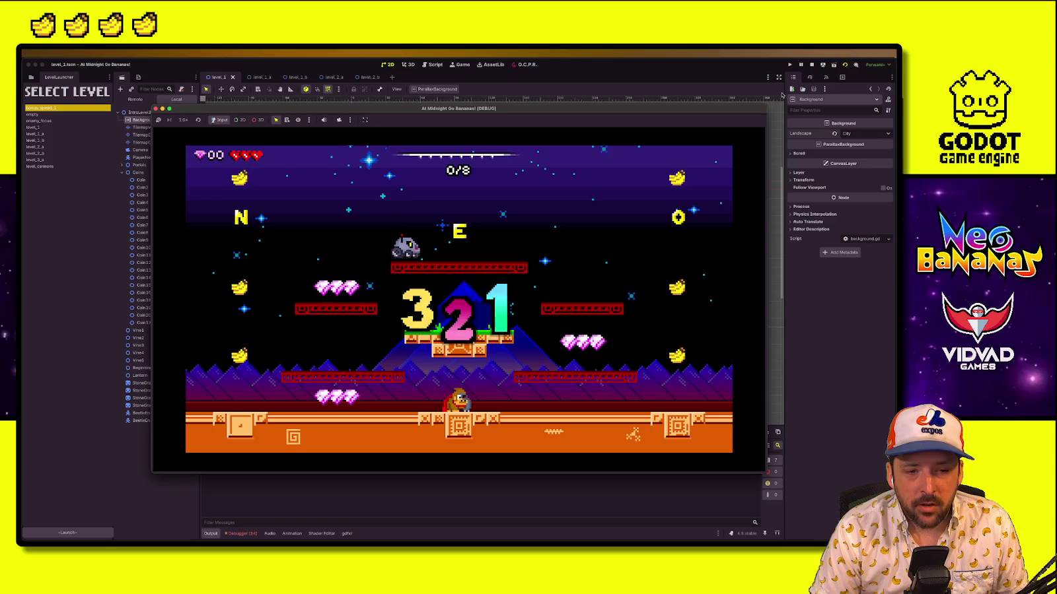
pyautogui.press('Left')
pyautogui.press('space')
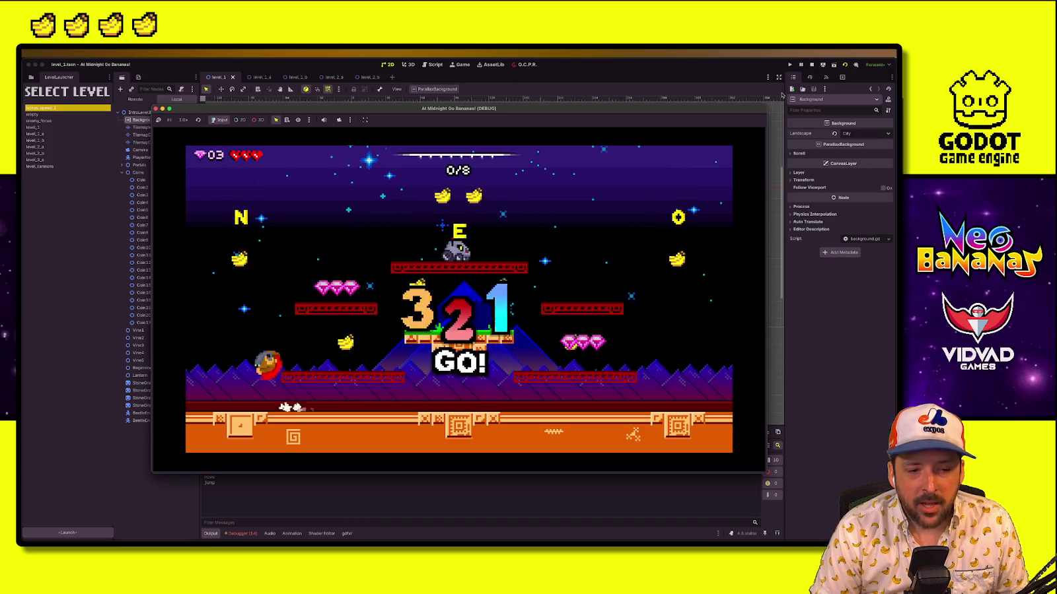
pyautogui.press('Right')
pyautogui.press('space')
pyautogui.press('Right')
pyautogui.press('space')
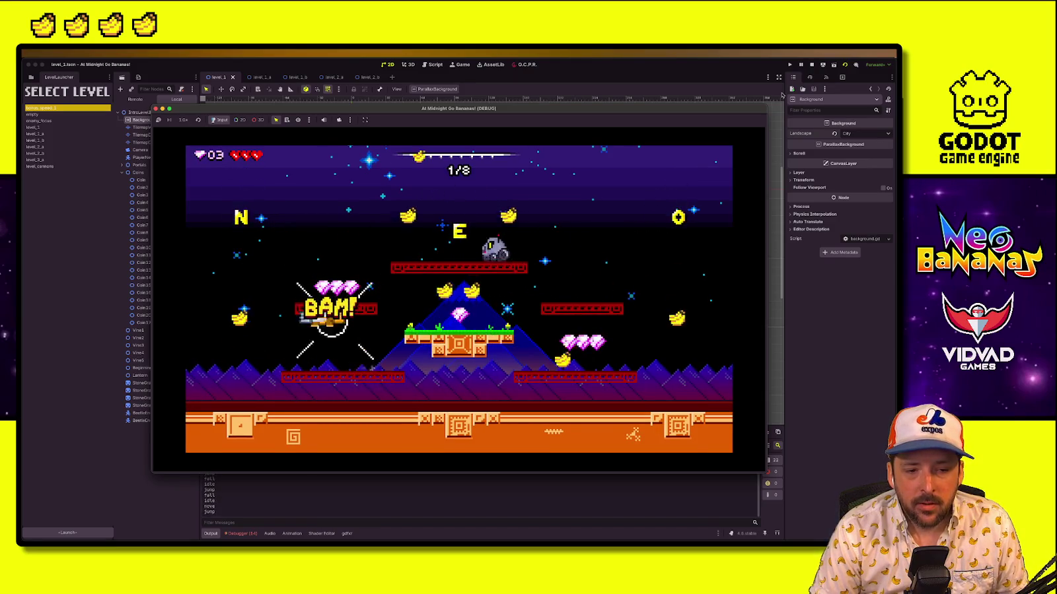
pyautogui.press('Left')
pyautogui.press('Right')
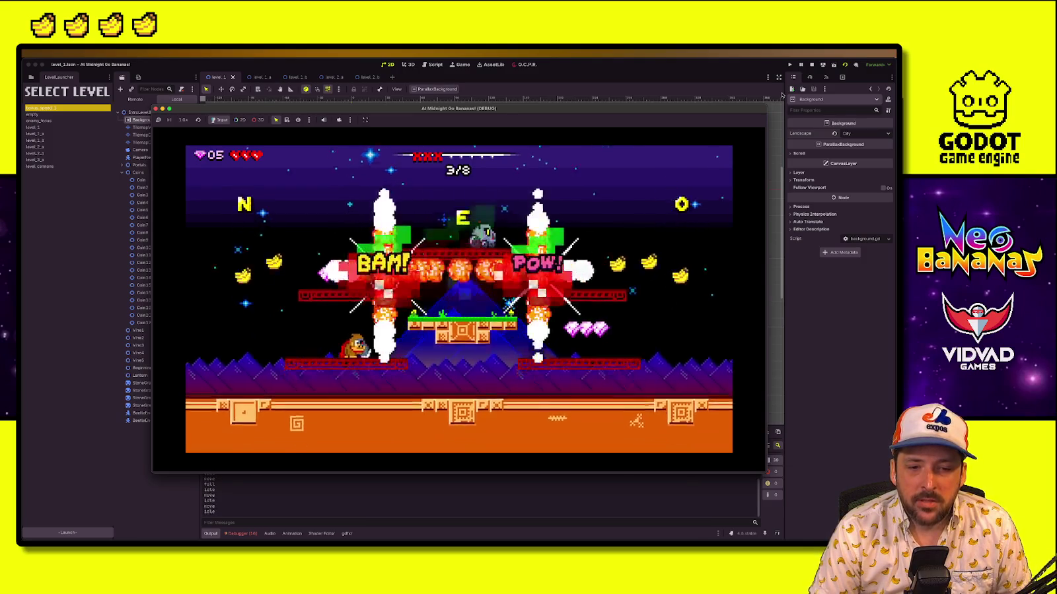
pyautogui.press('space')
pyautogui.press('Right')
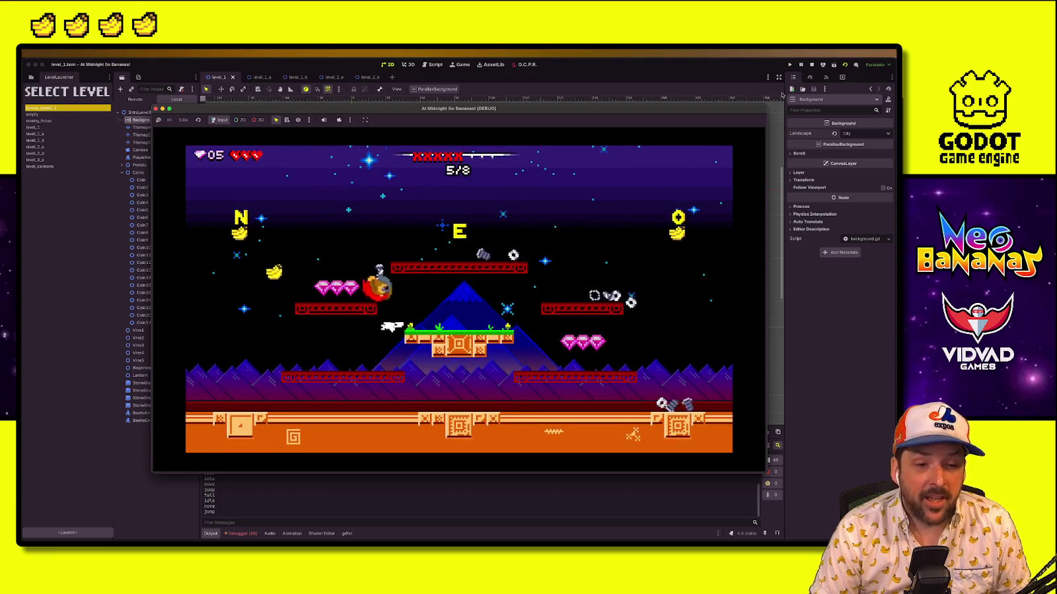
pyautogui.press('space')
# Zap the remaining enemies up top, reach the EXIT door, then stop the game
pyautogui.press('Left')
pyautogui.press('space')
pyautogui.press('Right')
pyautogui.press('space')
pyautogui.press('Right')
pyautogui.press('space')
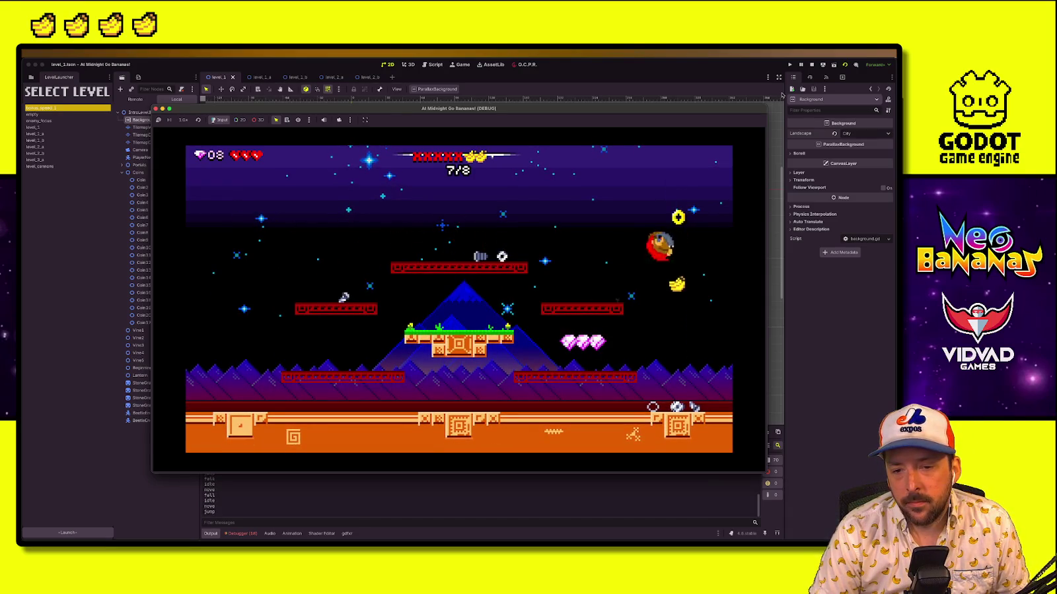
pyautogui.press('Left')
pyautogui.press('space')
pyautogui.press('space')
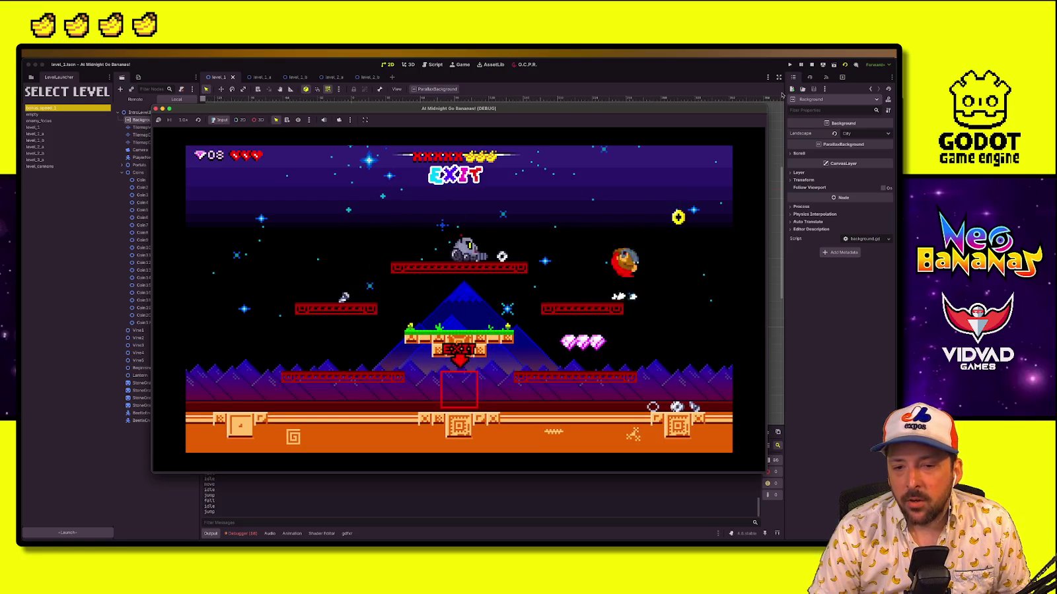
pyautogui.press('Left')
pyautogui.press('space')
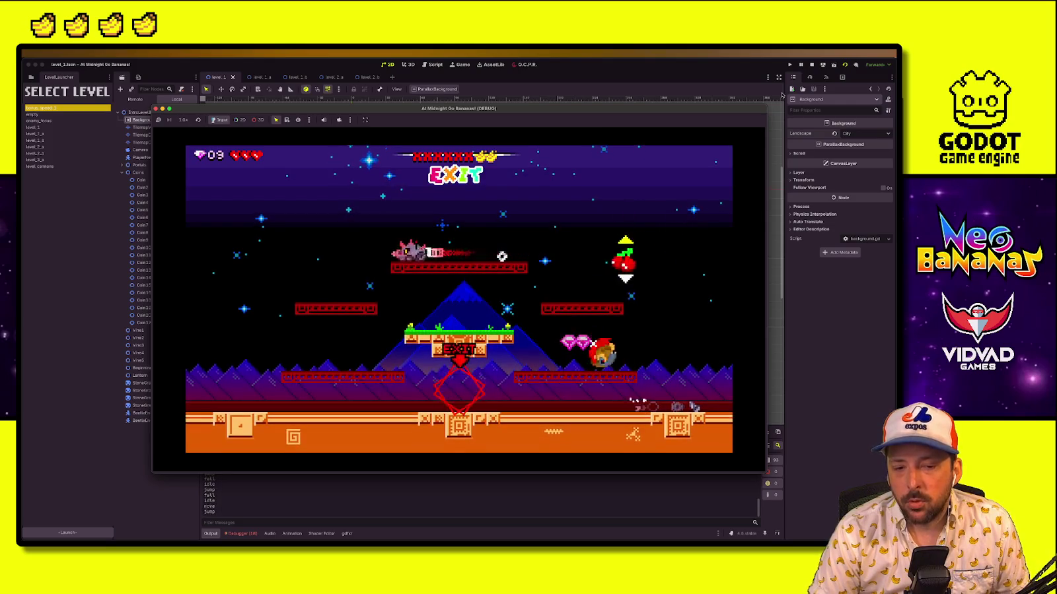
pyautogui.press('Left')
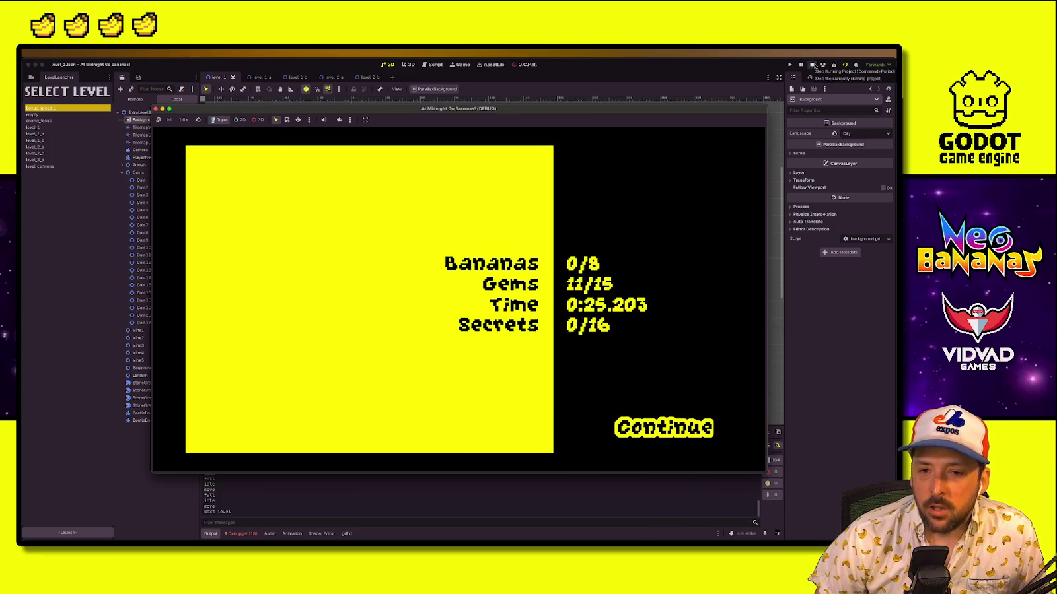
pyautogui.click(812, 64)
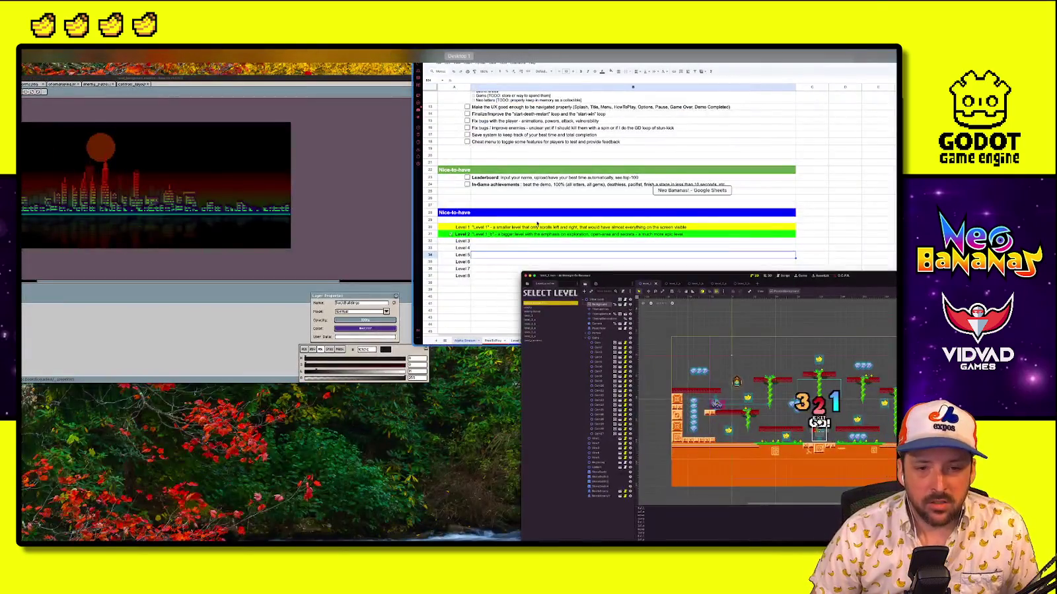
# Write a 'bonus speed' level note in B33 and move it down to B39
pyautogui.click(157, 399)
pyautogui.press('Down')
pyautogui.click(140, 392)
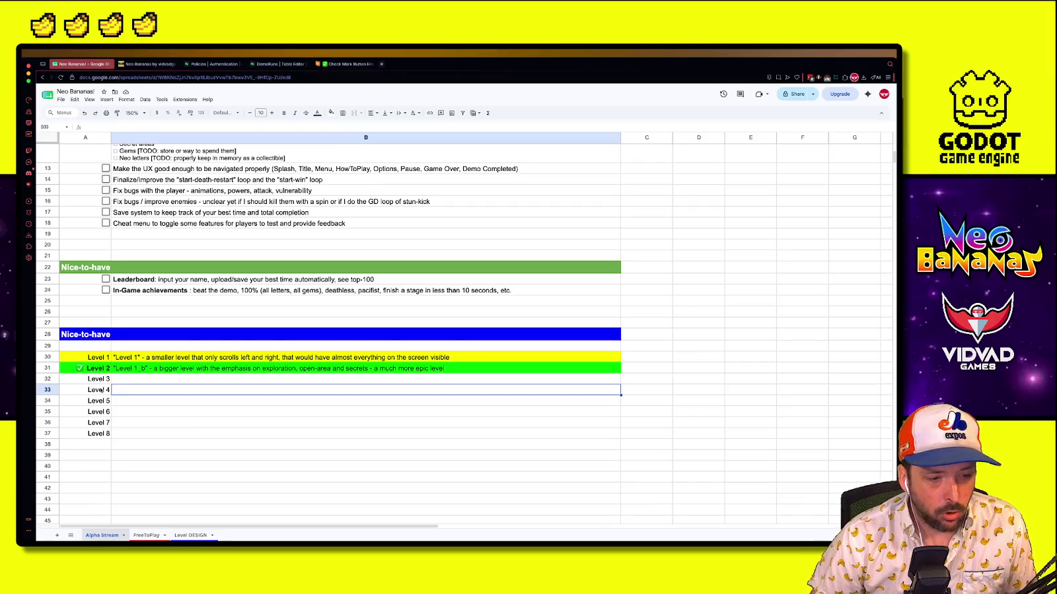
pyautogui.click(101, 391)
pyautogui.click(128, 391)
pyautogui.write('"bonus speed" -')
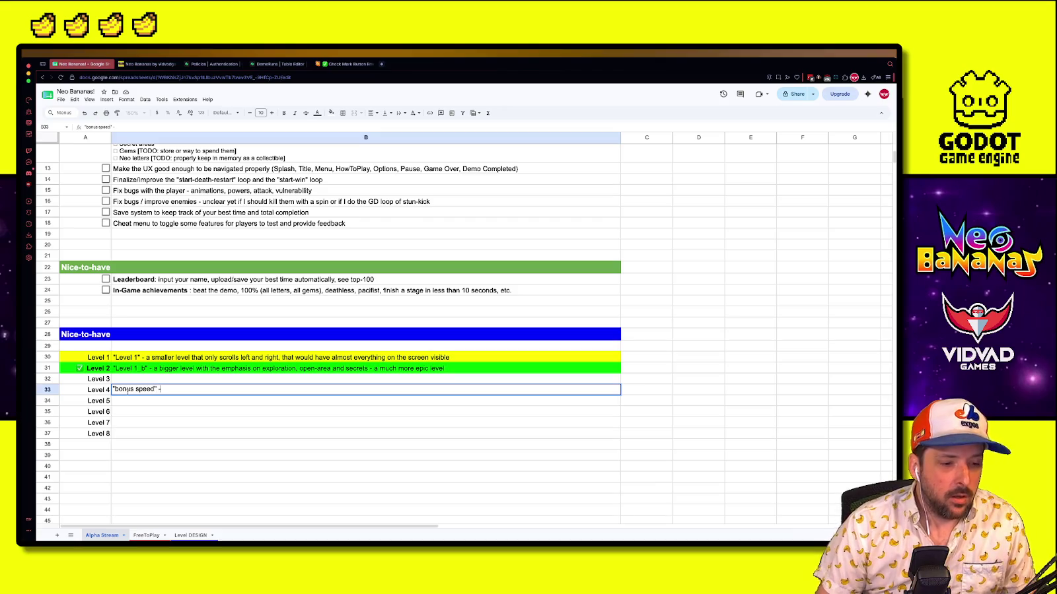
pyautogui.click(163, 444)
pyautogui.click(144, 391)
pyautogui.moveTo(144, 395)
pyautogui.mouseDown()
pyautogui.moveTo(158, 453)
pyautogui.moveTo(188, 459)
pyautogui.mouseUp()
pyautogui.write('- 1-room no scroll, very very quick level if you know how to drop the cherry bo')
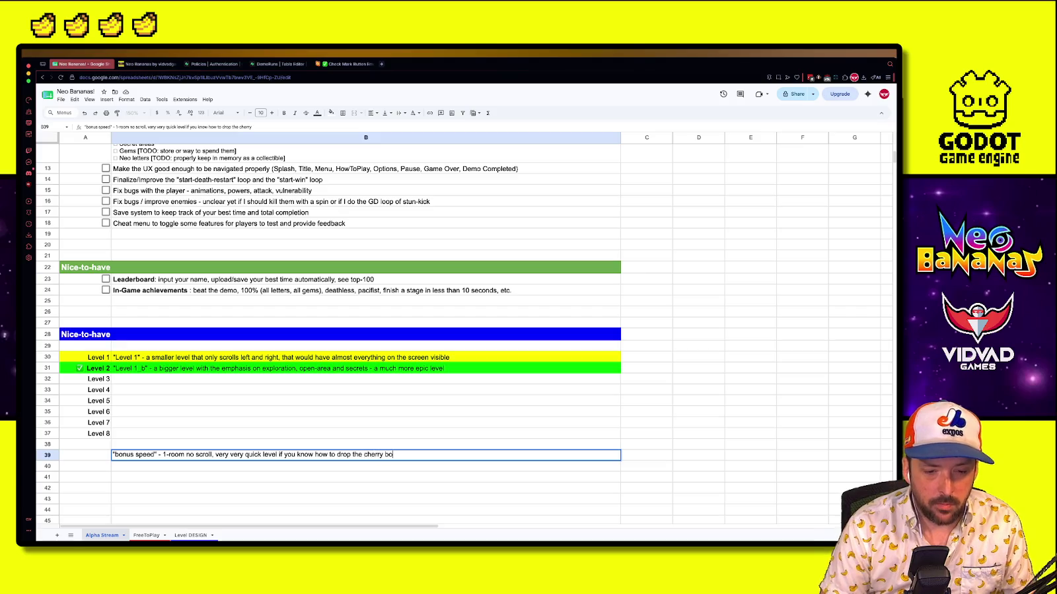
pyautogui.write('mb')
pyautogui.press('Return')
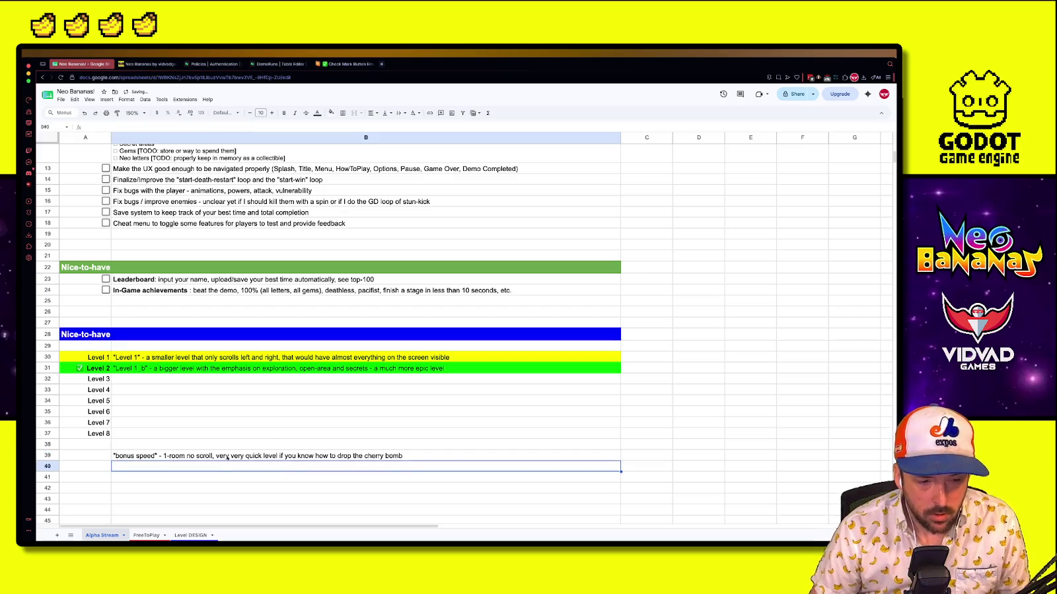
# Extend the bonus speed note in B39 with more description
pyautogui.click(99, 456)
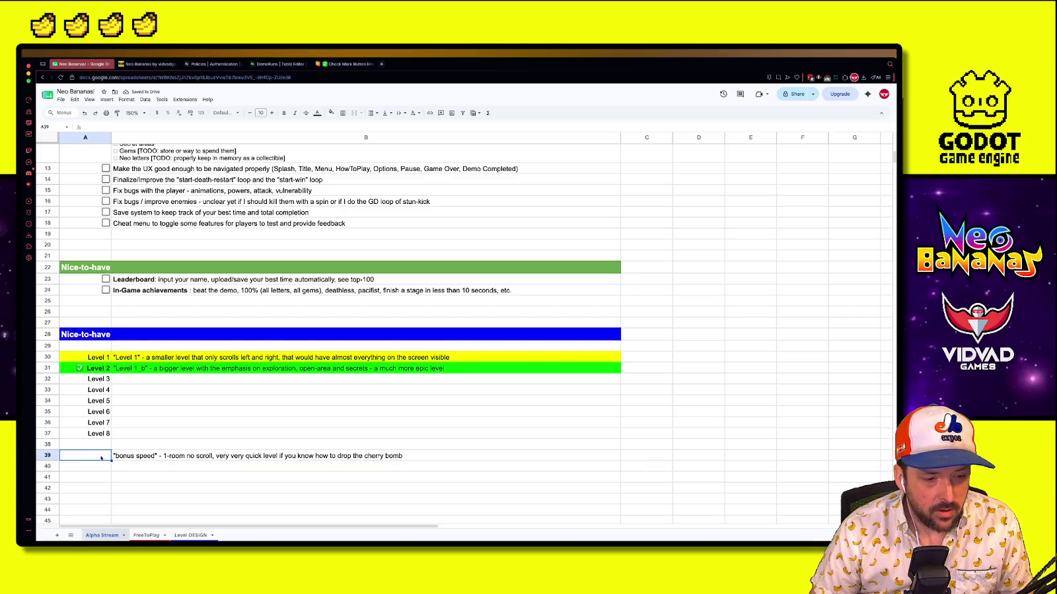
pyautogui.click(180, 457)
pyautogui.doubleClick(401, 456)
pyautogui.write("- I'd see this one between 2 (or after 2) bigger epic level")
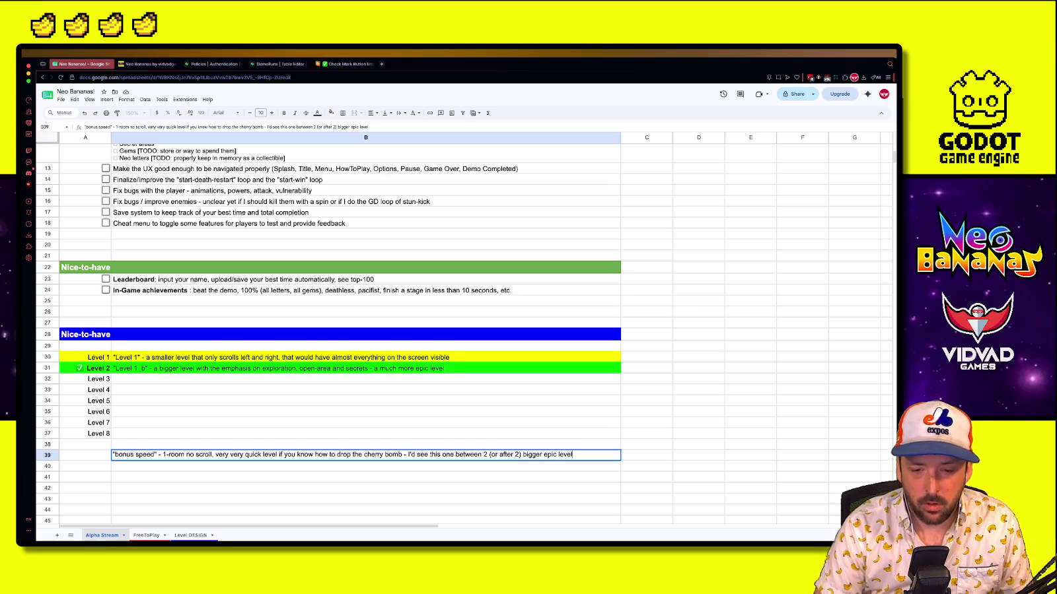
pyautogui.press('Return')
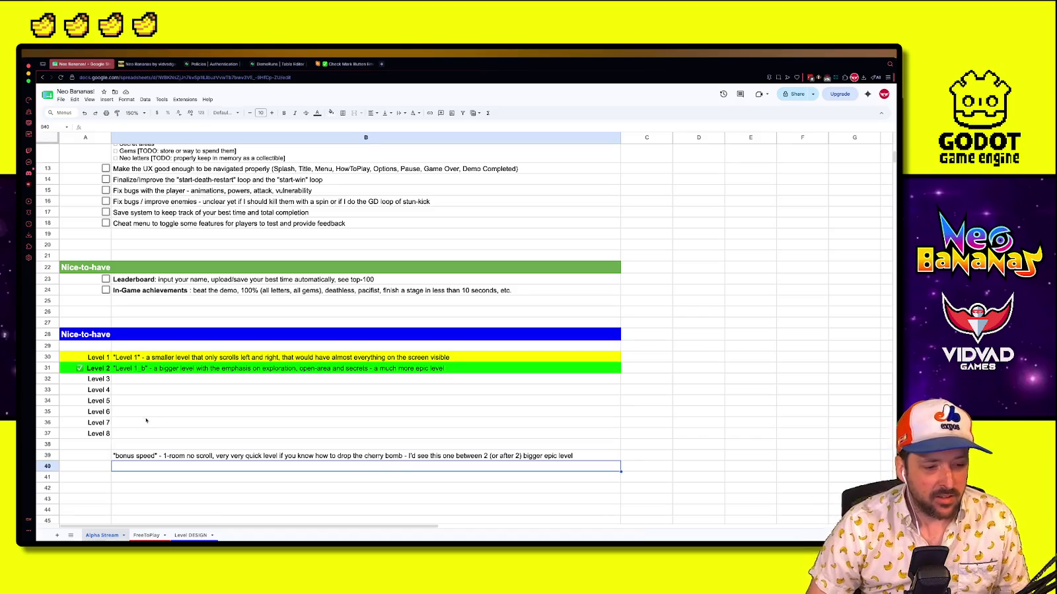
# Label A39 with ????? and select A39:B39
pyautogui.click(93, 455)
pyautogui.write('??')
pyautogui.press('Return')
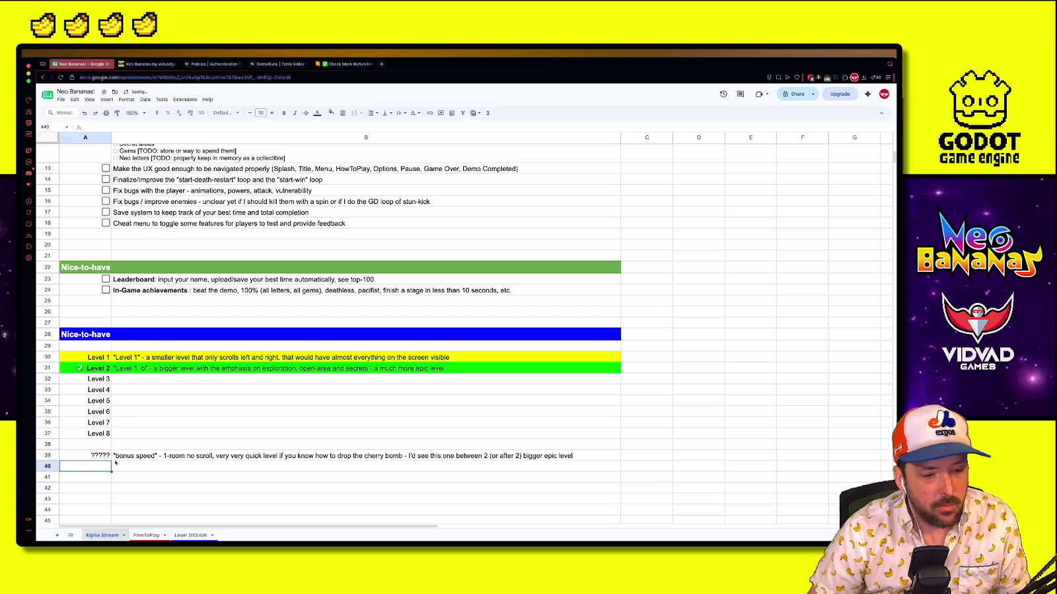
pyautogui.hotkey('shift', 'Right')
pyautogui.press('Up')
pyautogui.hotkey('shift', 'Right')
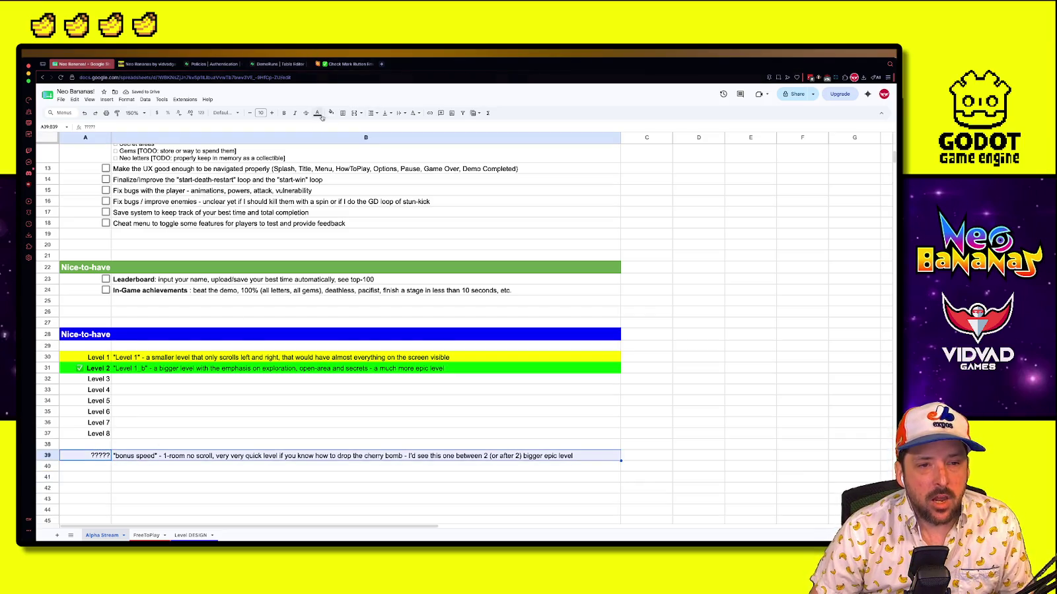
# Fill A39:B39 with yellow to match the Level 1 row
pyautogui.click(331, 113)
pyautogui.click(355, 144)
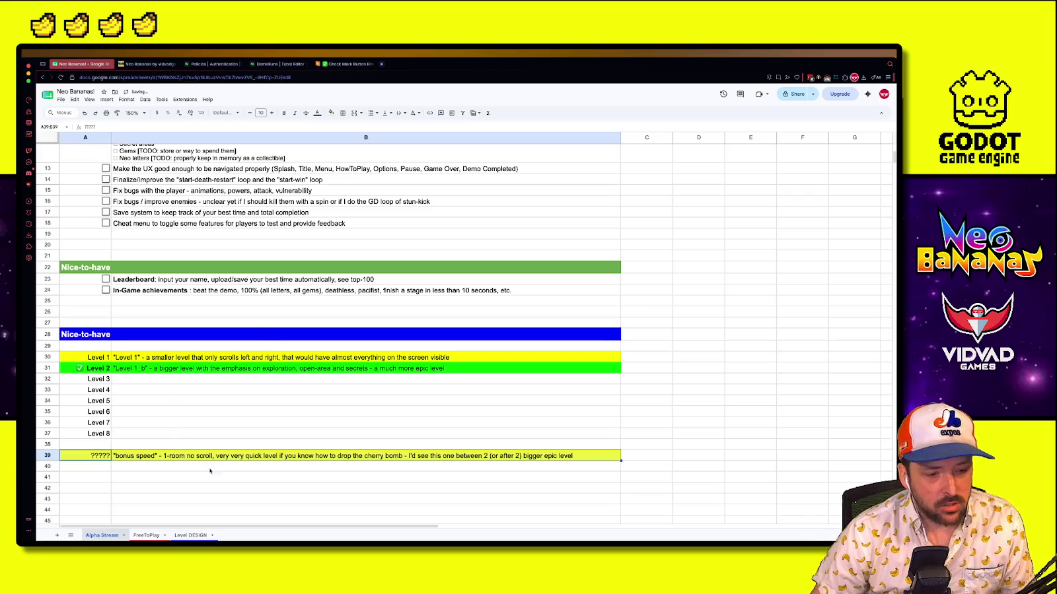
pyautogui.click(198, 488)
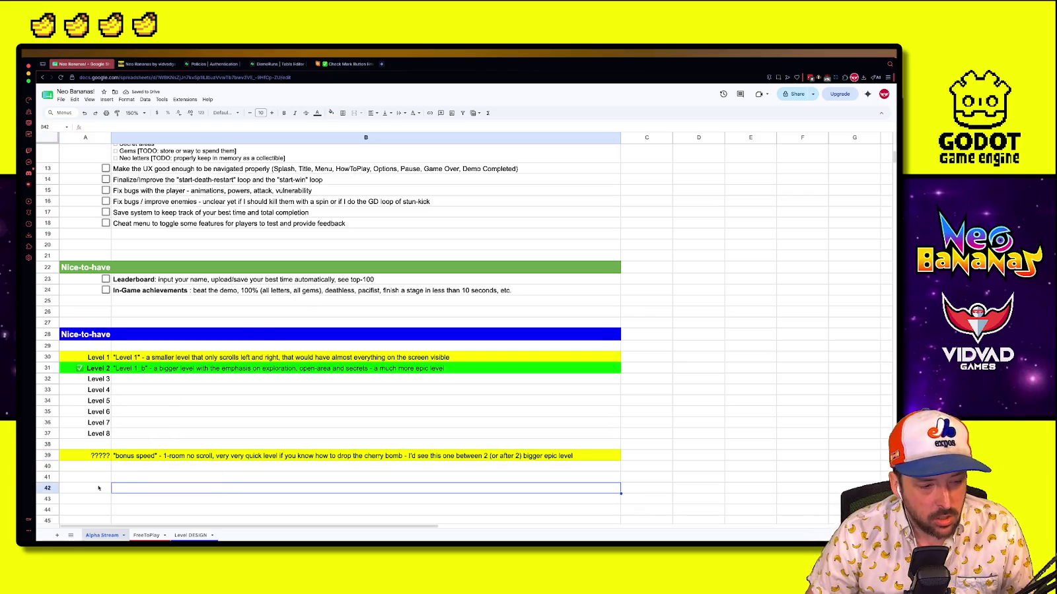
pyautogui.click(151, 499)
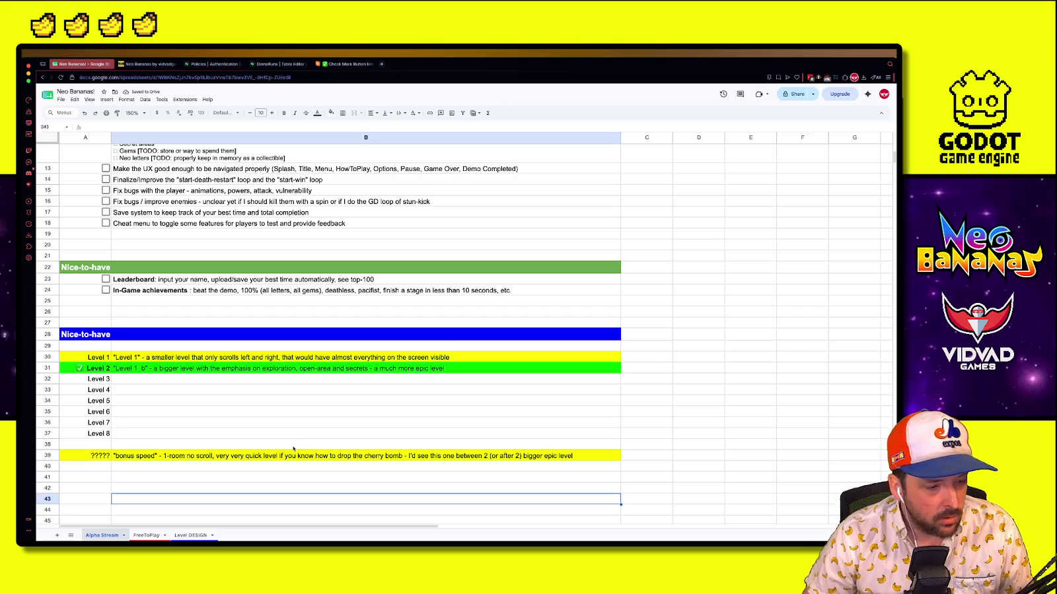
pyautogui.click(261, 474)
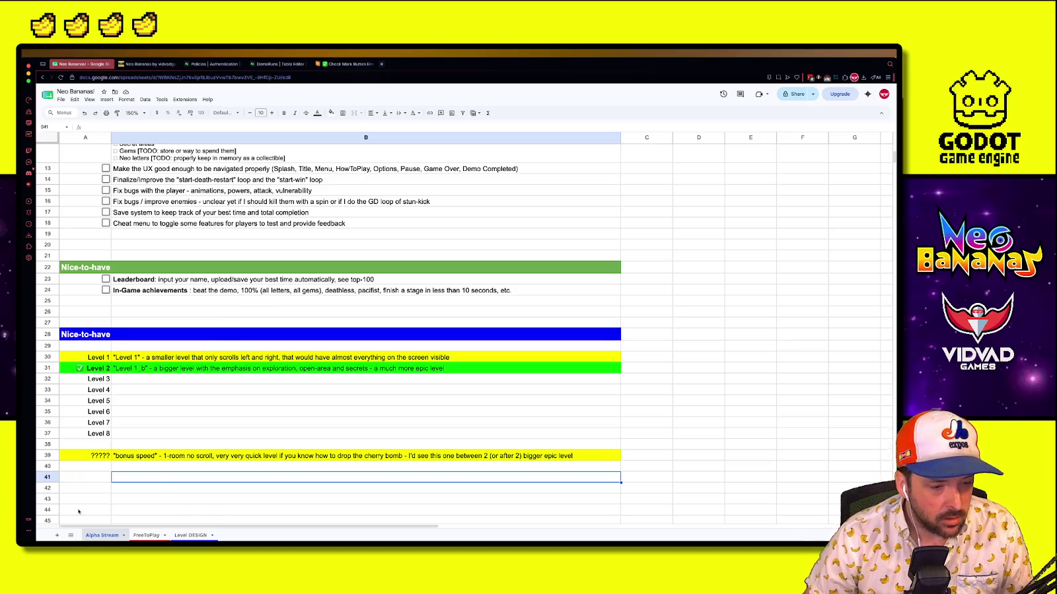
pyautogui.hotkey('ctrl', 'Up')
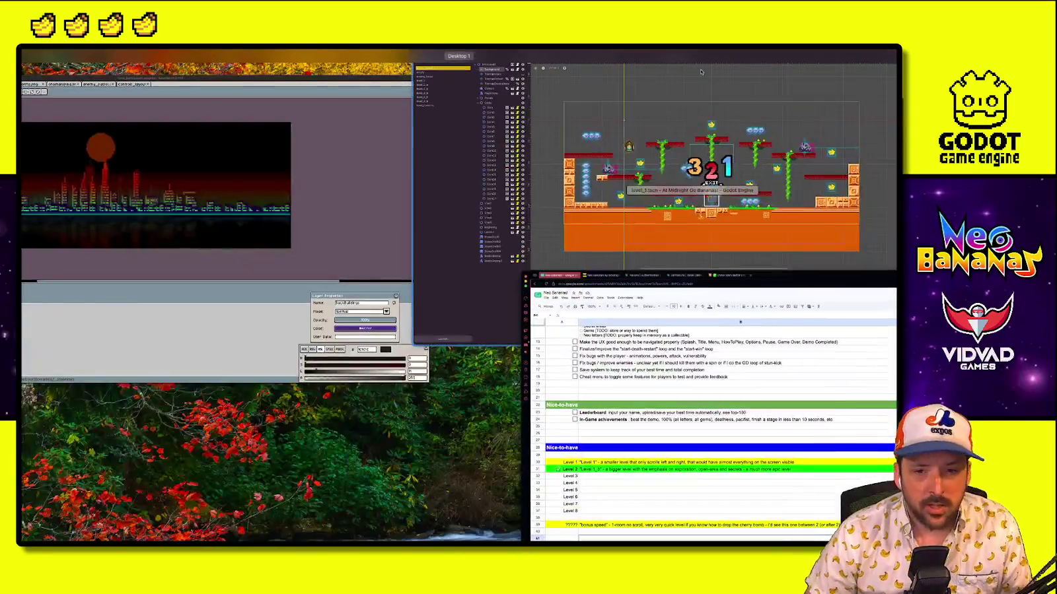
# Resize the Godot dock panels and switch the left dock to FileSystem
pyautogui.click(546, 190)
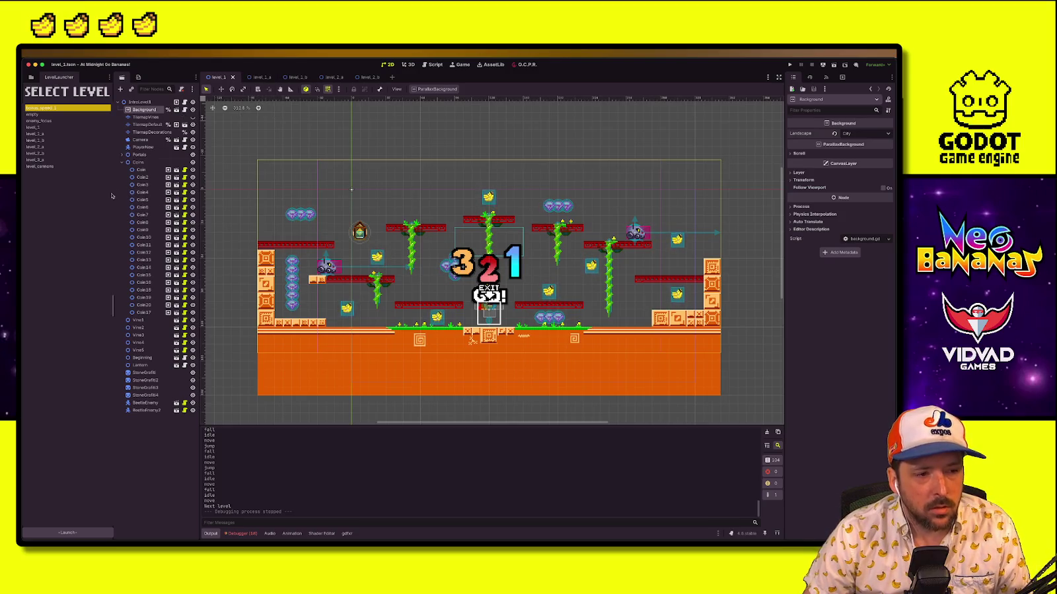
pyautogui.moveTo(113, 193); pyautogui.dragTo(102, 196)
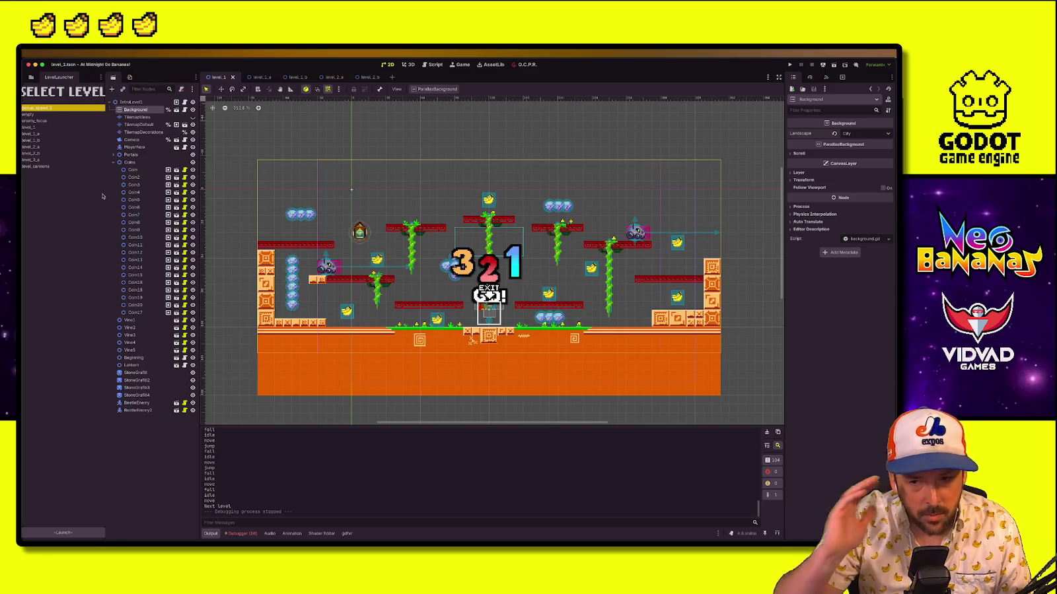
pyautogui.moveTo(106, 120); pyautogui.dragTo(125, 118)
pyautogui.click(31, 76)
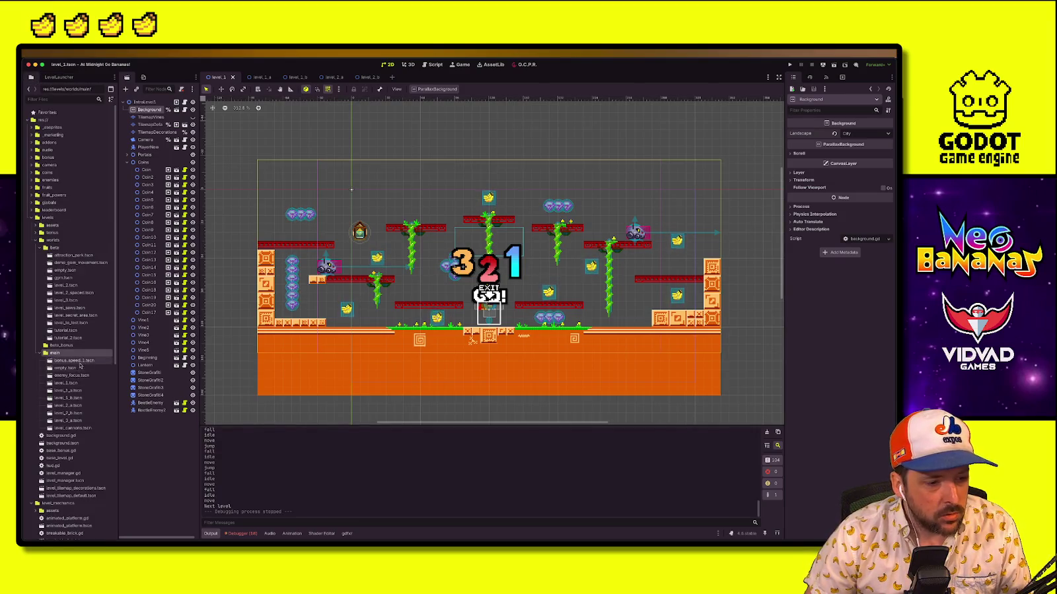
# Open the bonus_speed_1, empty, enemy_focus, level_1, level_1_a and level_1_b scenes
pyautogui.doubleClick(89, 362)
pyautogui.doubleClick(72, 368)
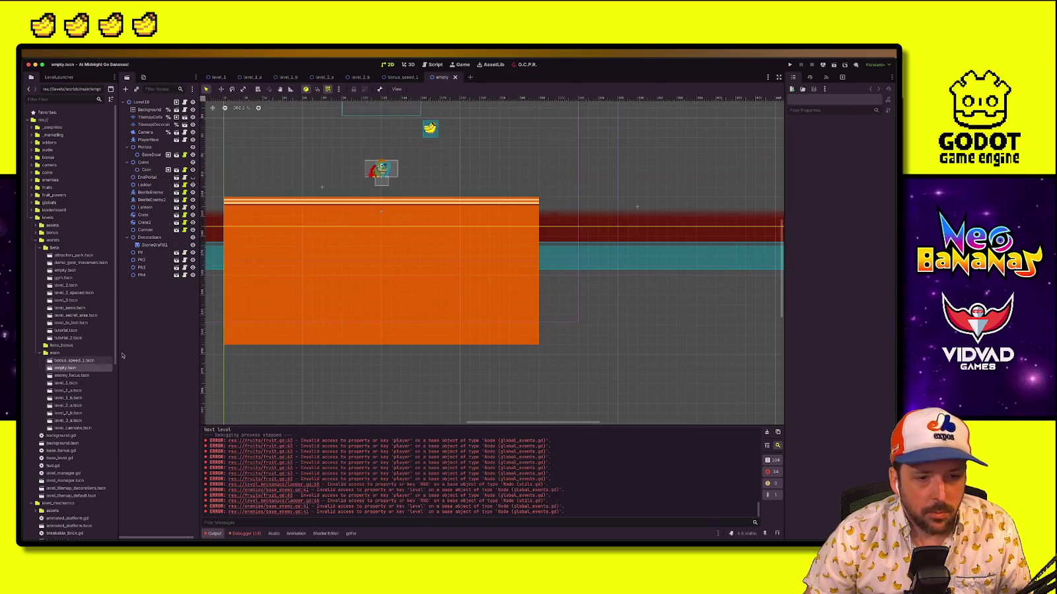
pyautogui.doubleClick(72, 375)
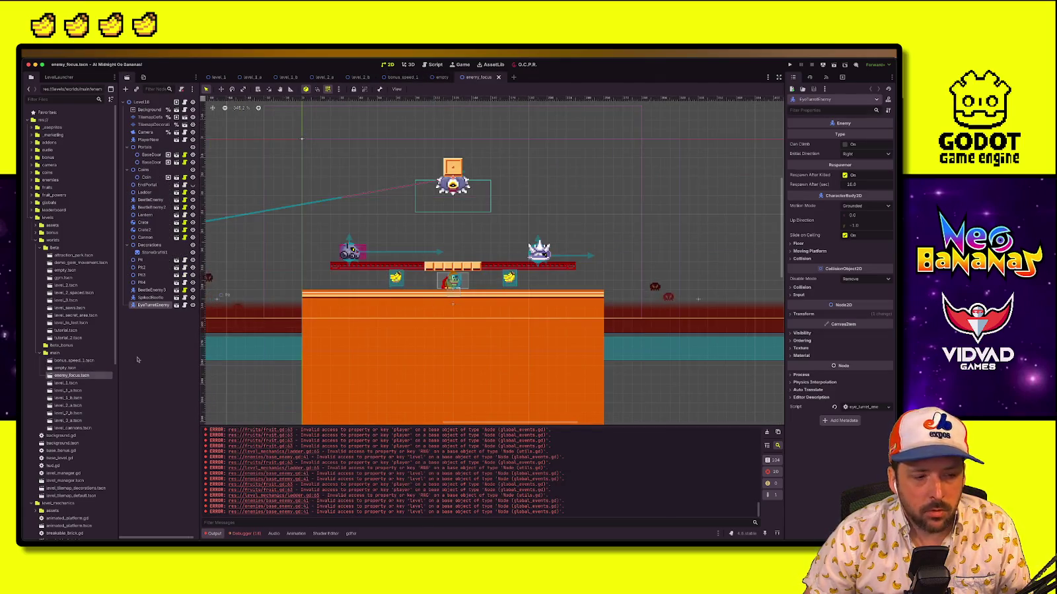
pyautogui.doubleClick(68, 383)
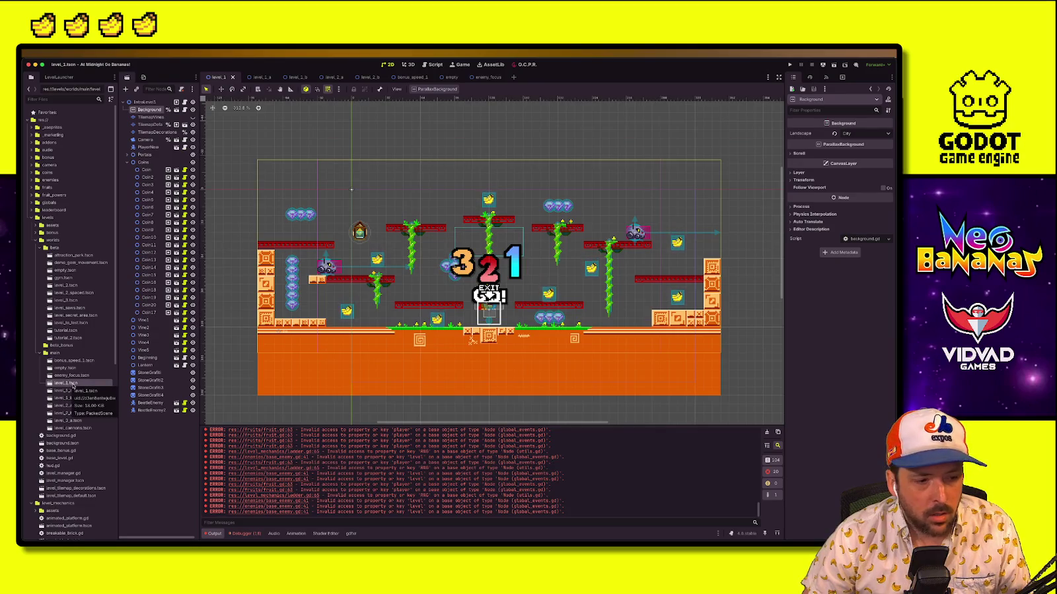
pyautogui.doubleClick(68, 391)
pyautogui.doubleClick(67, 398)
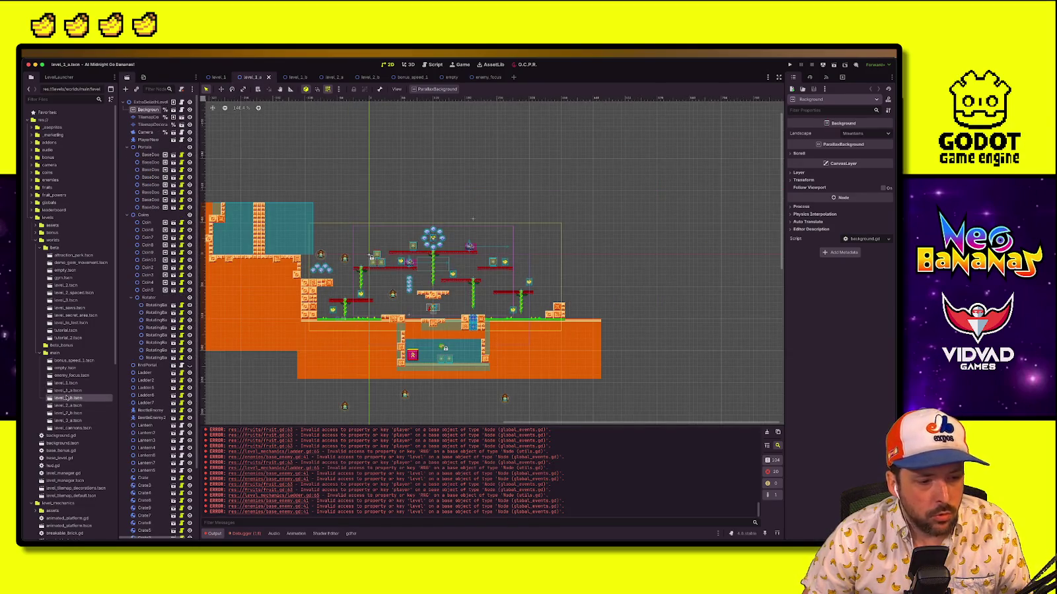
# Create a new folder named archives inside the worlds folder
pyautogui.click(68, 390)
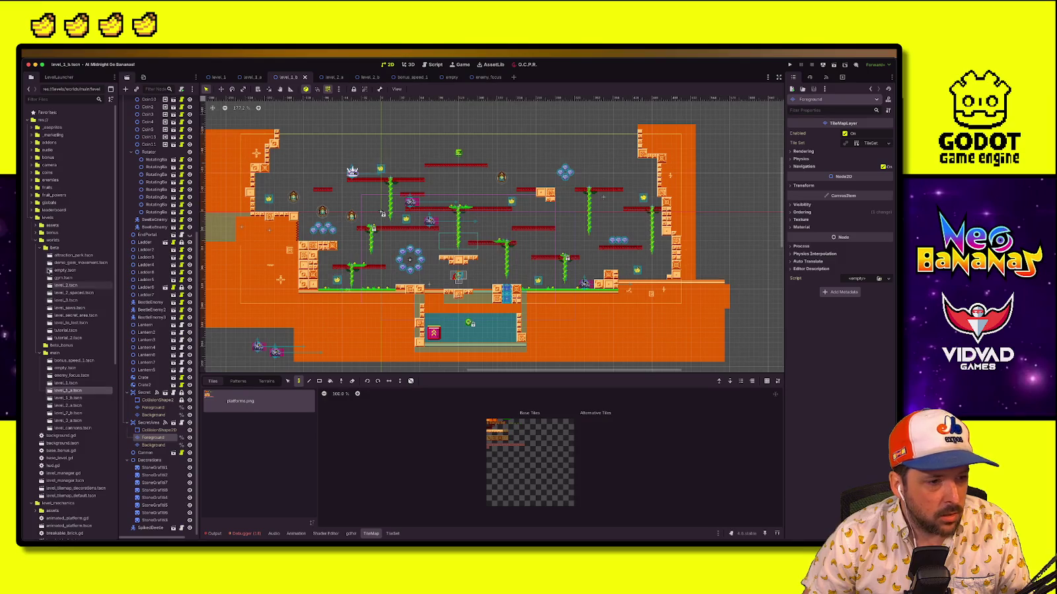
pyautogui.rightClick(66, 240)
pyautogui.rightClick(69, 241)
pyautogui.rightClick(75, 242)
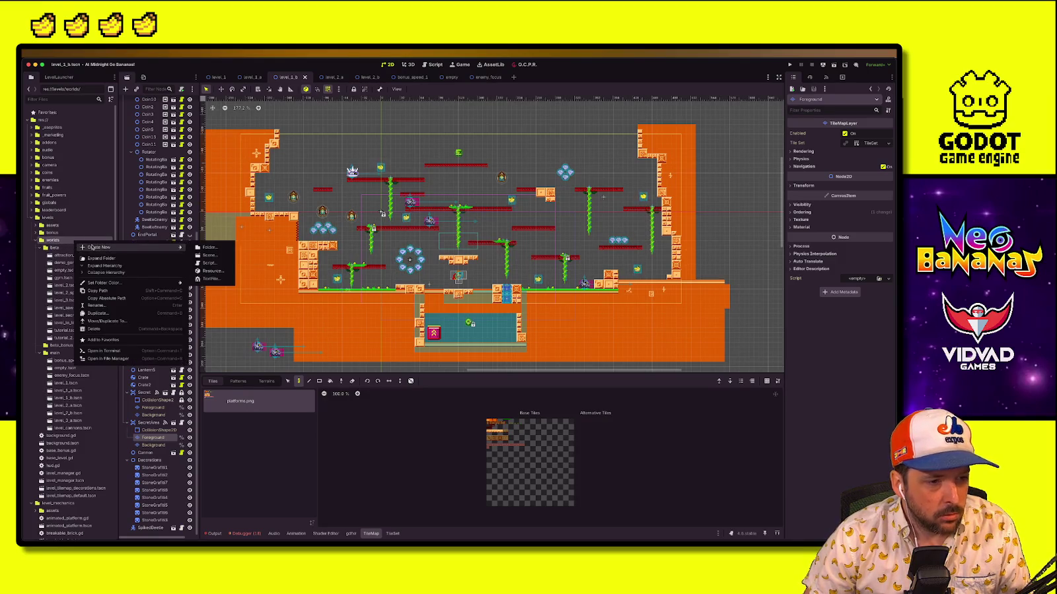
pyautogui.click(200, 249)
pyautogui.write('archived')
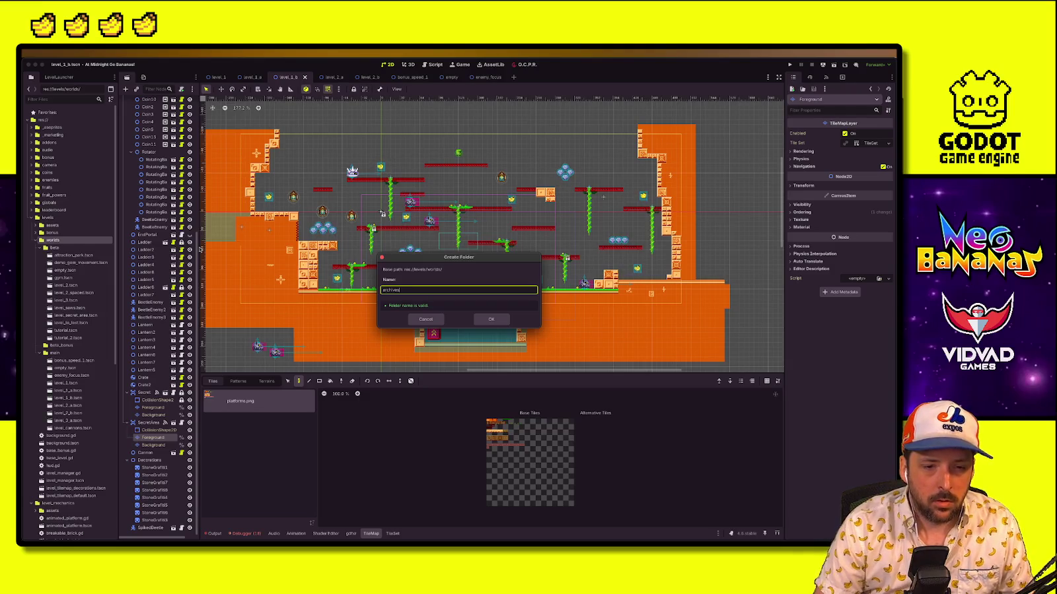
pyautogui.press('Return')
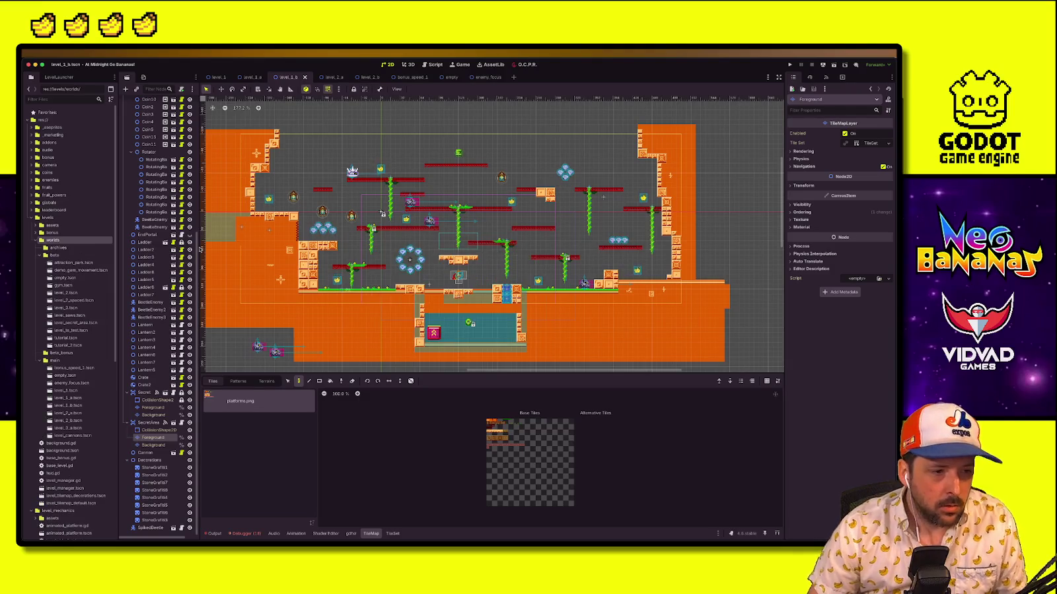
# Move the twelve beta levels and level_1_a.tscn into archives, then close all scene tabs
pyautogui.click(72, 262)
pyautogui.keyDown('shift'); pyautogui.click(67, 344); pyautogui.keyUp('shift')
pyautogui.moveTo(66, 300); pyautogui.dragTo(58, 249)
pyautogui.click(482, 304)
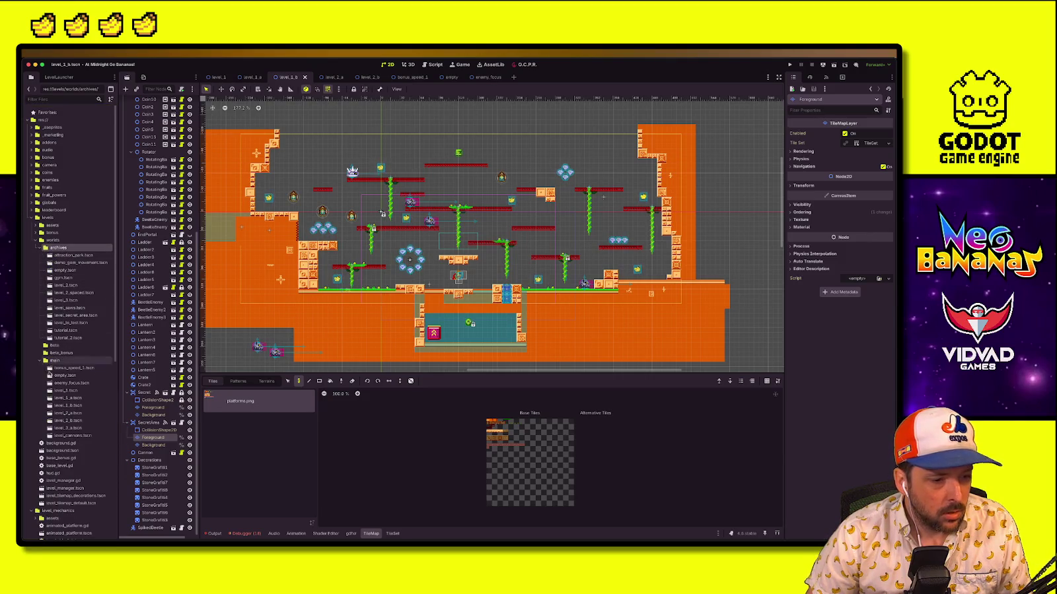
pyautogui.doubleClick(65, 399)
pyautogui.moveTo(64, 401); pyautogui.dragTo(59, 249)
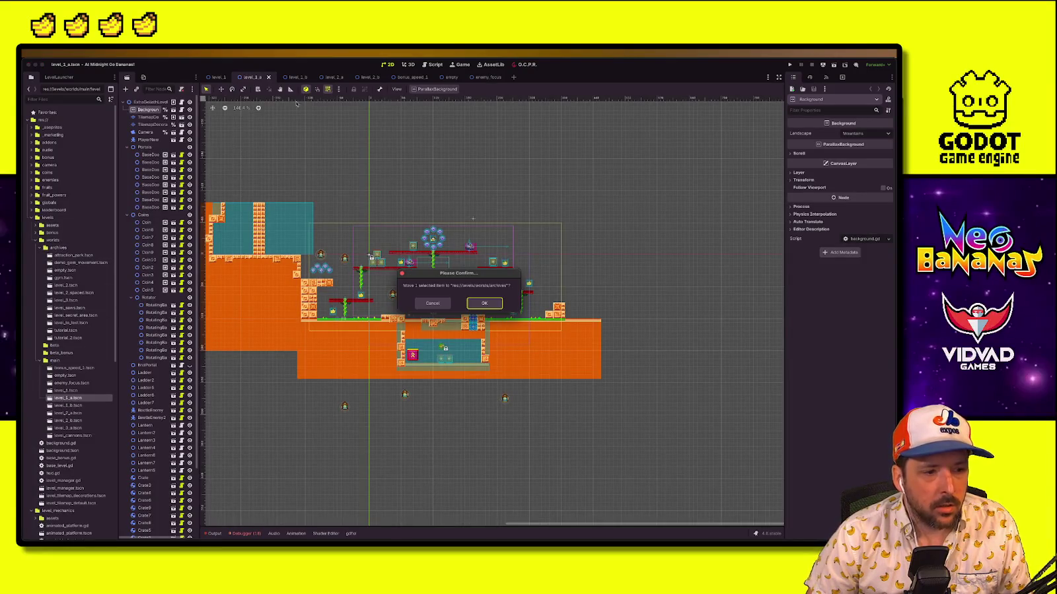
pyautogui.click(490, 303)
pyautogui.rightClick(249, 78)
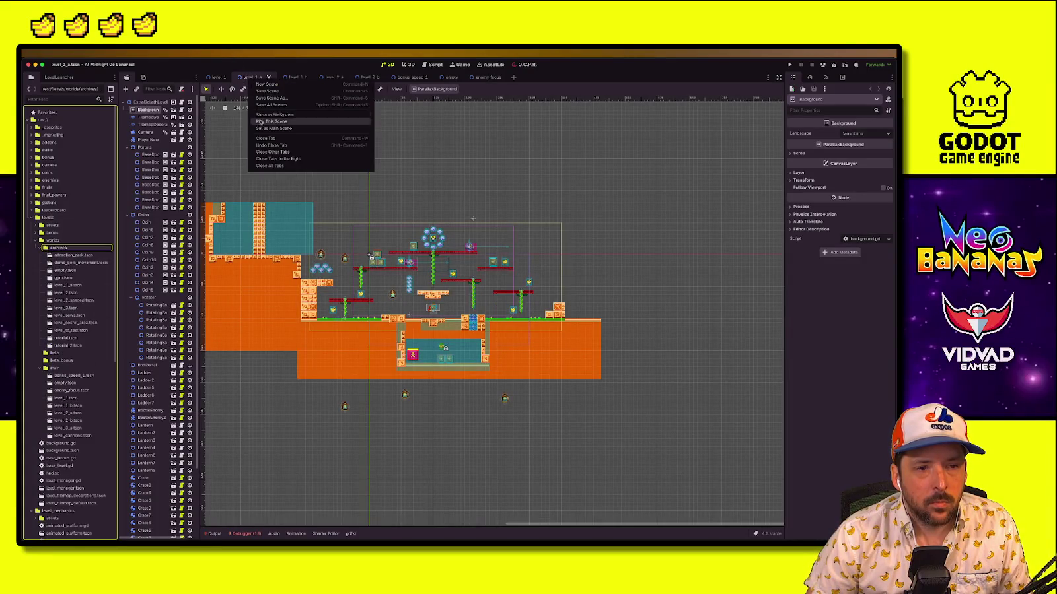
pyautogui.click(279, 166)
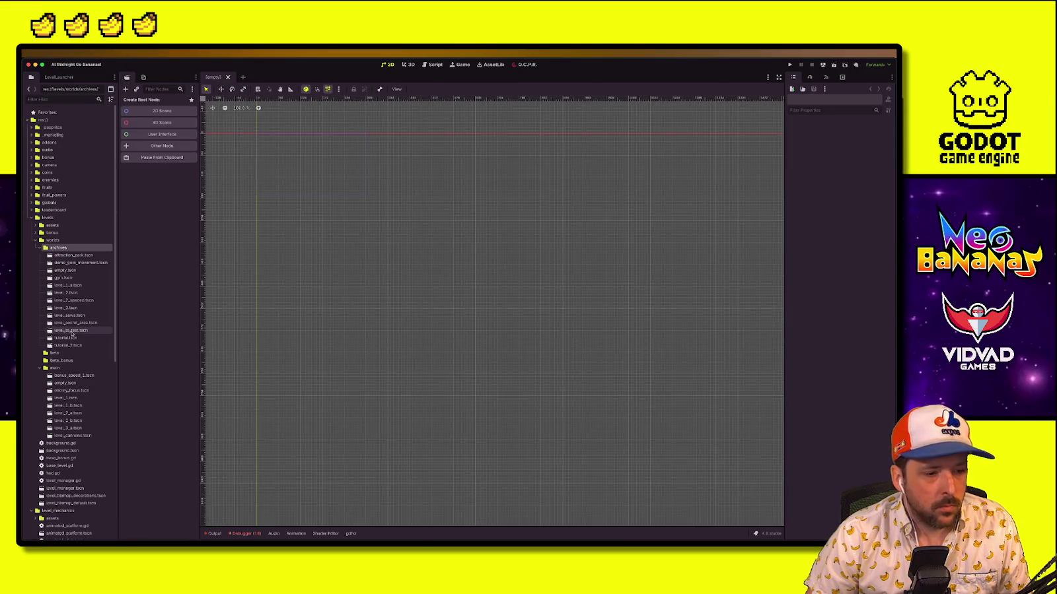
# Open the level_1_b, level_2_a and level_2_b scenes, ending with level_2_a shown
pyautogui.doubleClick(69, 406)
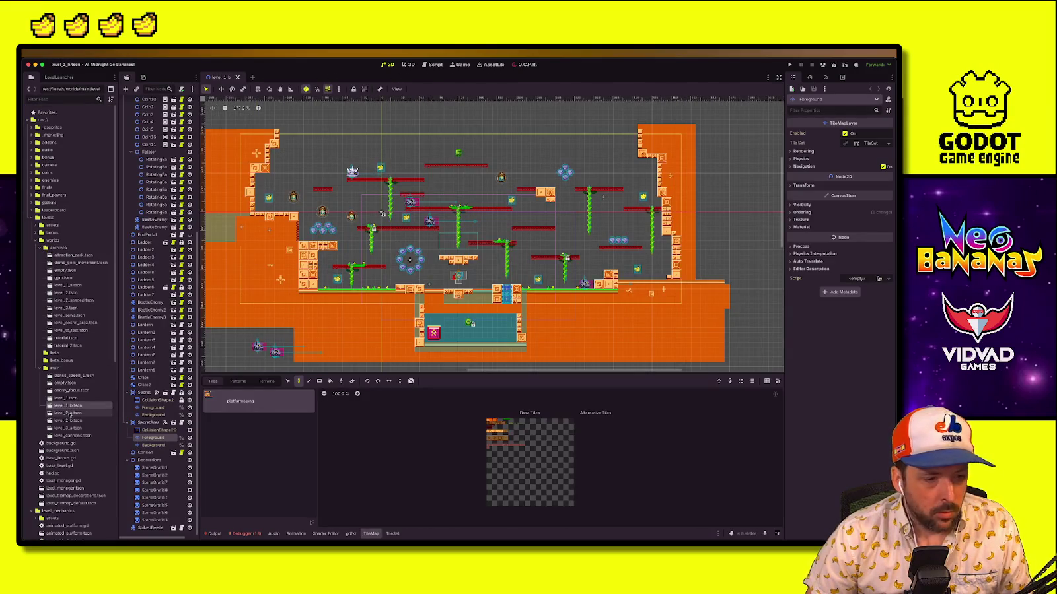
pyautogui.doubleClick(69, 413)
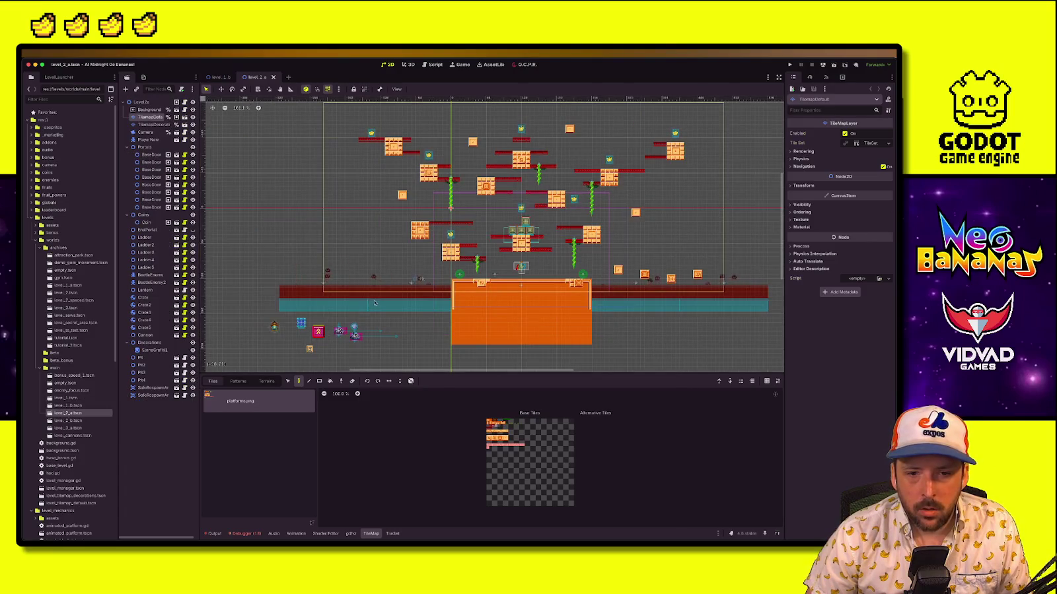
pyautogui.doubleClick(71, 421)
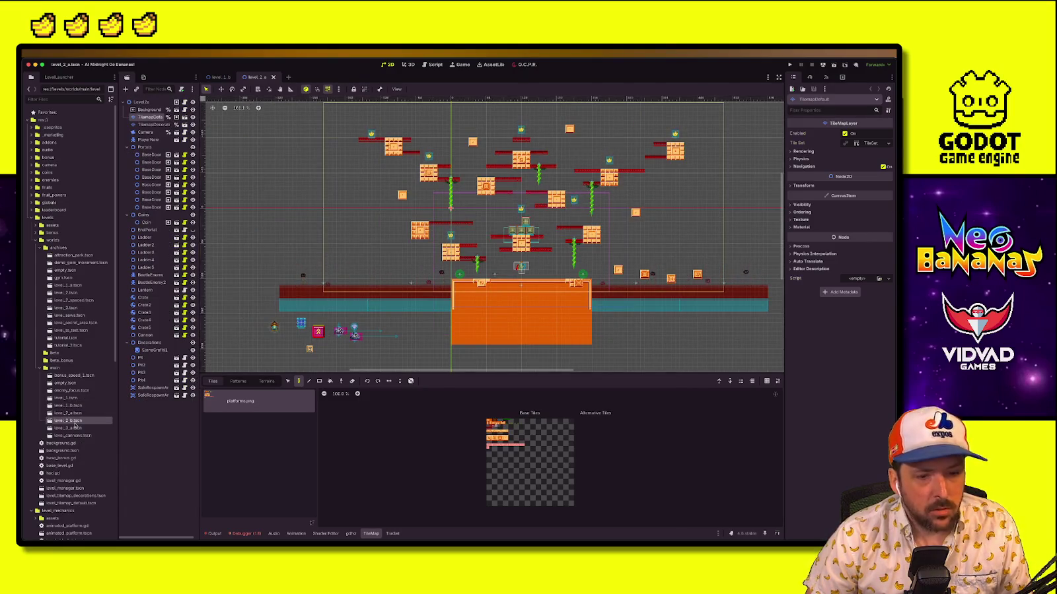
pyautogui.doubleClick(69, 412)
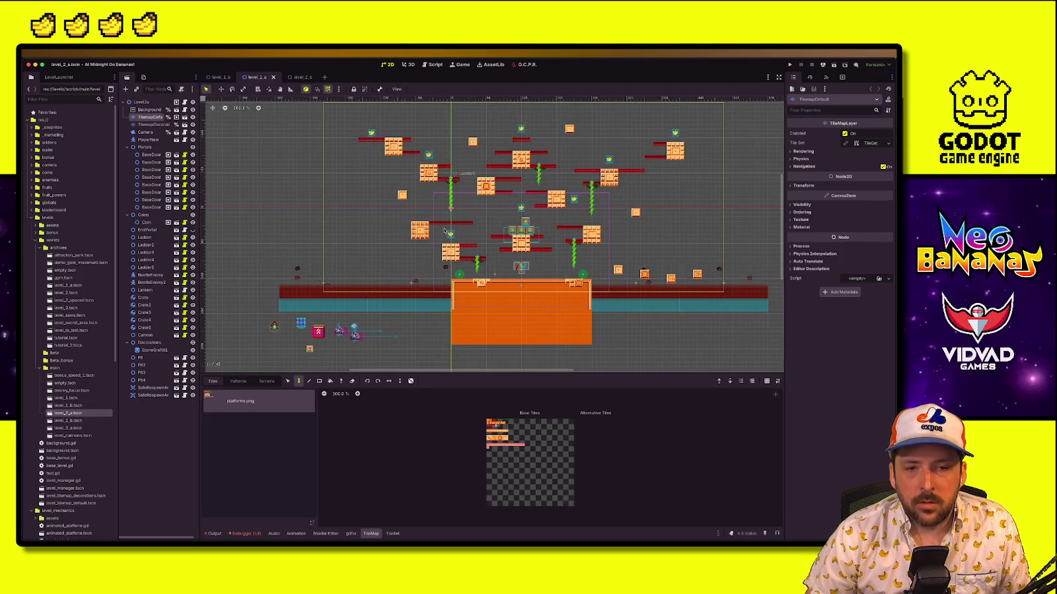
pyautogui.scroll(2, 444, 291)
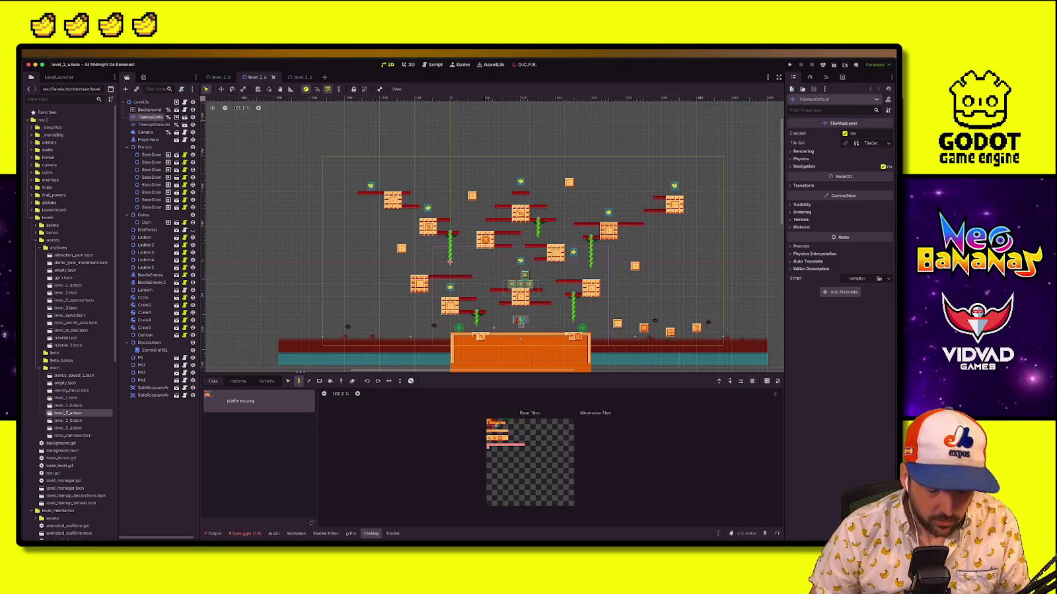
pyautogui.hotkey('ctrl', 'Up')
pyautogui.click(432, 452)
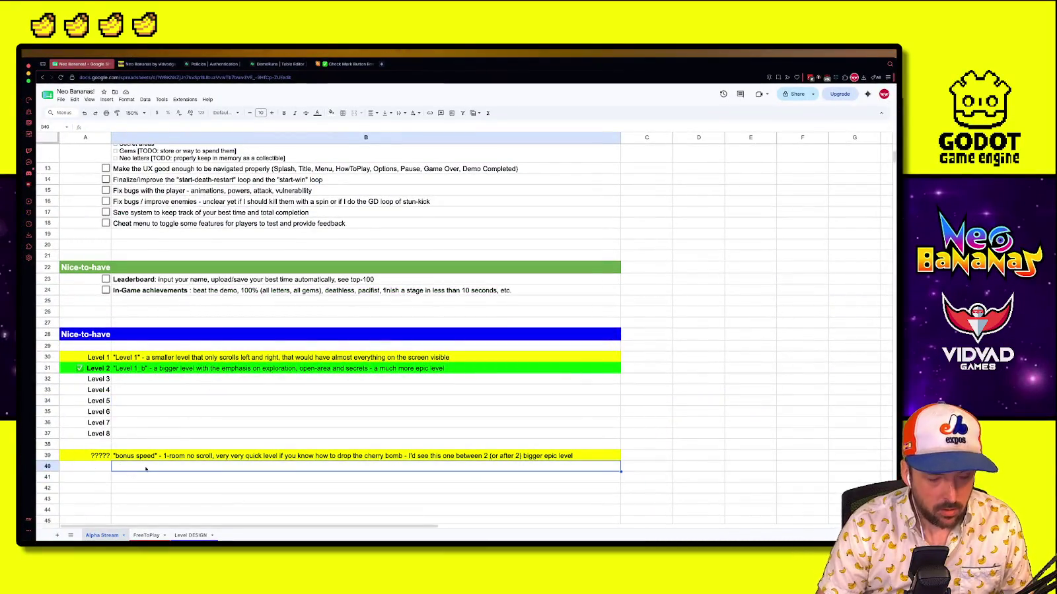
# Enter ?????? in A40 and a Vertical-focus 'climb to the top, then drop down' idea in B40
pyautogui.press('Left')
pyautogui.write('?????')
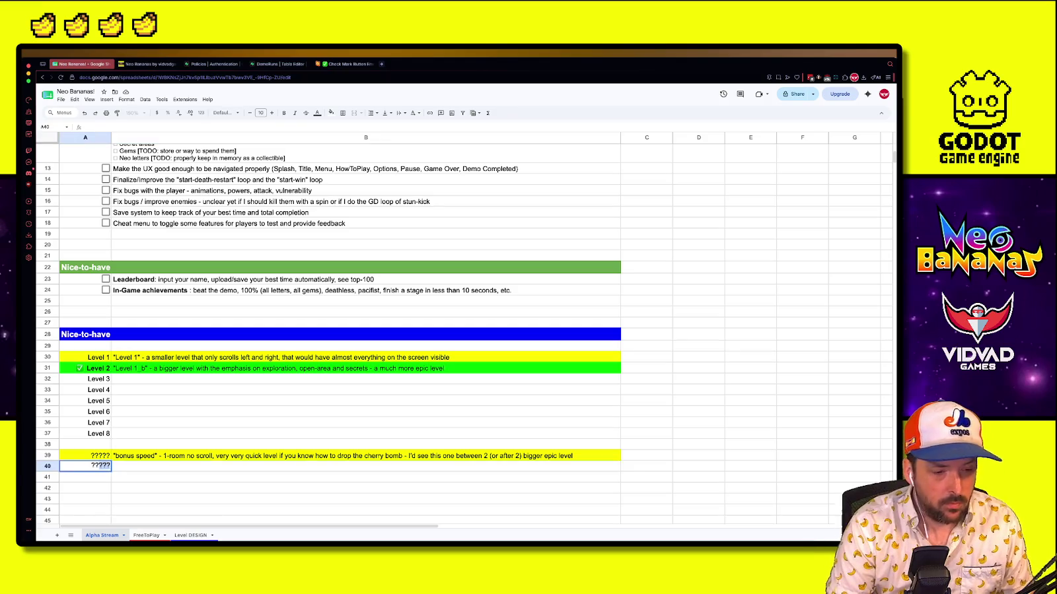
pyautogui.press('Tab')
pyautogui.write('Veri')
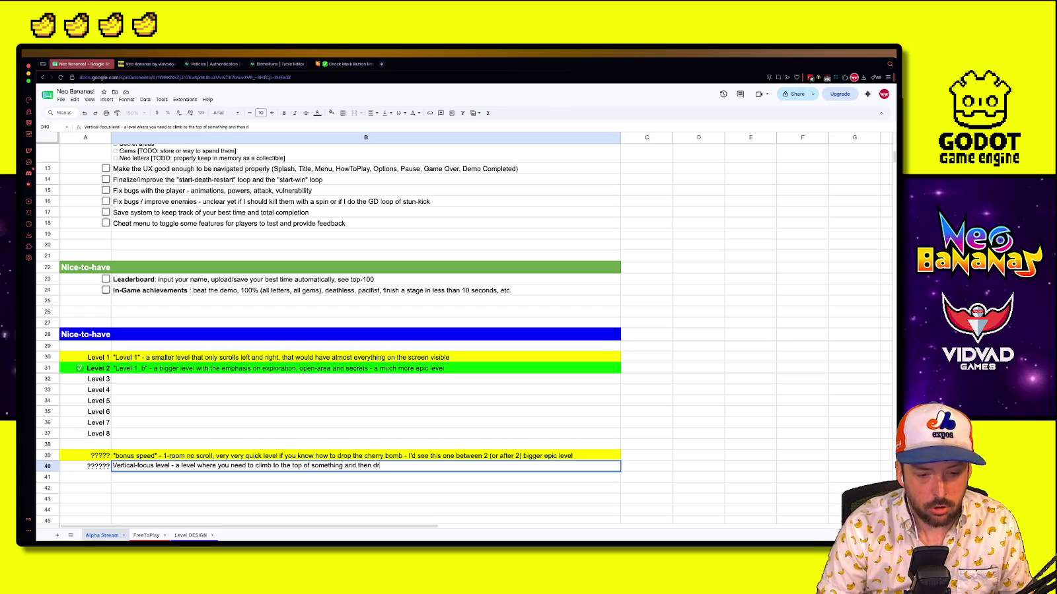
pyautogui.write('wn')
pyautogui.press('Return')
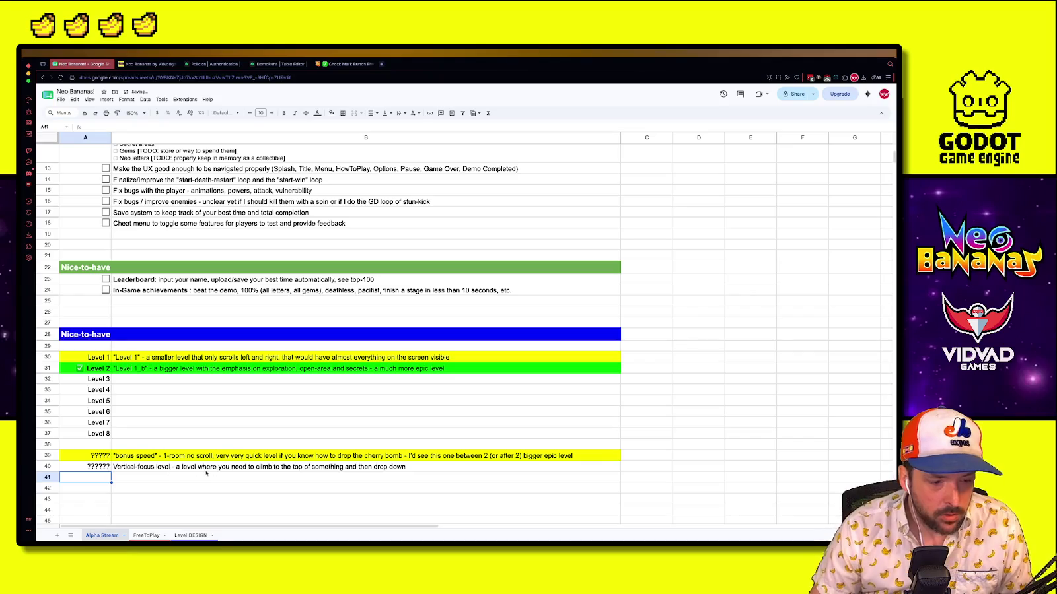
pyautogui.click(204, 468)
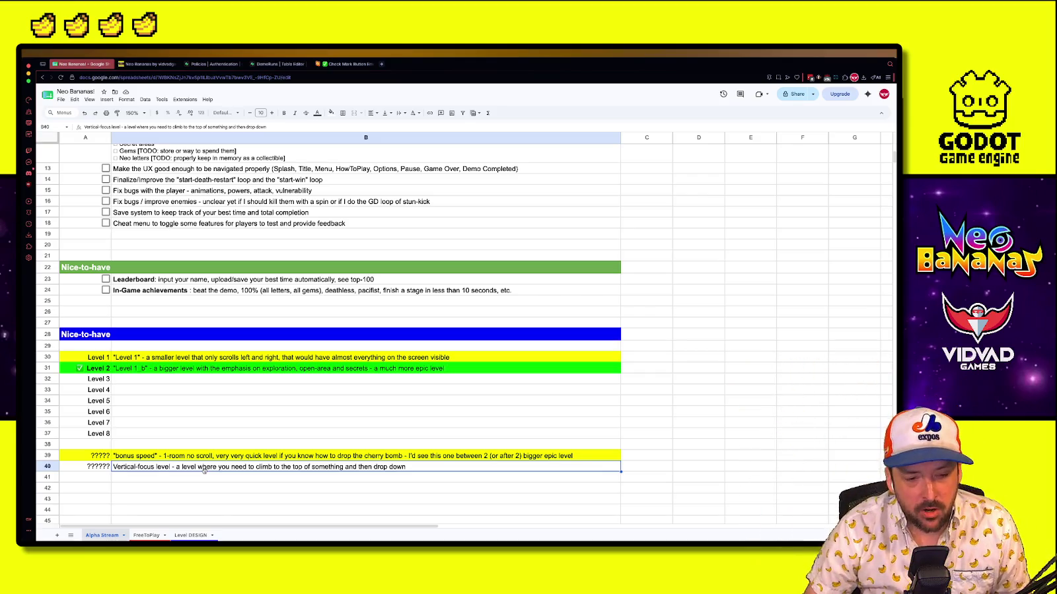
pyautogui.click(216, 510)
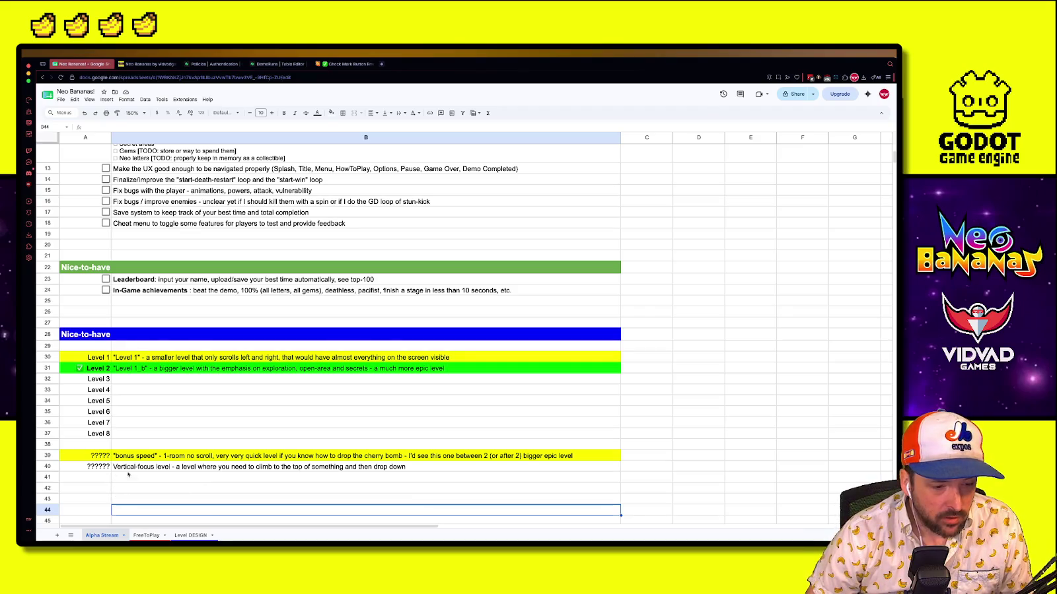
pyautogui.click(189, 470)
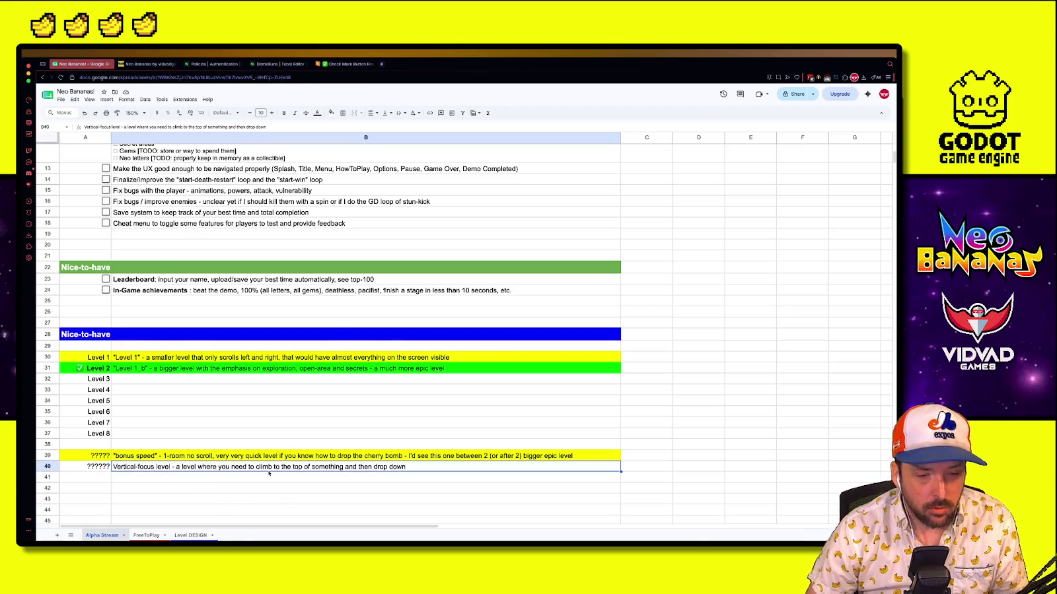
pyautogui.press('super+Tab')
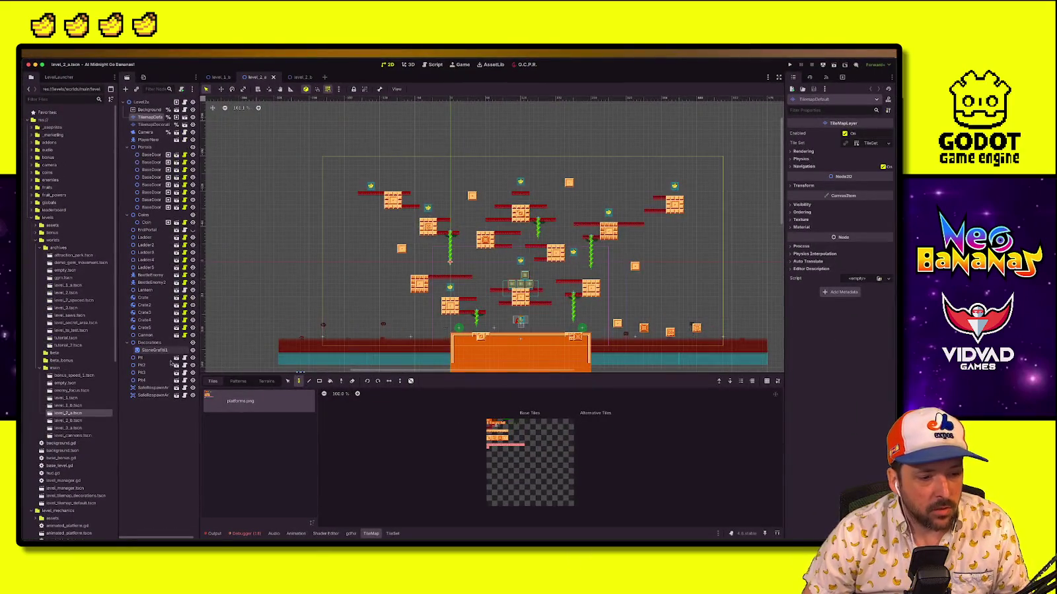
# Close the level_1_b and level_2_b tabs and move enemy_focus.tscn into archives
pyautogui.moveTo(72, 413)
pyautogui.mouseDown()
pyautogui.moveTo(88, 398)
pyautogui.moveTo(59, 248)
pyautogui.mouseUp()
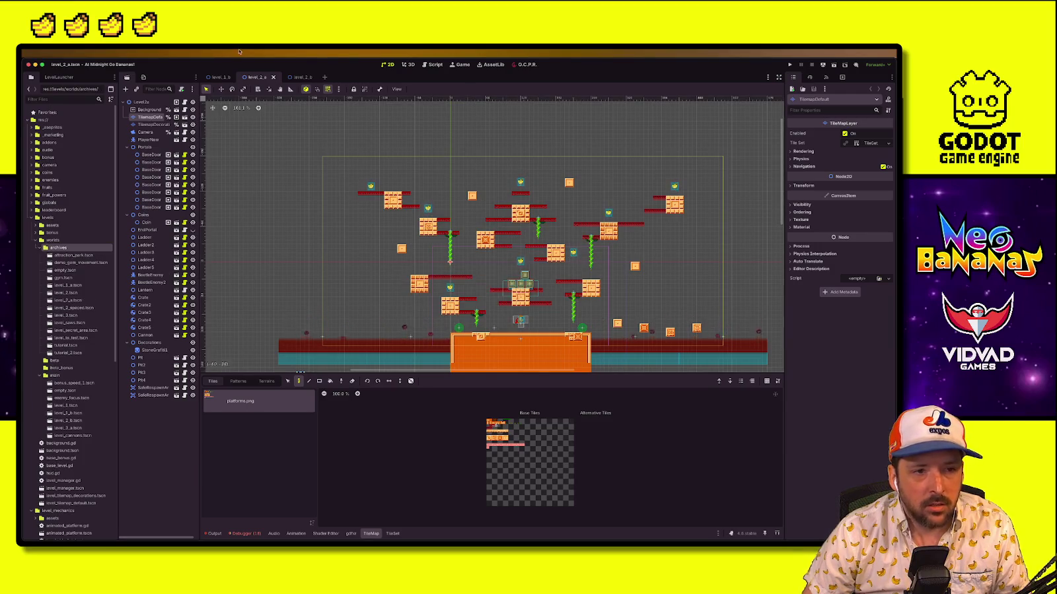
pyautogui.click(231, 78)
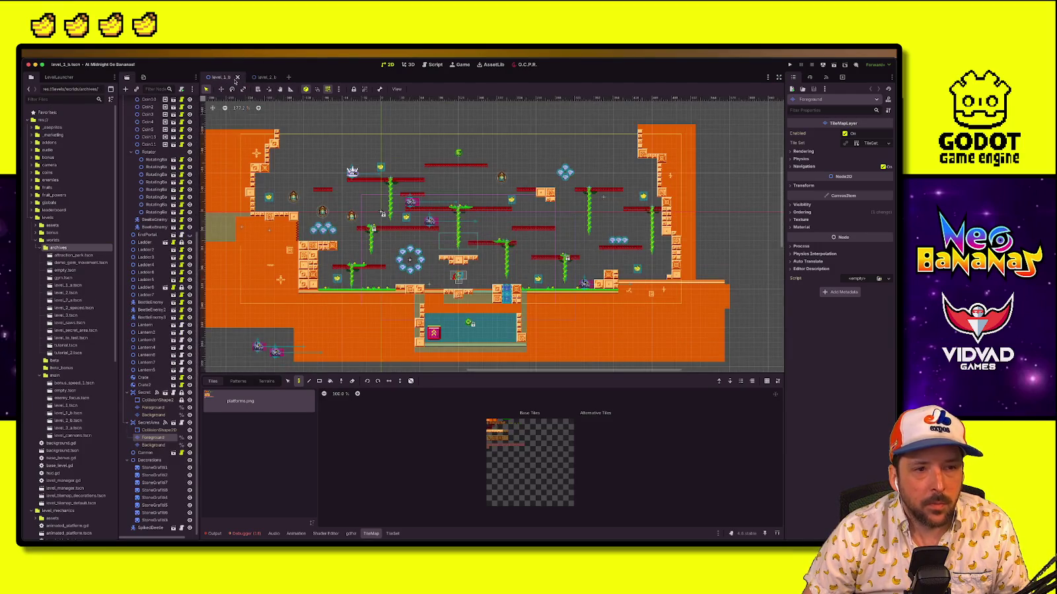
pyautogui.click(237, 77)
pyautogui.click(228, 77)
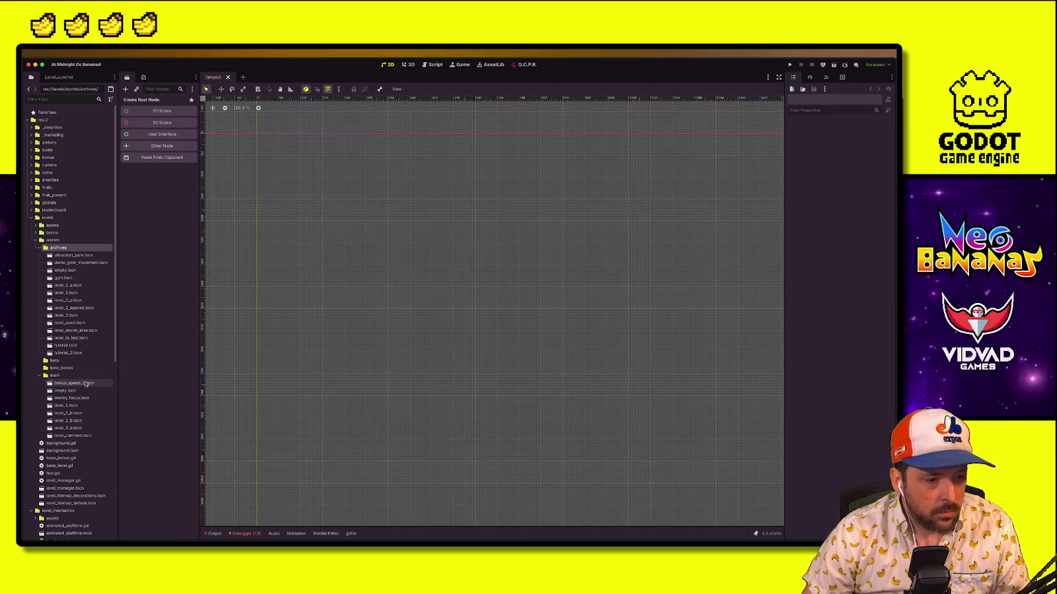
pyautogui.doubleClick(86, 383)
pyautogui.doubleClick(71, 398)
pyautogui.moveTo(72, 398)
pyautogui.mouseDown()
pyautogui.moveTo(59, 234)
pyautogui.moveTo(61, 251)
pyautogui.mouseUp()
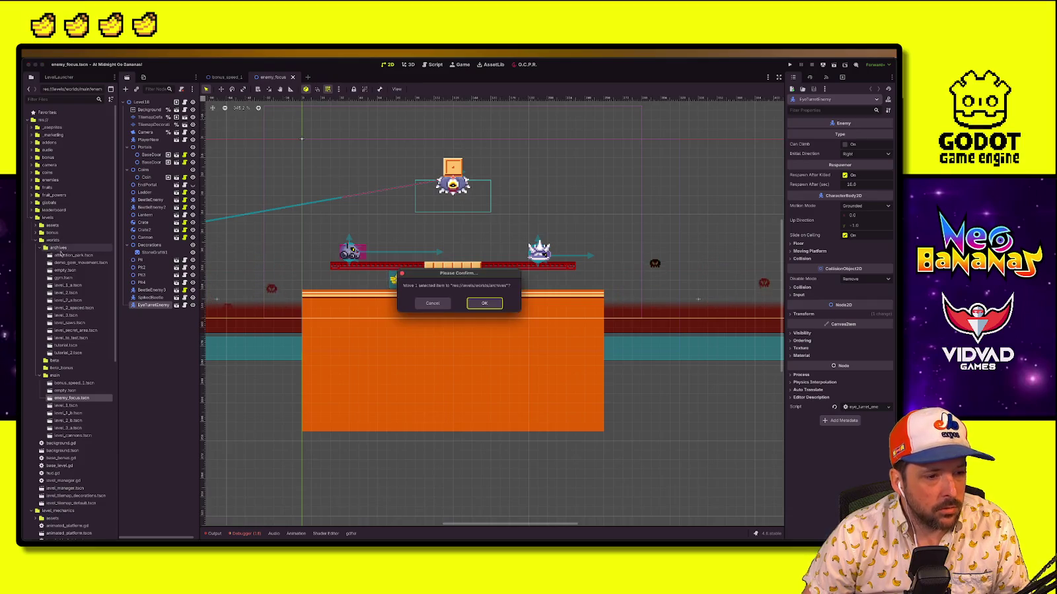
pyautogui.press('Return')
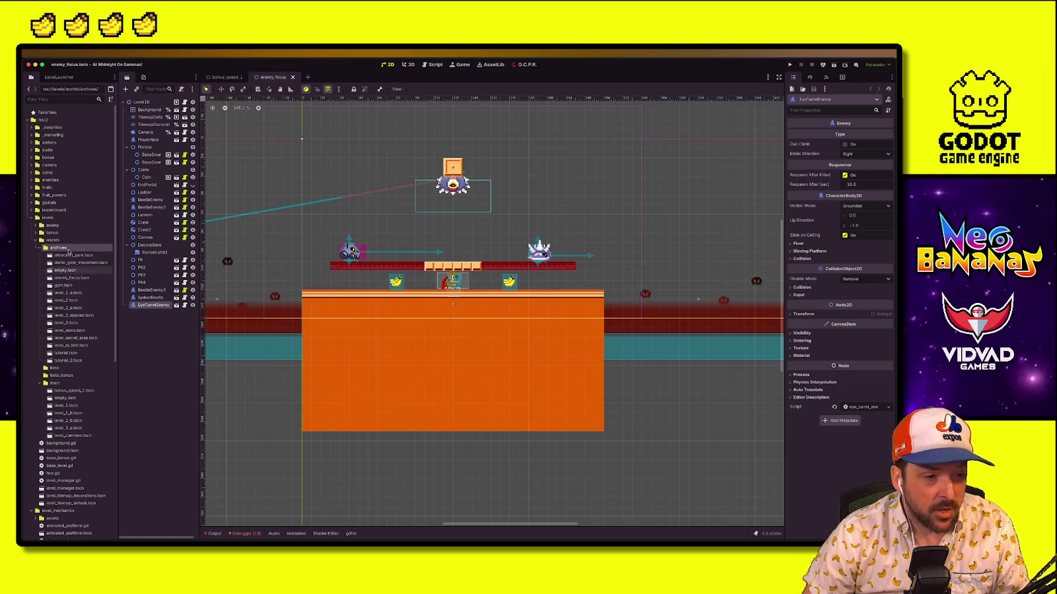
# Open the level_1, level_2_b, level_3_a and level_1_b scenes to look them over
pyautogui.doubleClick(60, 405)
pyautogui.doubleClick(60, 420)
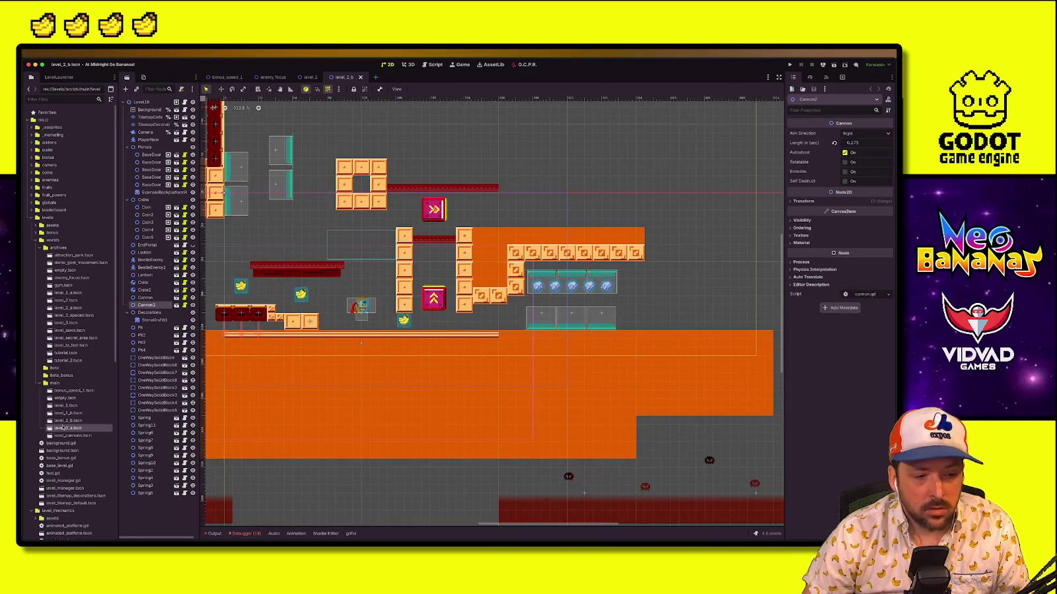
pyautogui.doubleClick(63, 427)
pyautogui.rightClick(50, 426)
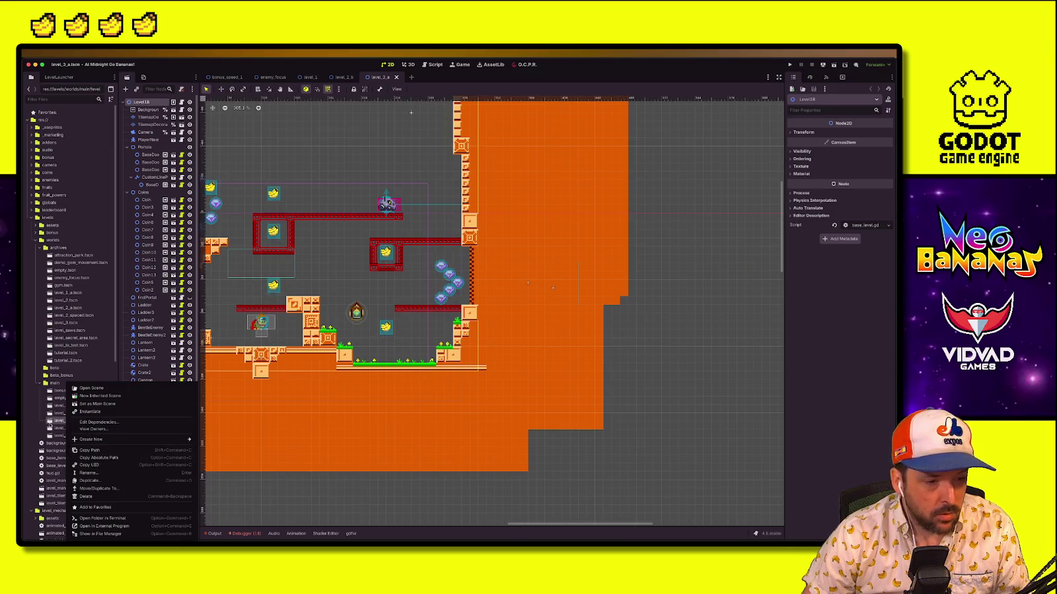
pyautogui.doubleClick(60, 413)
pyautogui.rightClick(59, 413)
# Rename level_2_b.tscn to _test_mechanics.tscn
pyautogui.click(61, 413)
pyautogui.doubleClick(64, 421)
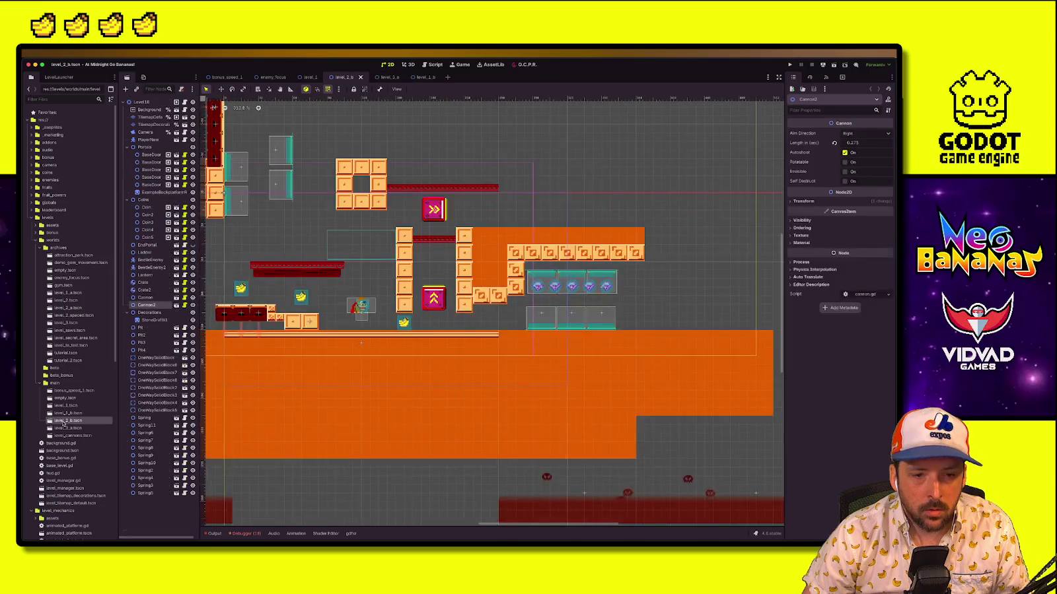
pyautogui.click(64, 421)
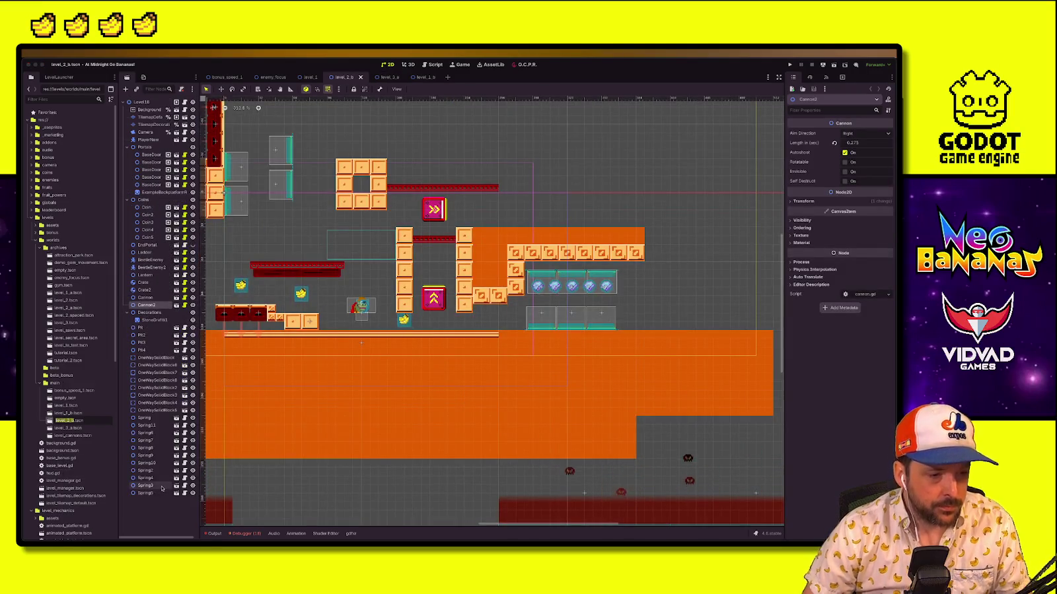
pyautogui.write('ltest_mechanics')
pyautogui.press('Return')
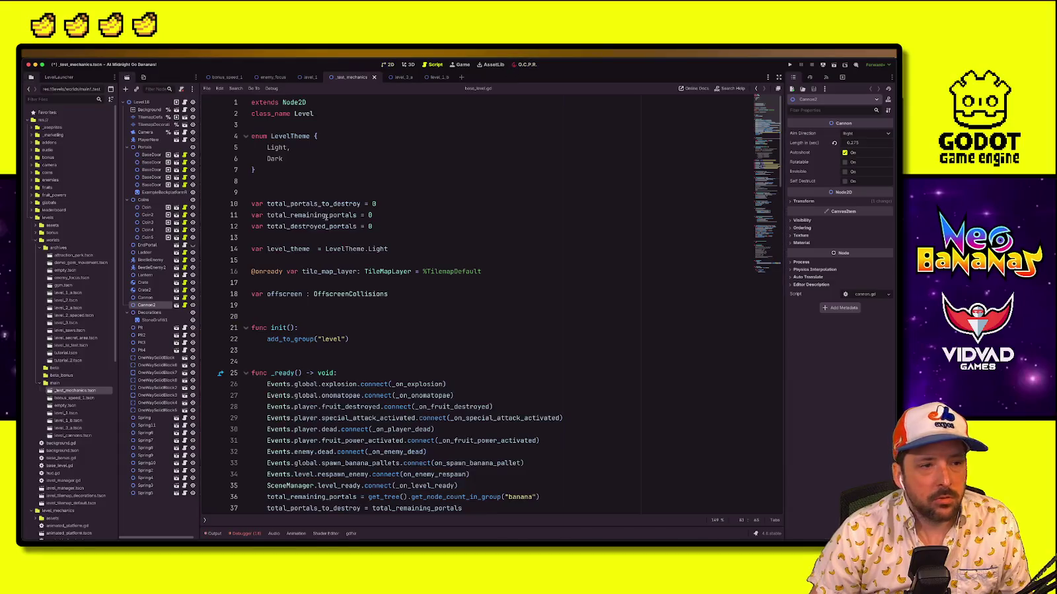
# Launch the _test_mechanics level from the LevelLauncher dock
pyautogui.click(58, 77)
pyautogui.click(43, 108)
pyautogui.click(70, 532)
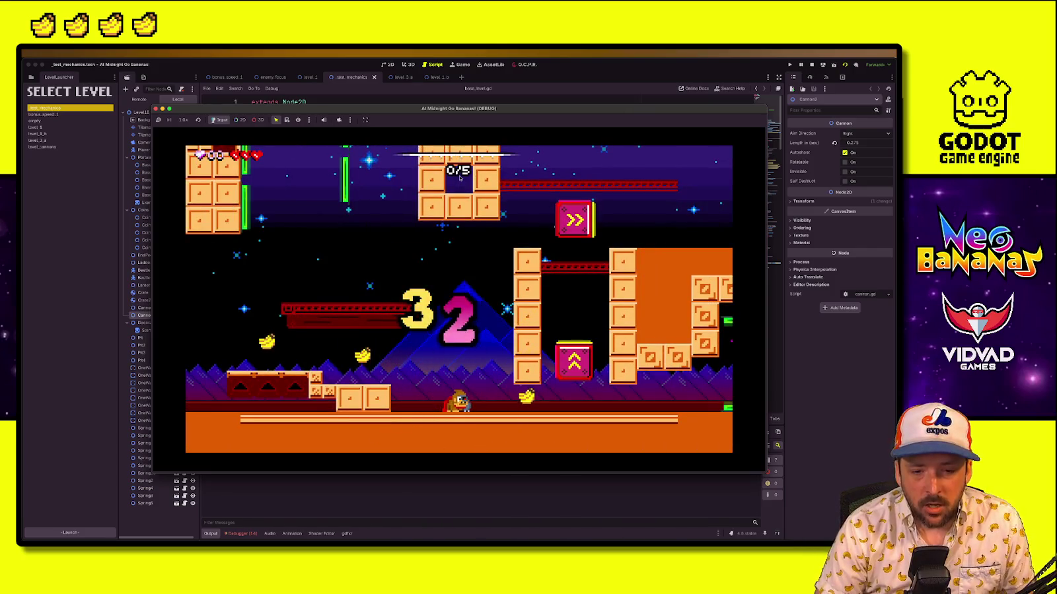
# Bring the browser window forward and start a new tab for a search
pyautogui.hotkey('ctrl', 'Up')
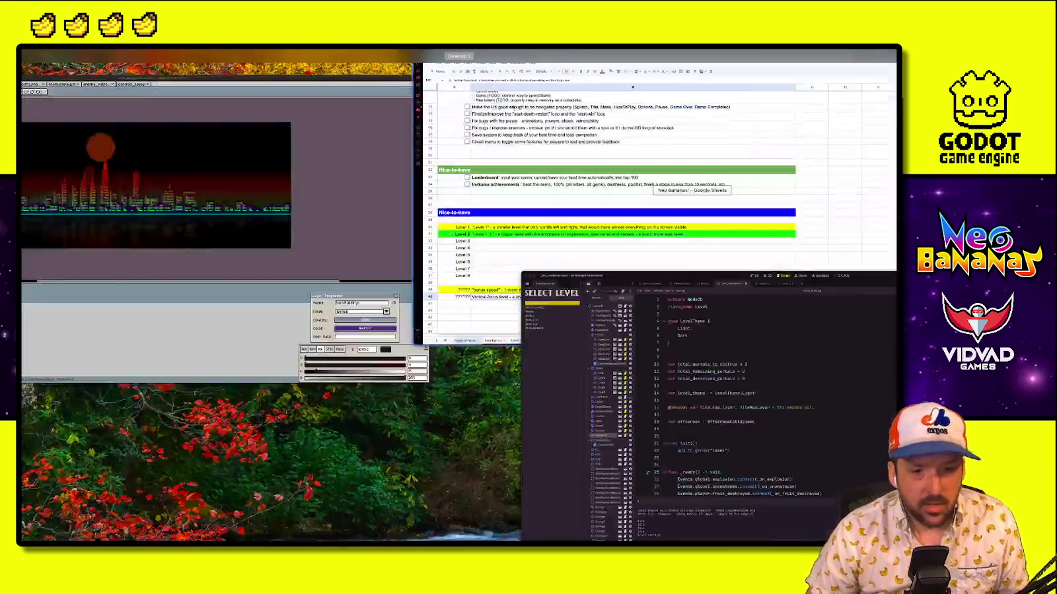
pyautogui.click(374, 61)
pyautogui.click(381, 64)
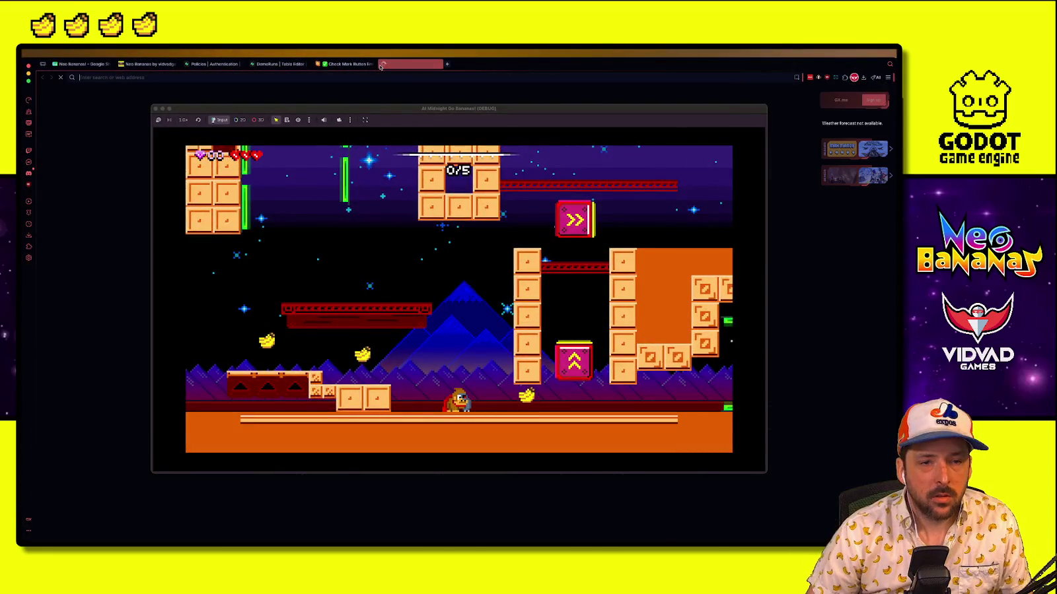
# Search Opera for 'donkey kong country maps' and close the game's debug window
pyautogui.write('donkey k')
pyautogui.write('ong country')
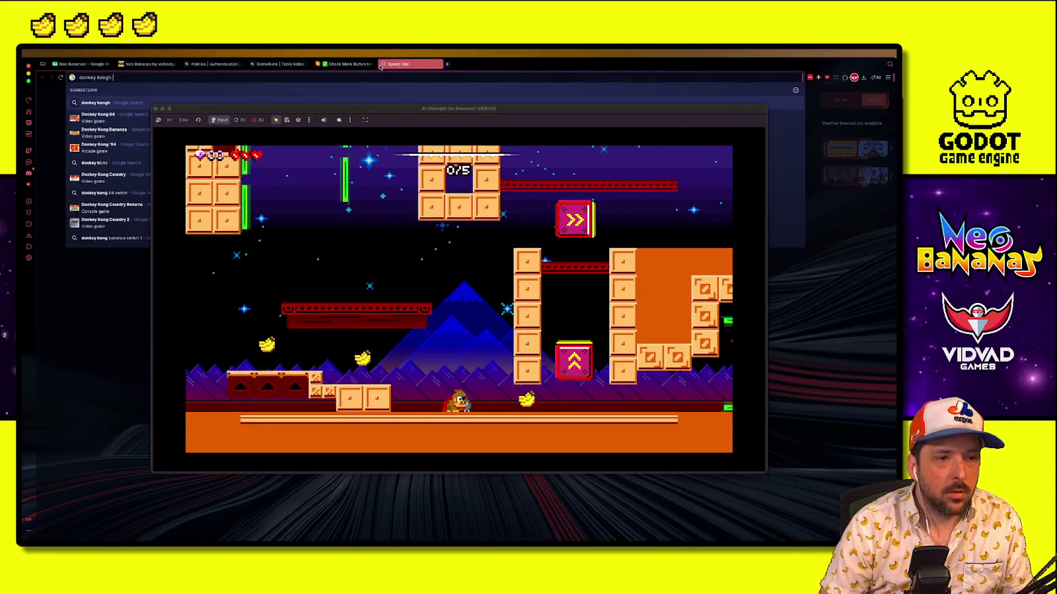
pyautogui.write(' maps')
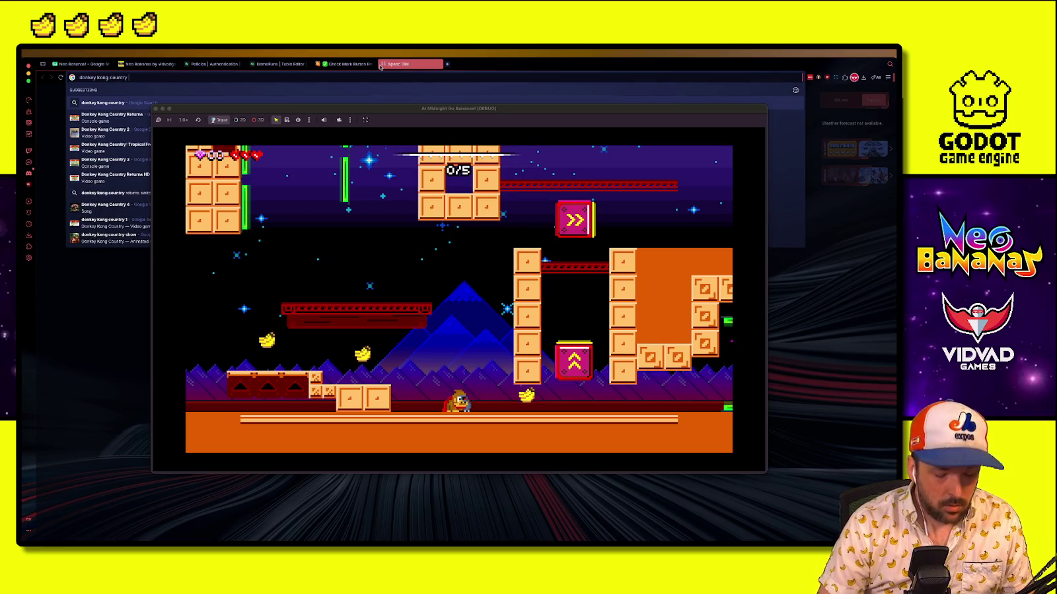
pyautogui.press('Return')
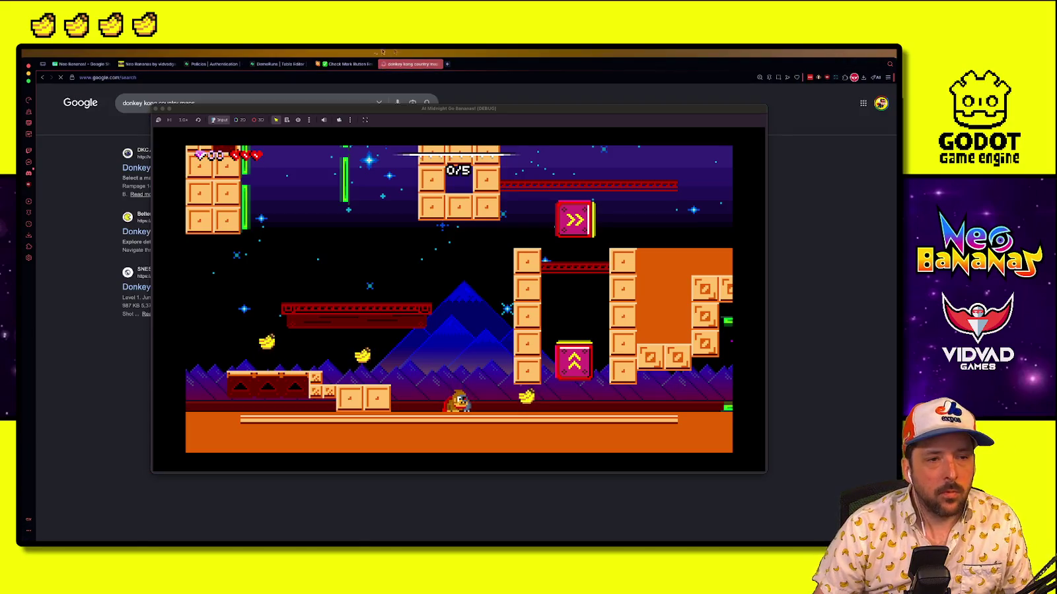
pyautogui.click(156, 109)
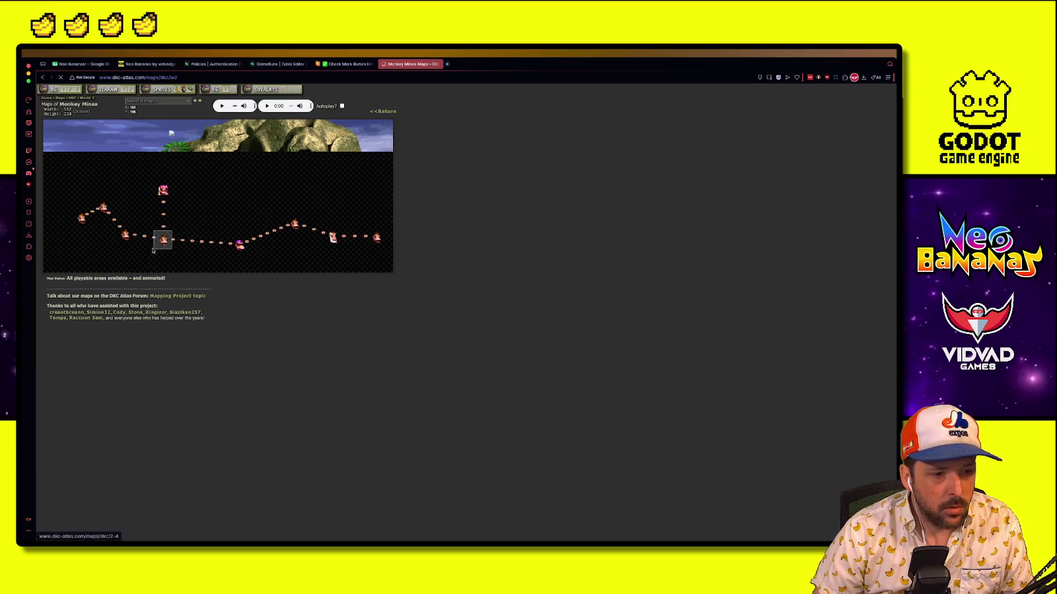
# On DKC Atlas, browse the Kongo Jungle and Reptile Rumble maps, then return to world select
pyautogui.click(198, 192)
pyautogui.click(121, 251)
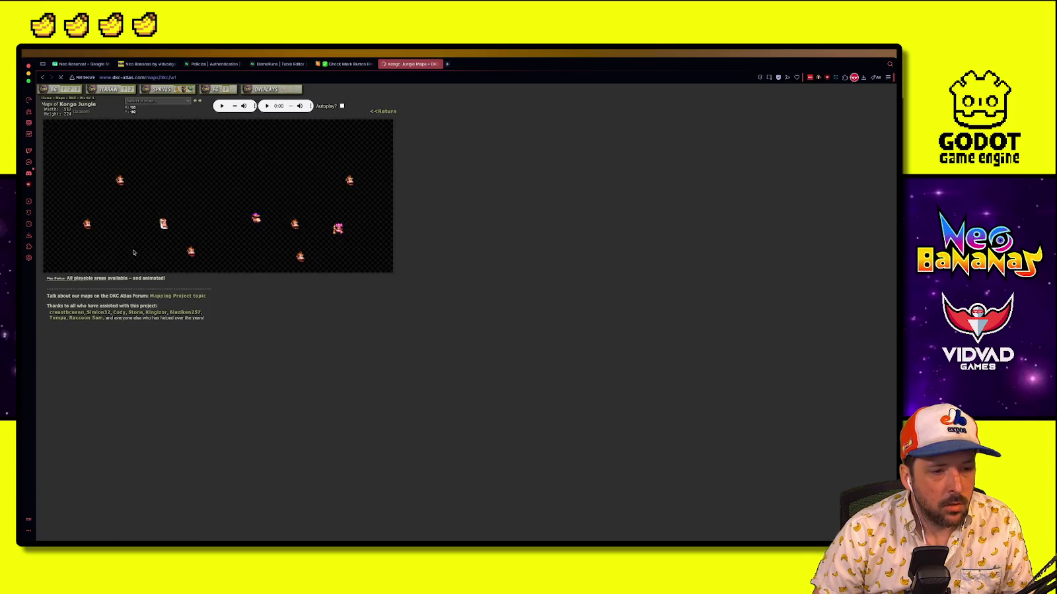
pyautogui.click(191, 254)
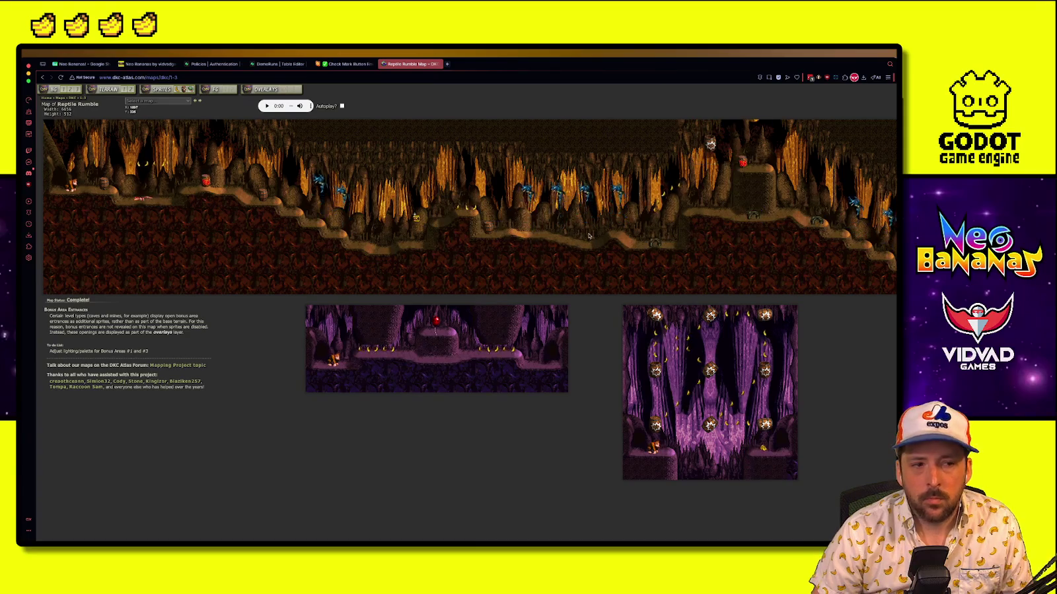
pyautogui.hscroll(1, 462, 226)
pyautogui.hscroll(5, 462, 225)
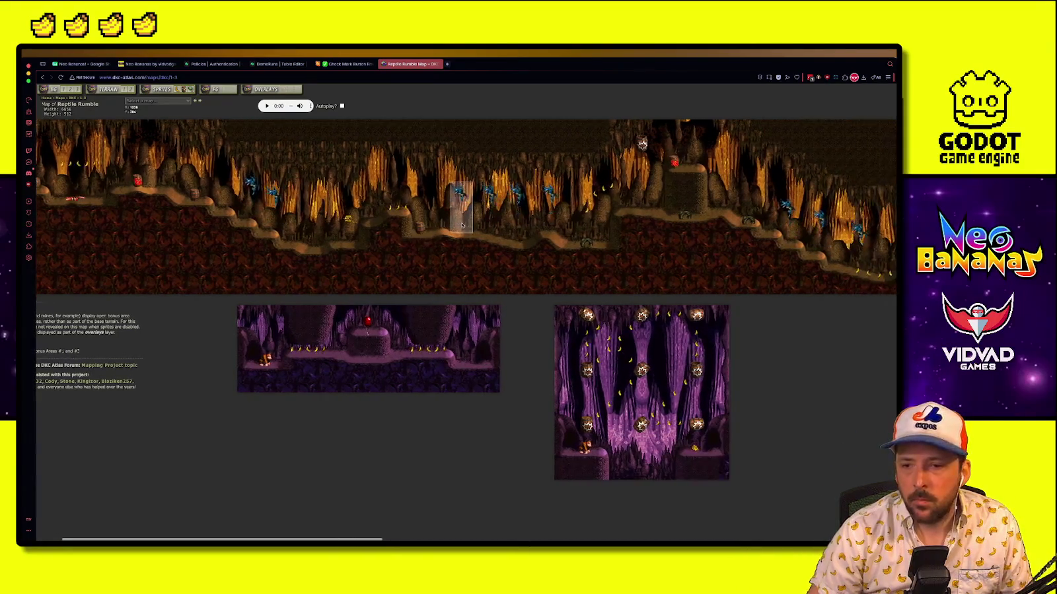
pyautogui.hscroll(10, 461, 225)
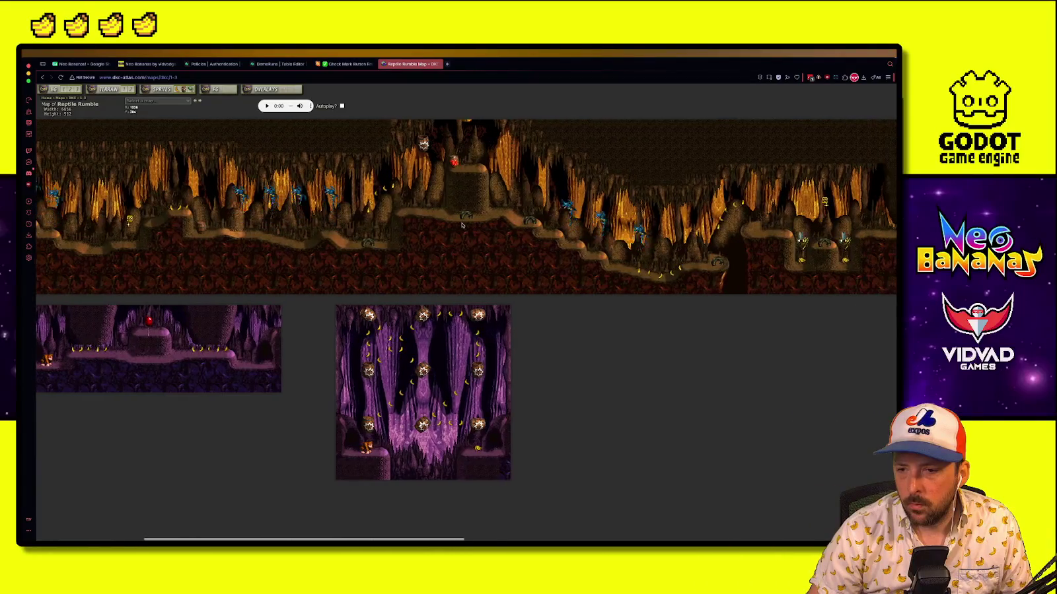
pyautogui.hscroll(3, 462, 225)
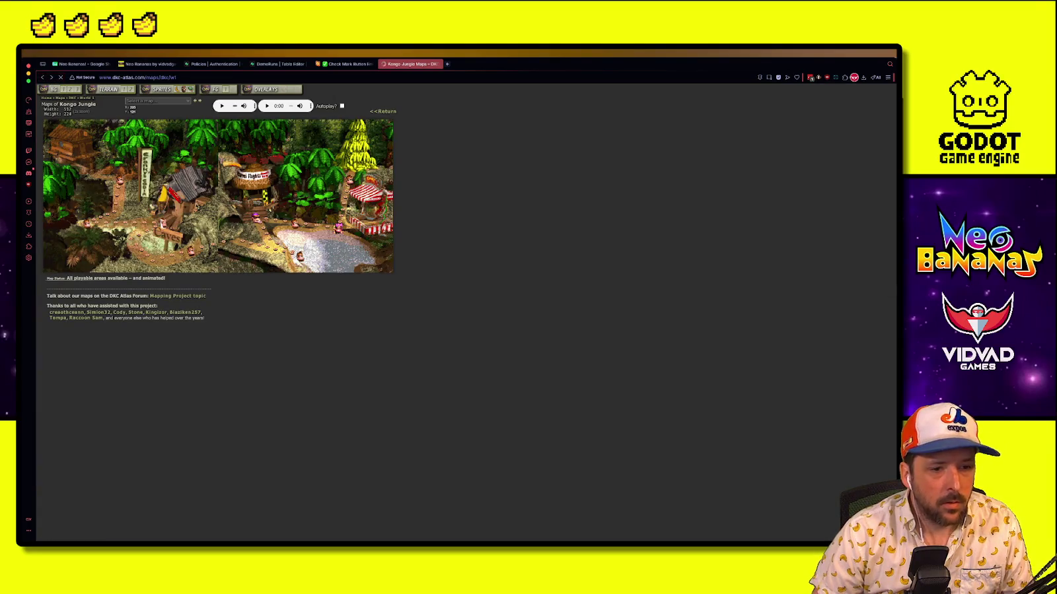
pyautogui.click(43, 77)
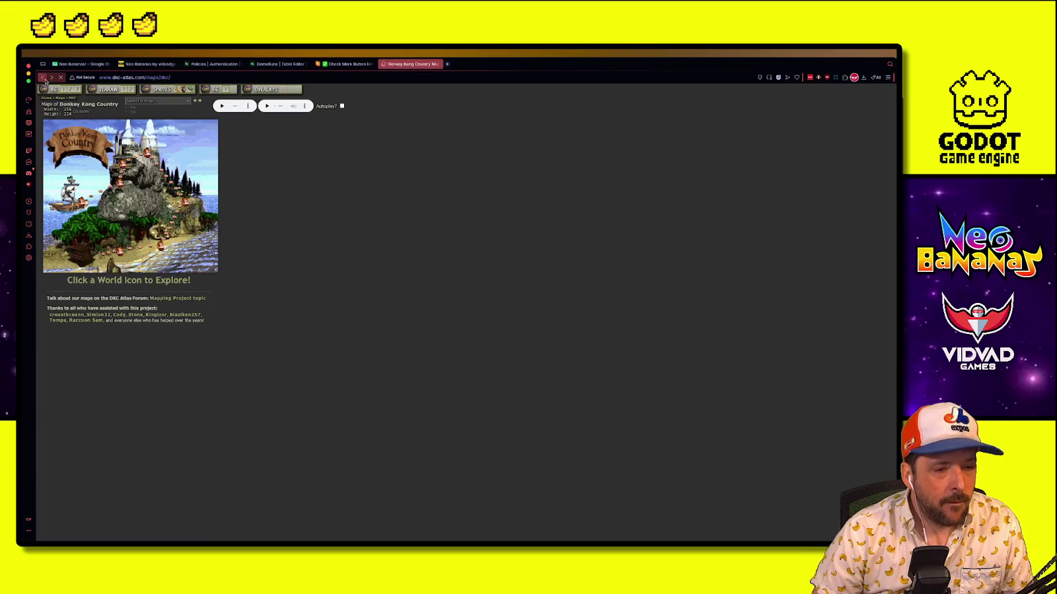
# Open the Monkey Mines Bouncy Bonanza map, scroll across the cave stage and inspect its tire sprites
pyautogui.click(51, 78)
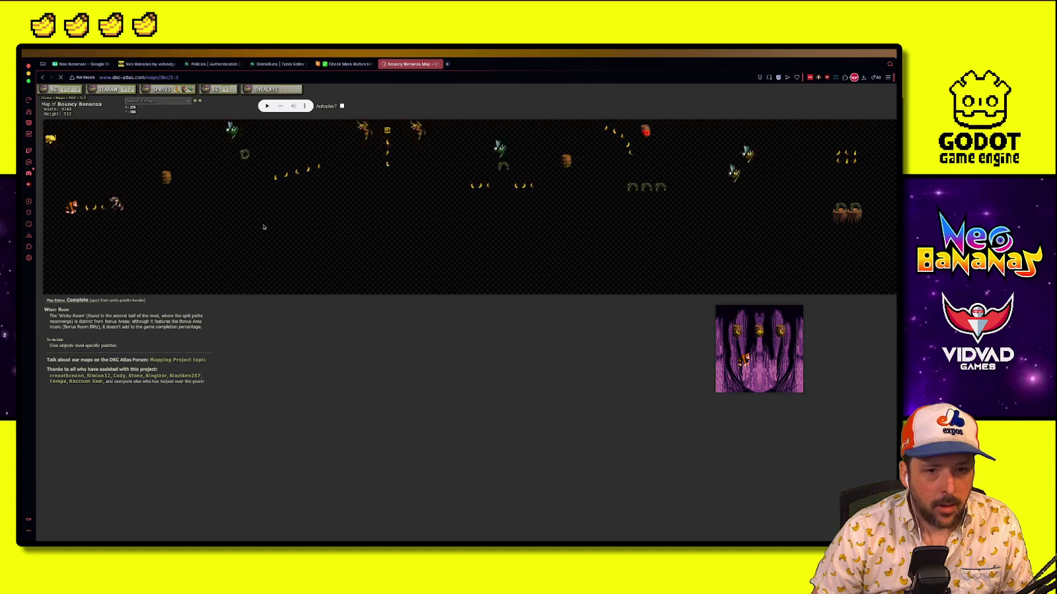
pyautogui.hscroll(10, 682, 268)
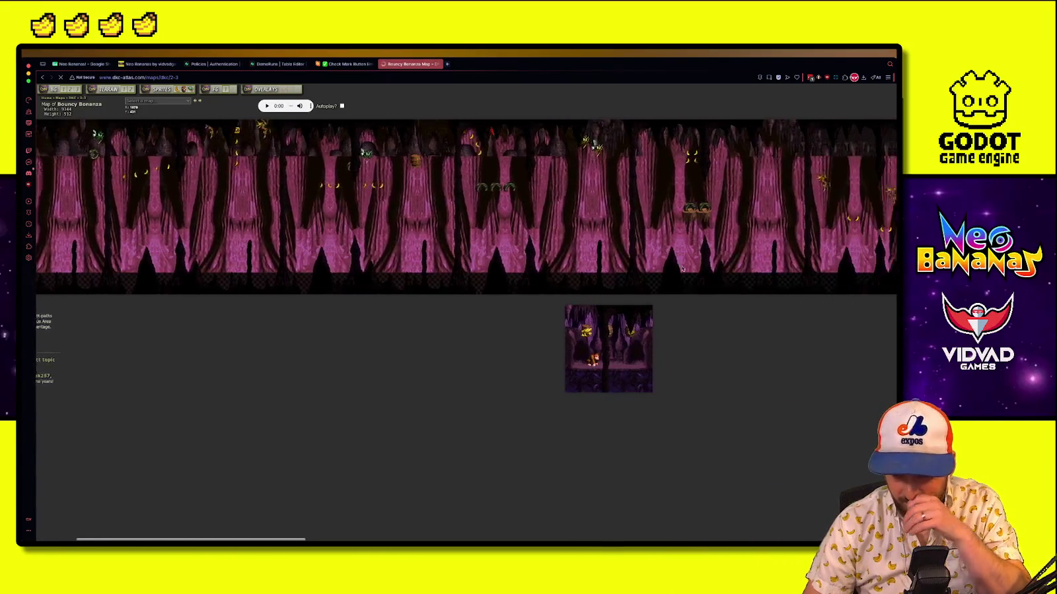
pyautogui.hscroll(10, 682, 268)
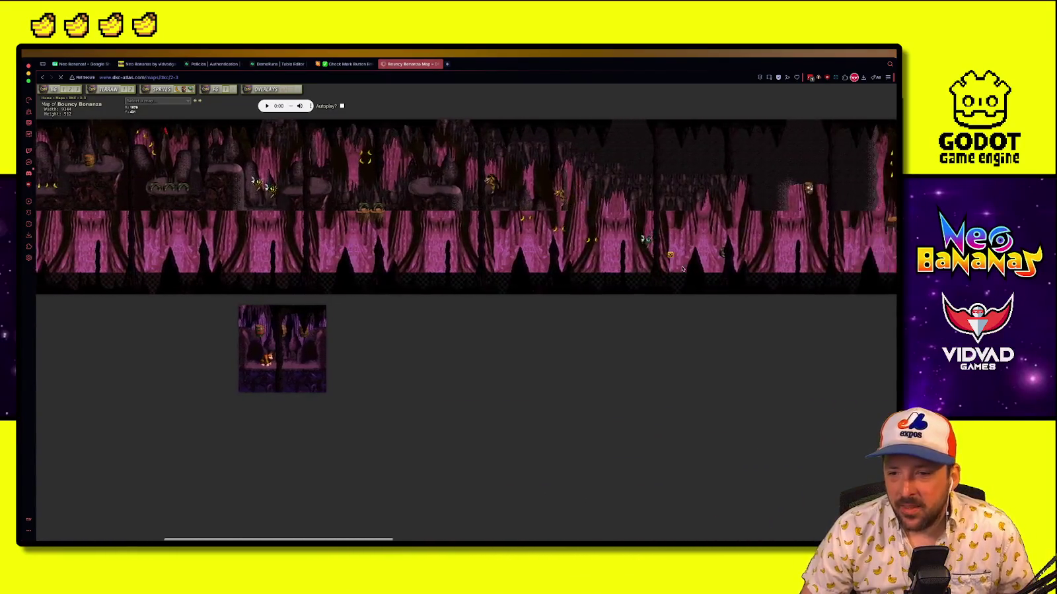
pyautogui.hscroll(10, 682, 268)
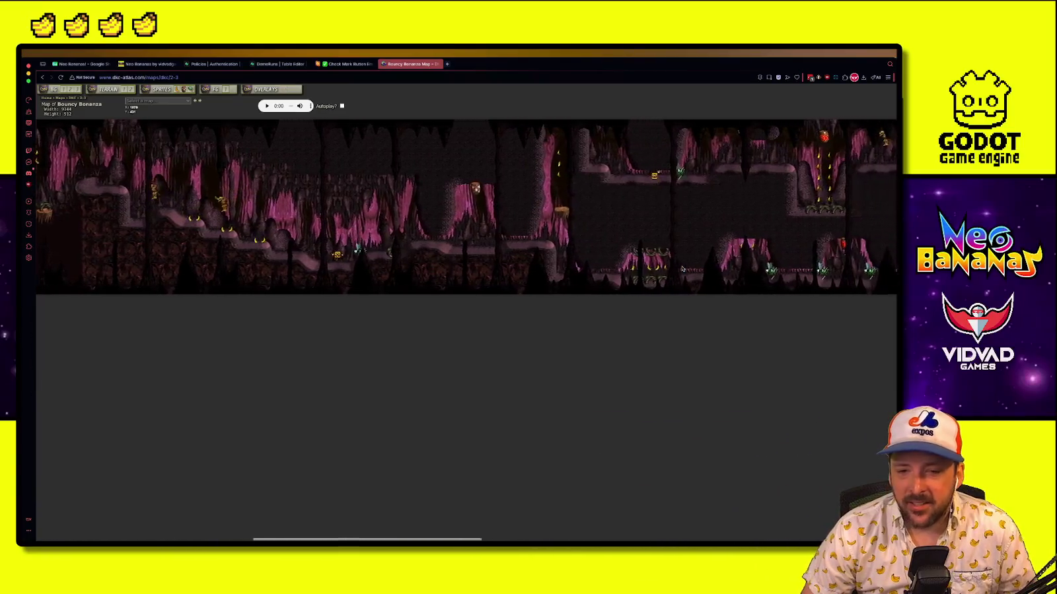
pyautogui.hscroll(1, 682, 268)
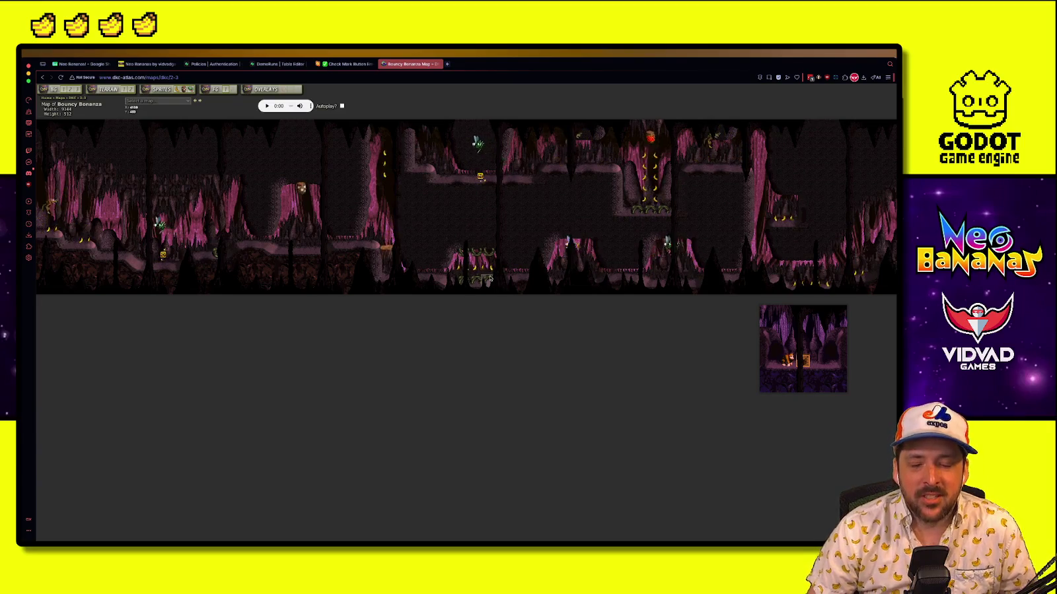
pyautogui.moveTo(490, 278)
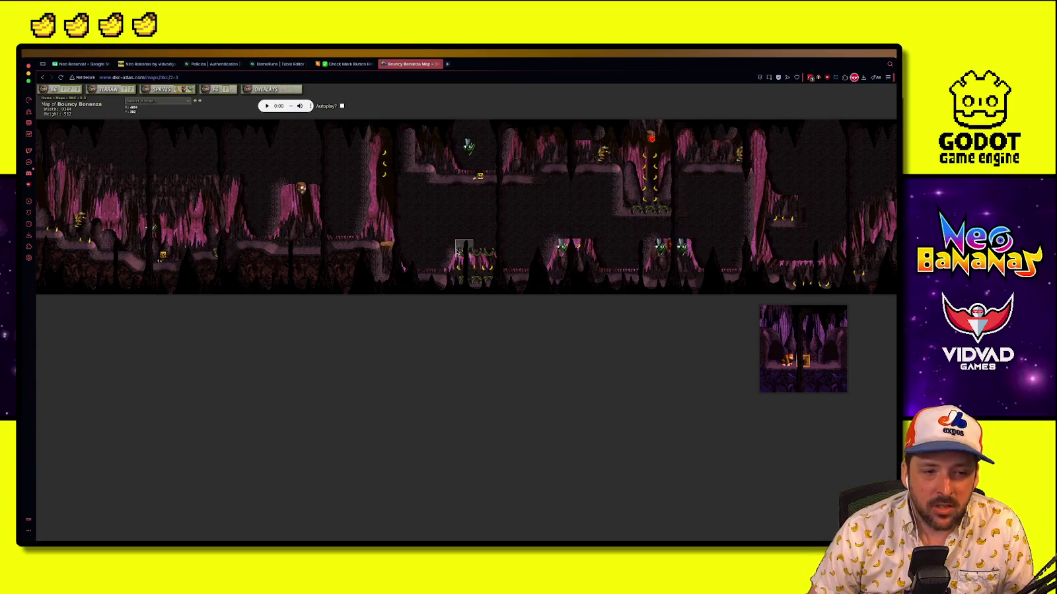
pyautogui.moveTo(457, 251)
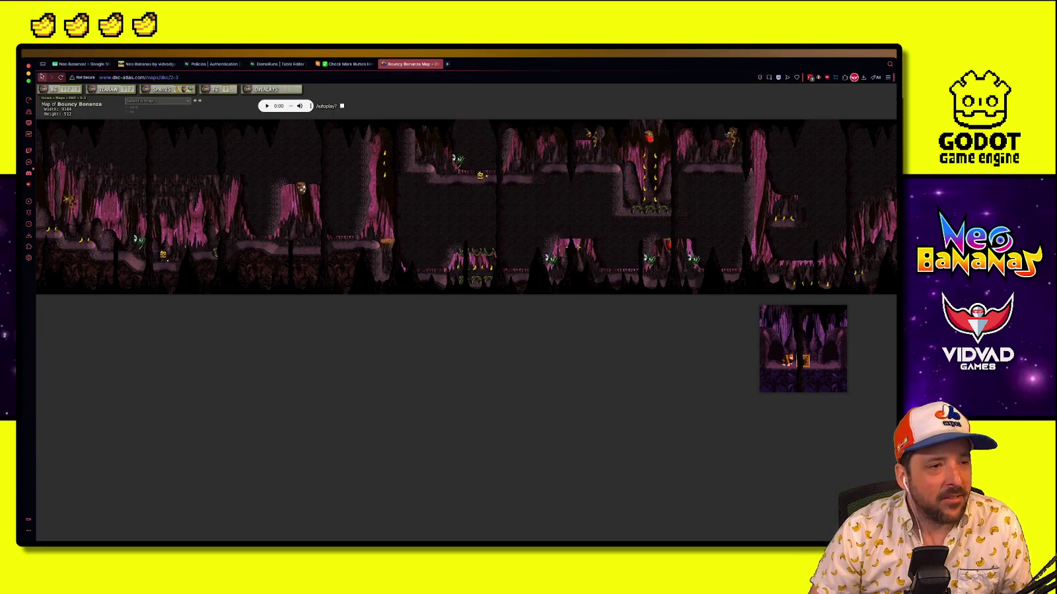
# Back in Godot, pick _test_mechanics in the LevelLauncher list and launch it
pyautogui.press('super+Tab')
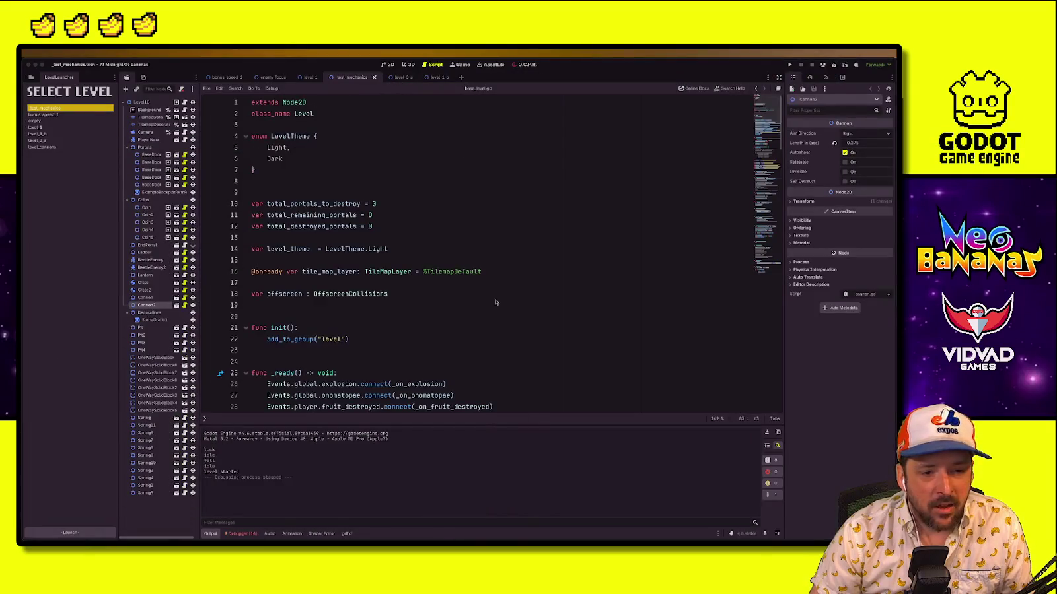
pyautogui.click(496, 302)
pyautogui.click(60, 114)
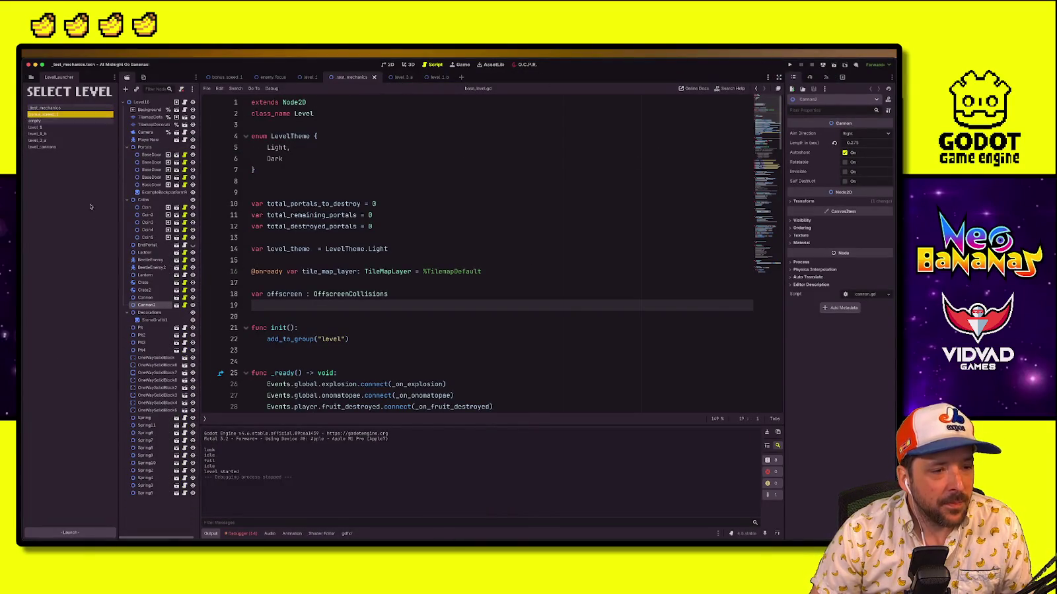
pyautogui.hotkey('shift', 'Up')
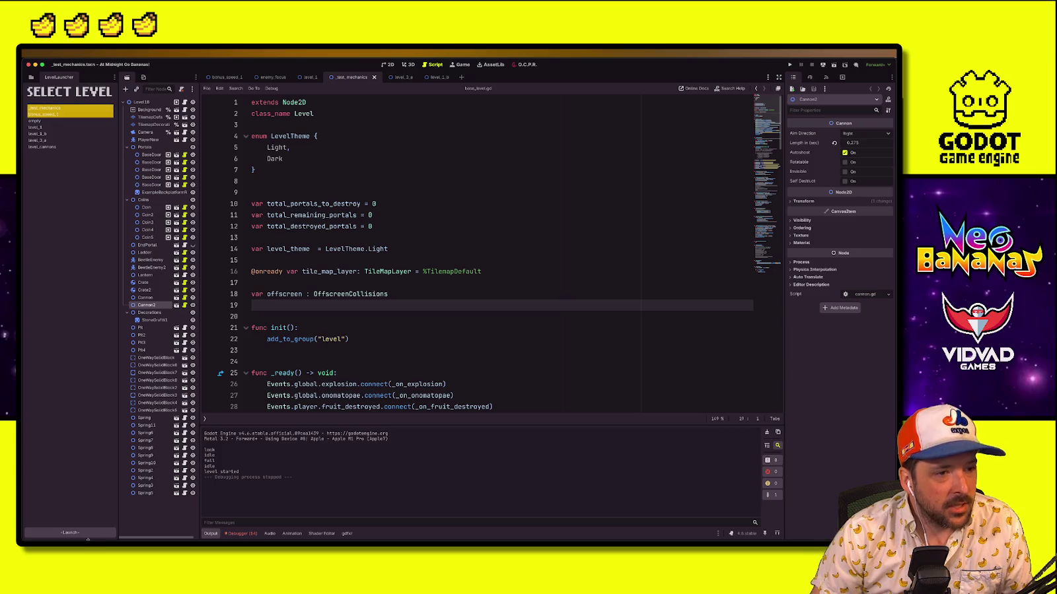
pyautogui.press('Up')
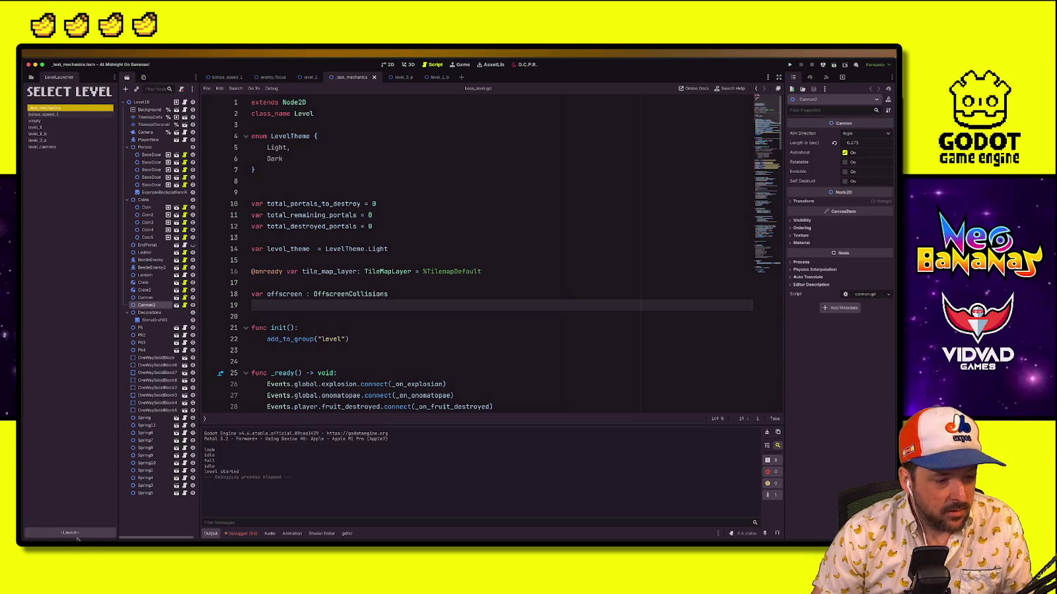
pyautogui.click(78, 537)
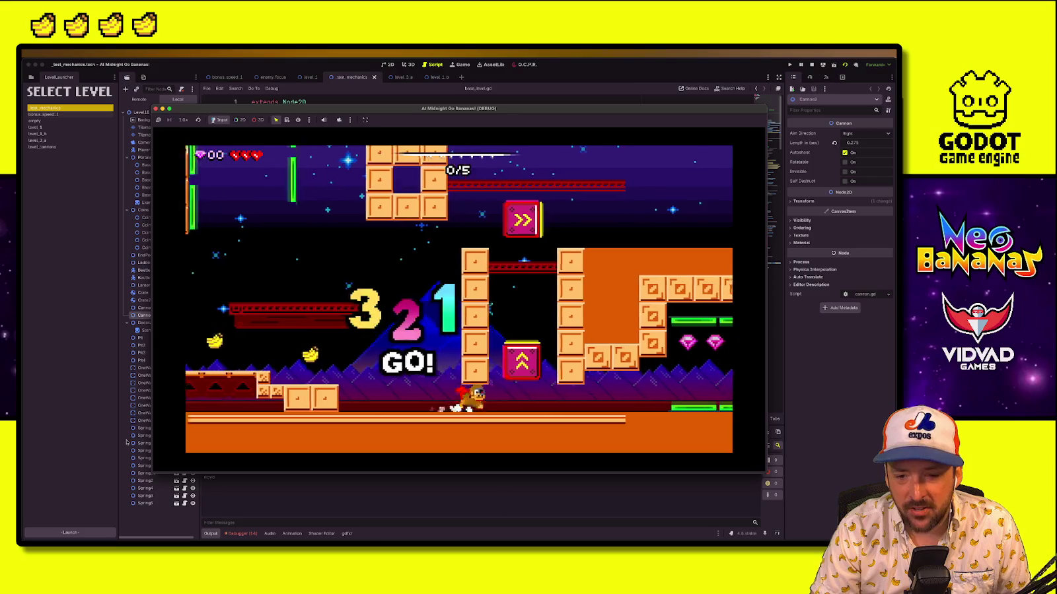
# Run right and ride the cannons up to the upper platform and back down
pyautogui.press('Right')
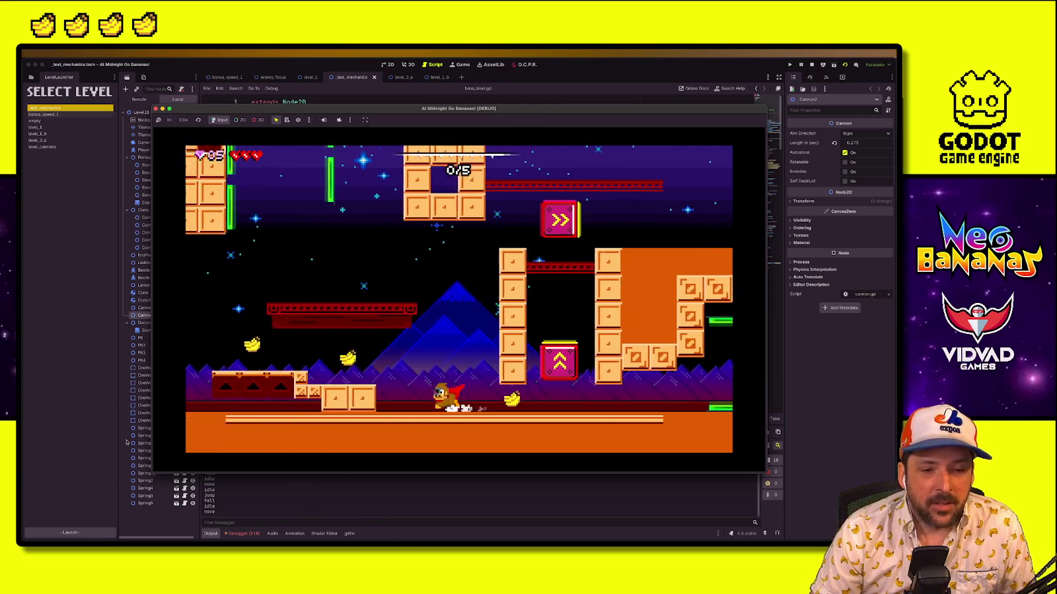
pyautogui.press('space')
pyautogui.press('Right')
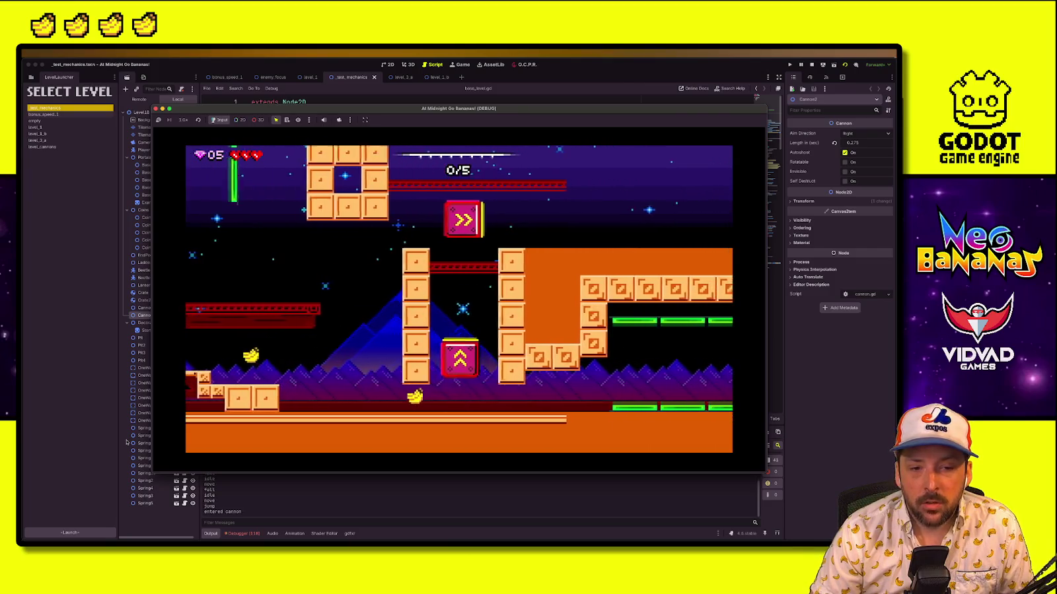
pyautogui.press('space')
pyautogui.press('Left')
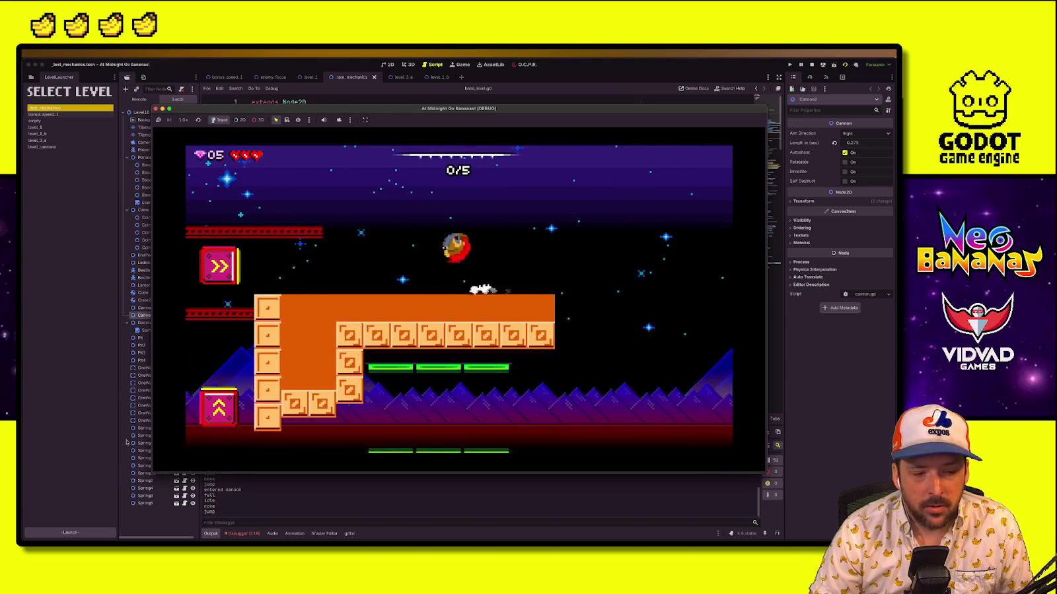
pyautogui.press('Left')
pyautogui.press('space')
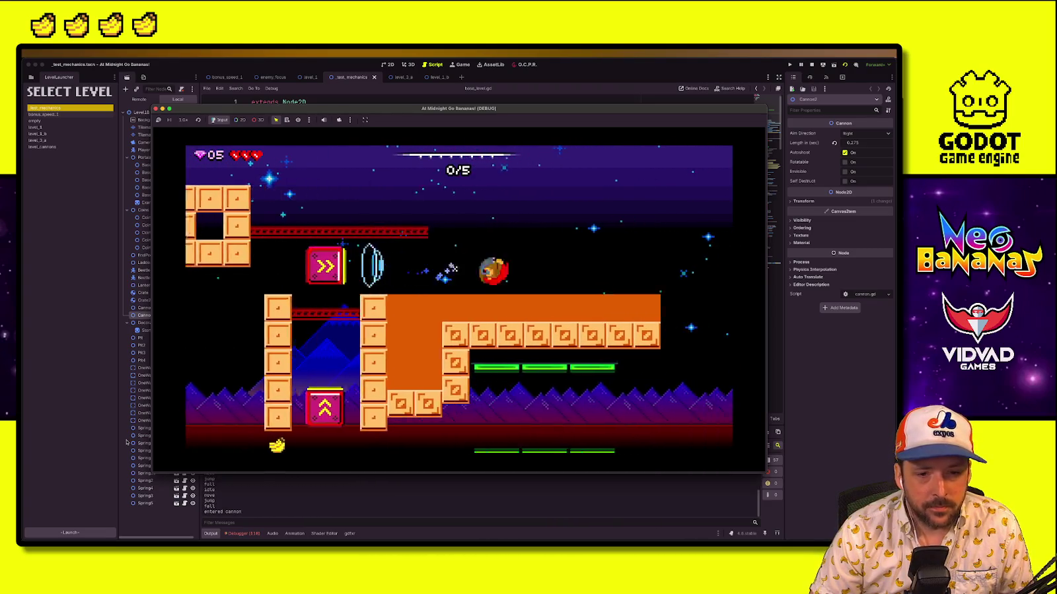
pyautogui.press('space')
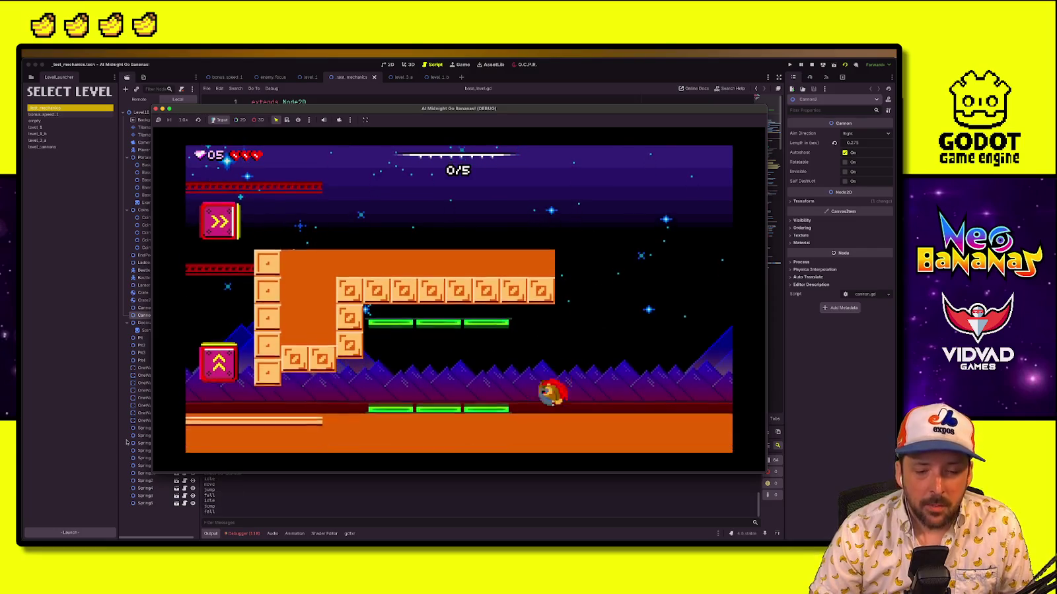
# Jump left to collect two coins, walk back right, and stop the running game
pyautogui.press('Left')
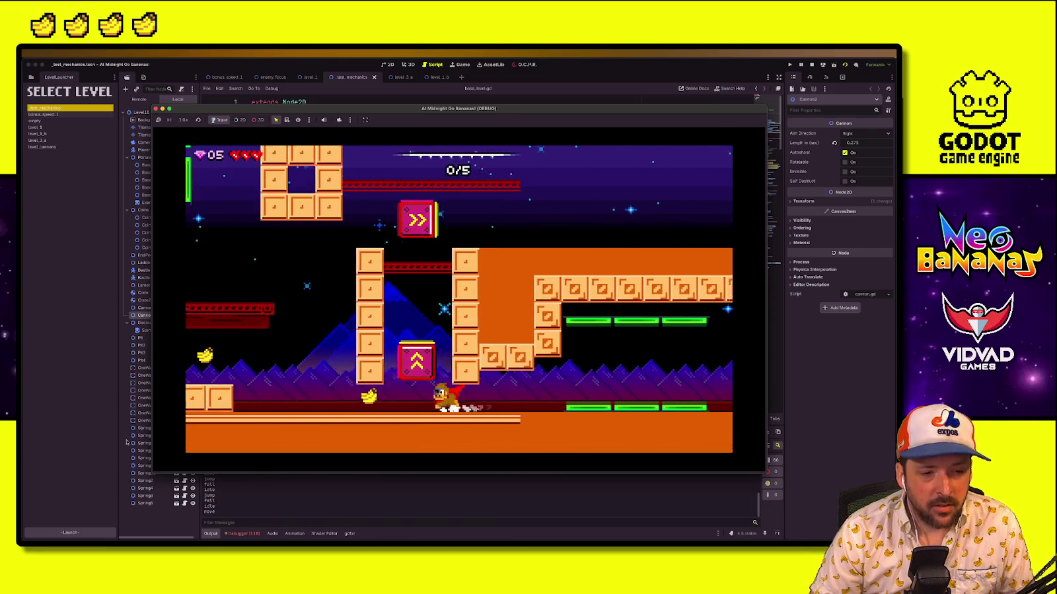
pyautogui.press('Left')
pyautogui.press('space')
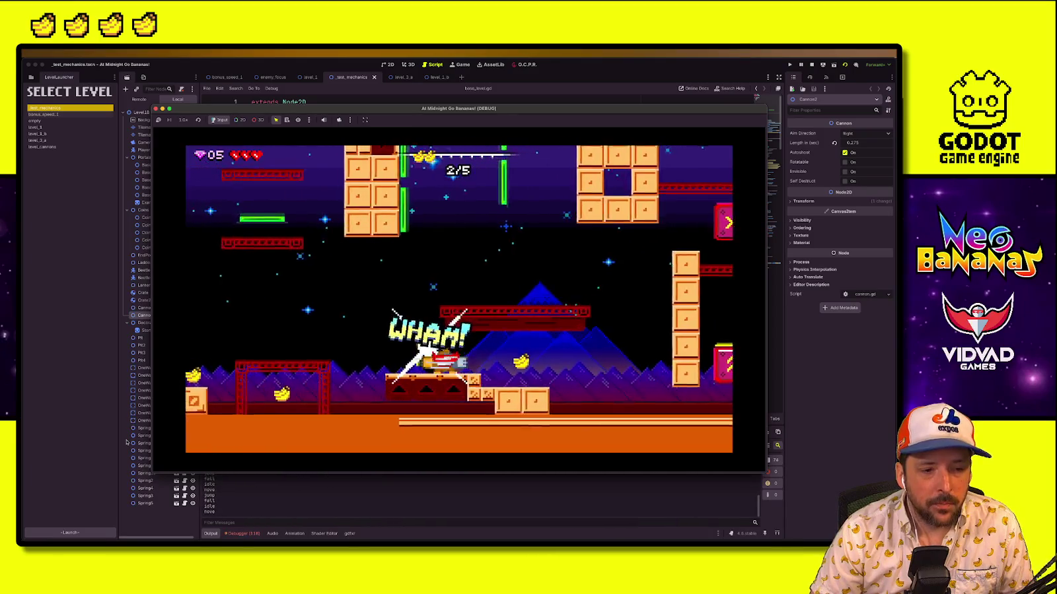
pyautogui.press('Right')
pyautogui.press('space')
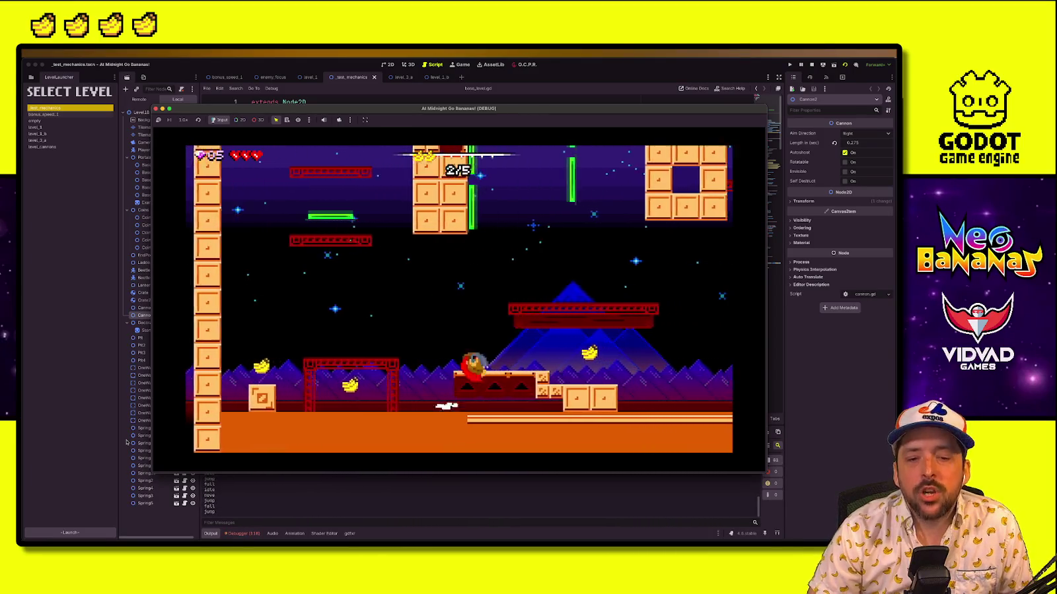
pyautogui.press('Right')
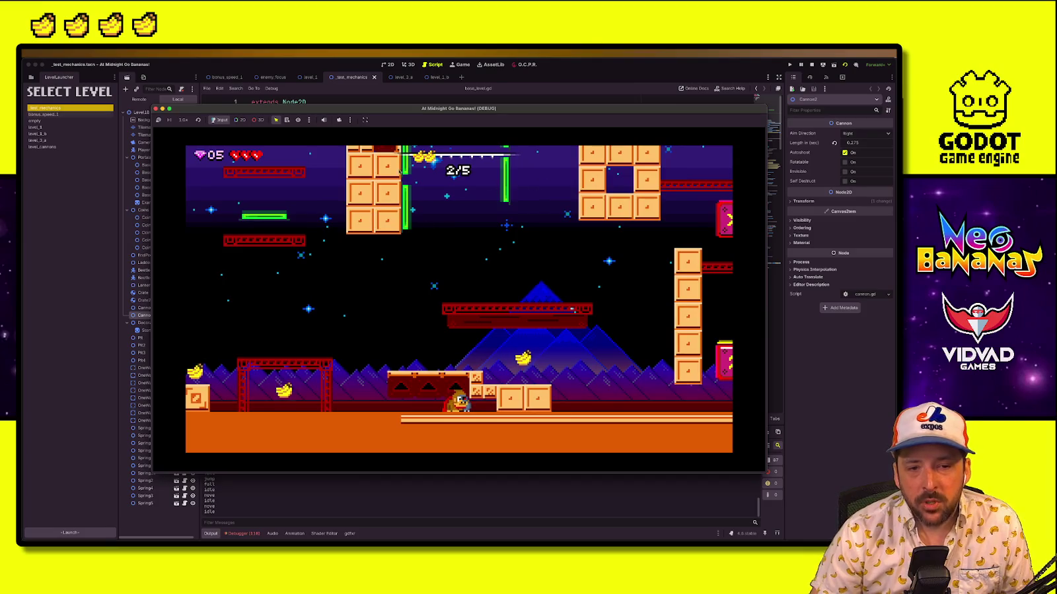
pyautogui.click(812, 64)
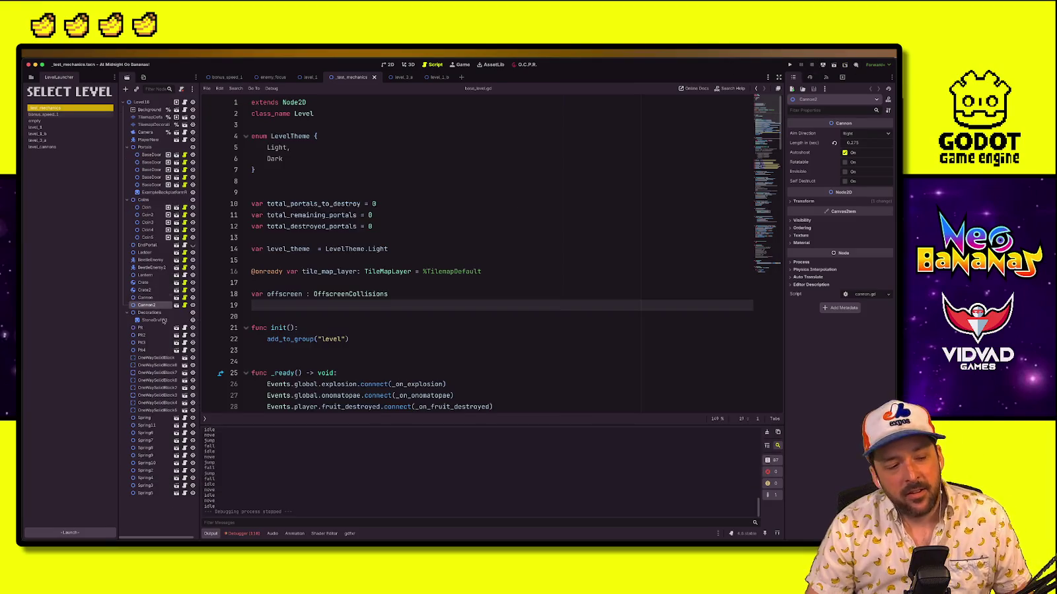
# Close the game window and open the level_1_b scene in 2D view
pyautogui.click(311, 327)
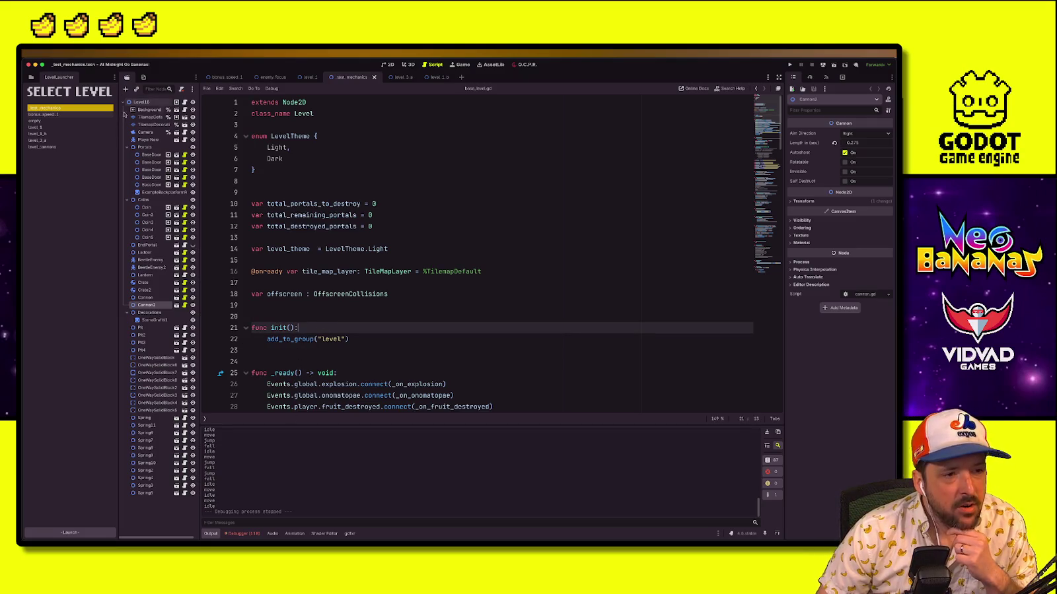
pyautogui.click(31, 77)
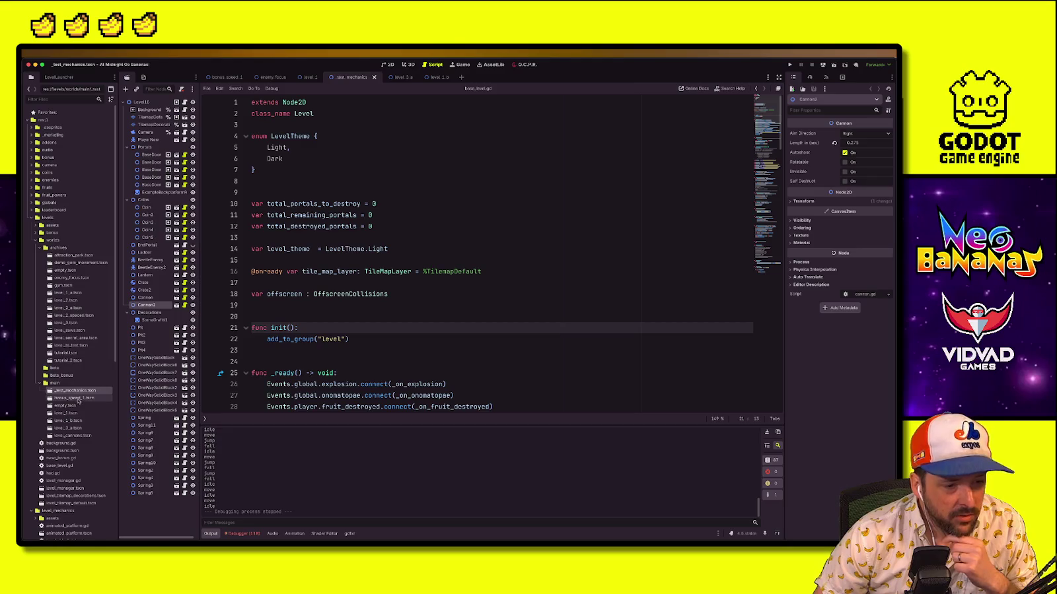
pyautogui.doubleClick(68, 420)
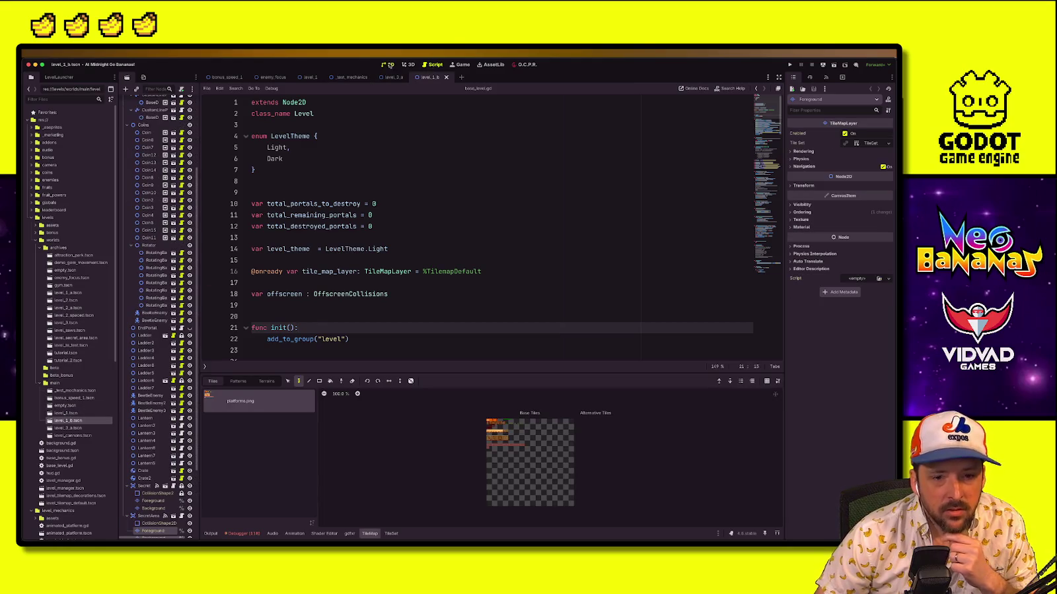
pyautogui.click(390, 65)
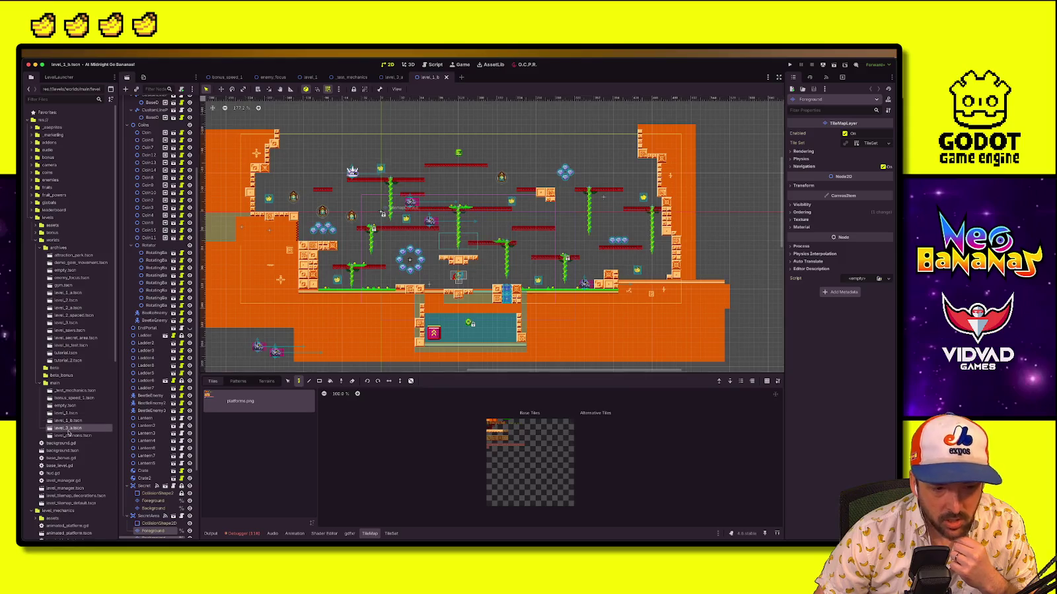
# Open level_3_a, look over its layout, then switch back to the Bouncy Bonanza map
pyautogui.doubleClick(68, 428)
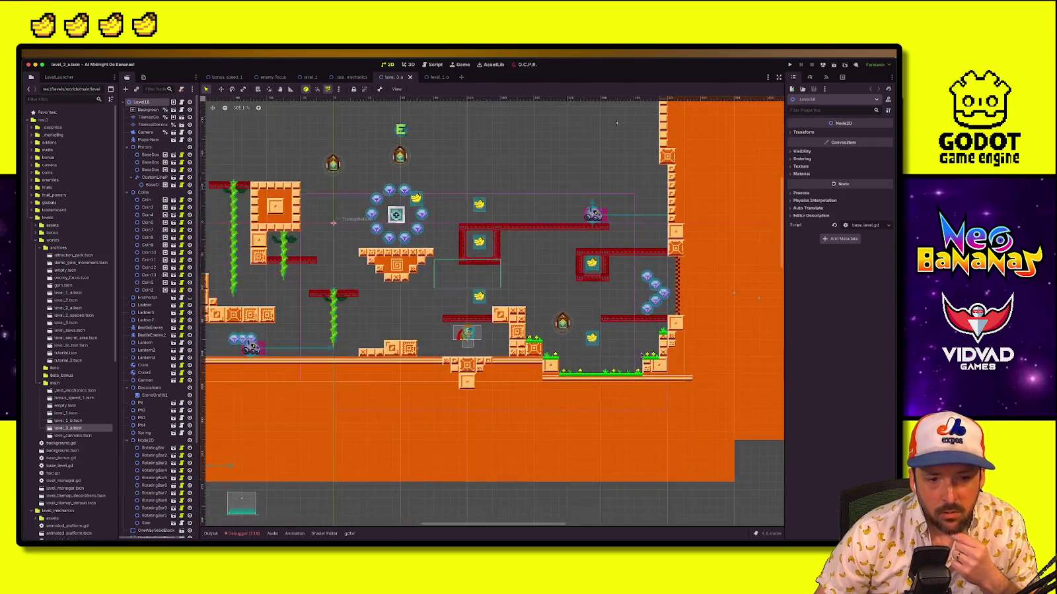
pyautogui.hscroll(-5, 492, 310)
pyautogui.hscroll(3, 492, 311)
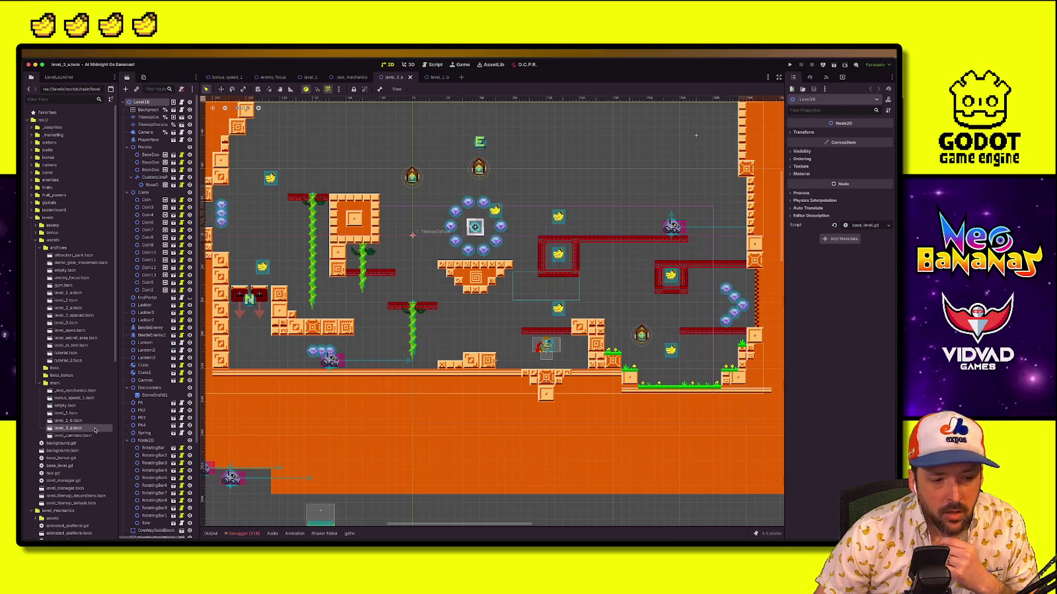
pyautogui.moveTo(455, 367); pyautogui.dragTo(425, 357)
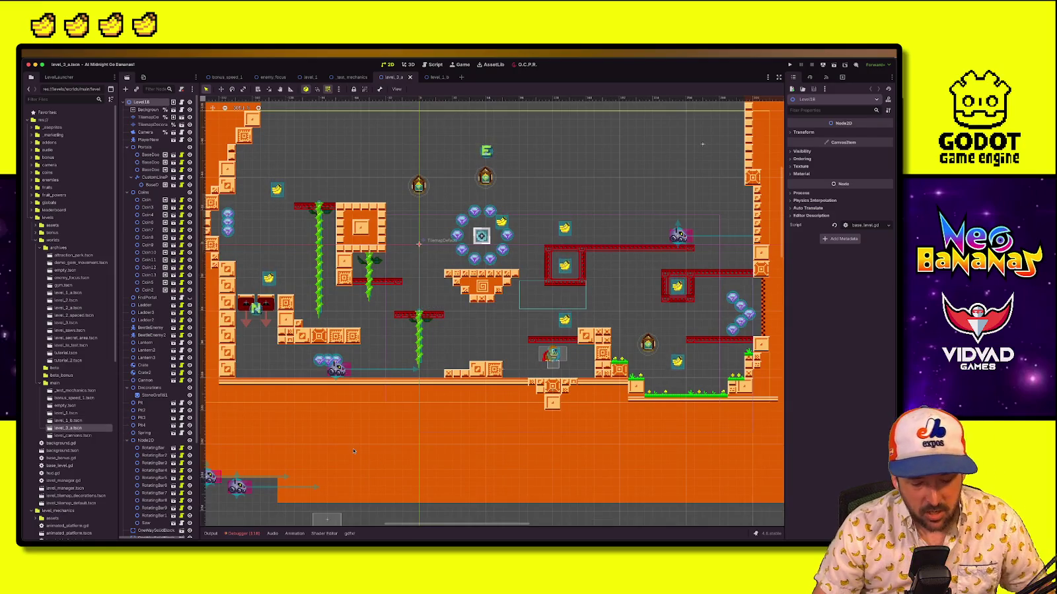
pyautogui.press('ctrl+super+f')
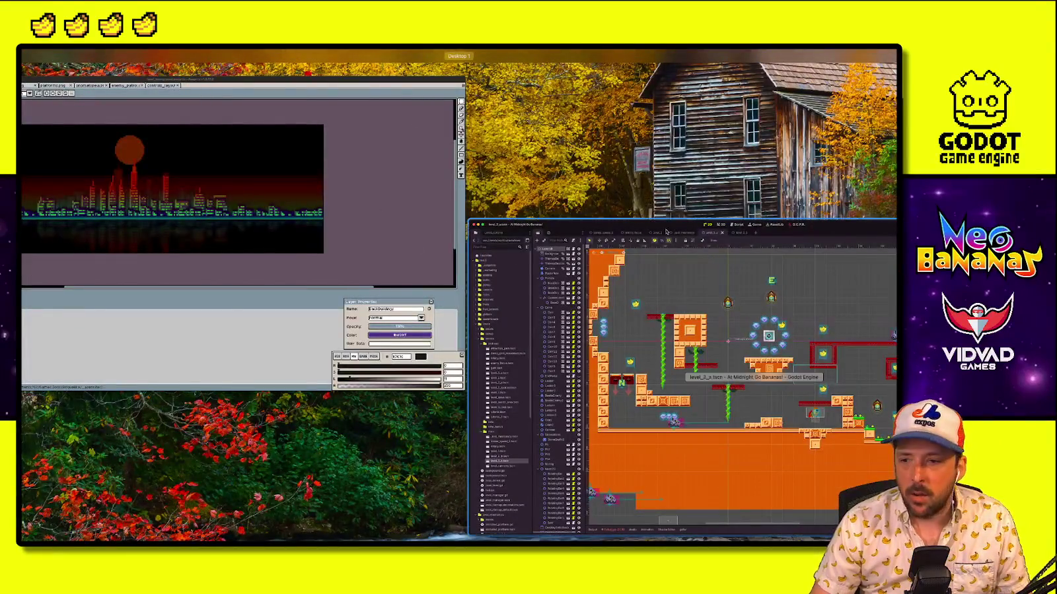
pyautogui.press('ctrl+super+f')
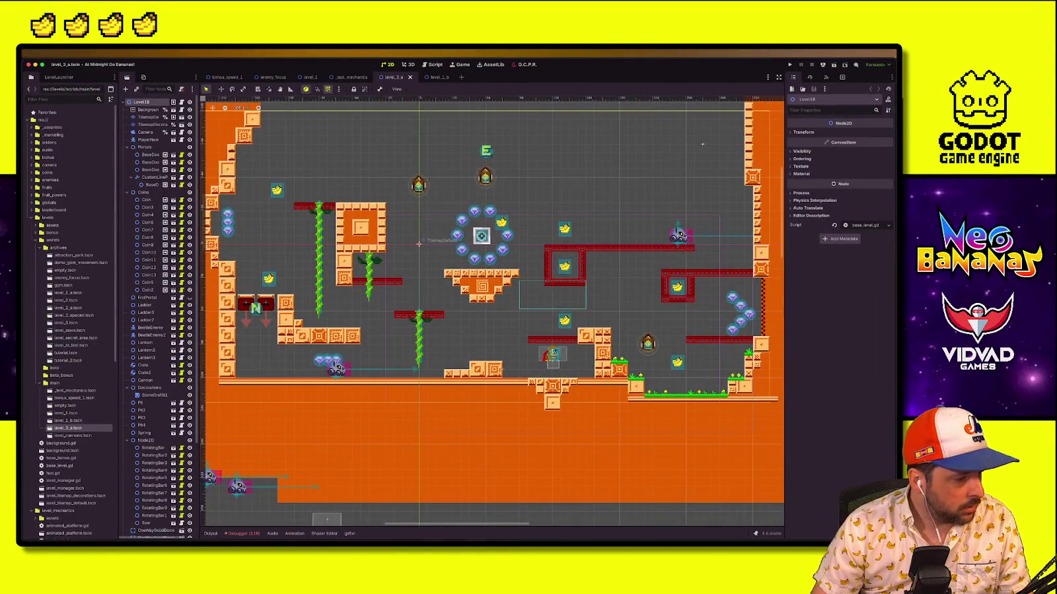
pyautogui.press('super+Tab')
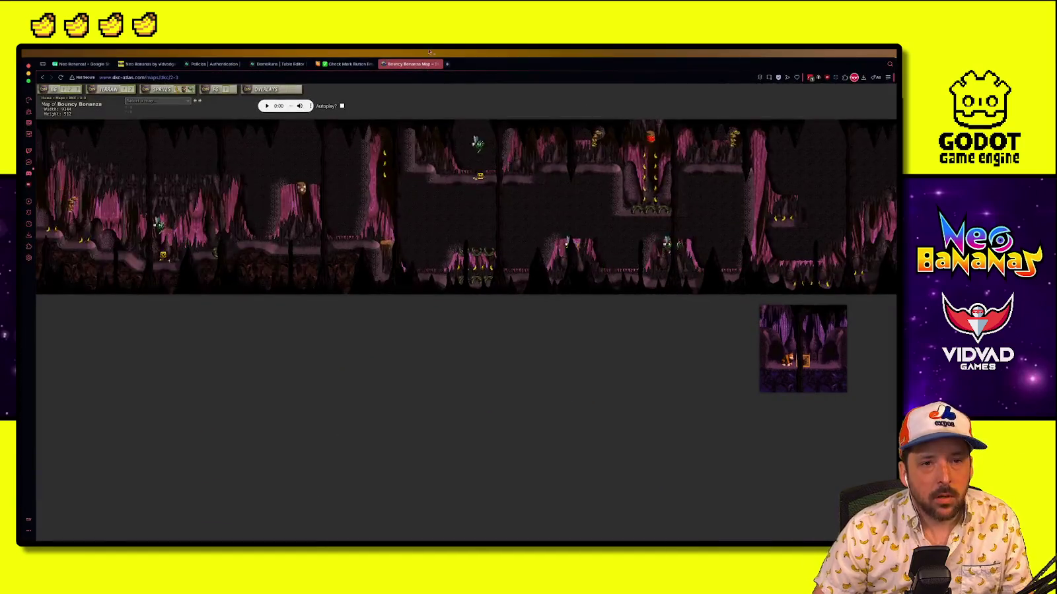
# In B32, describe Level 3_a as using the cherry bomb to explode bananas at a distance
pyautogui.hotkey('ctrl', 'w')
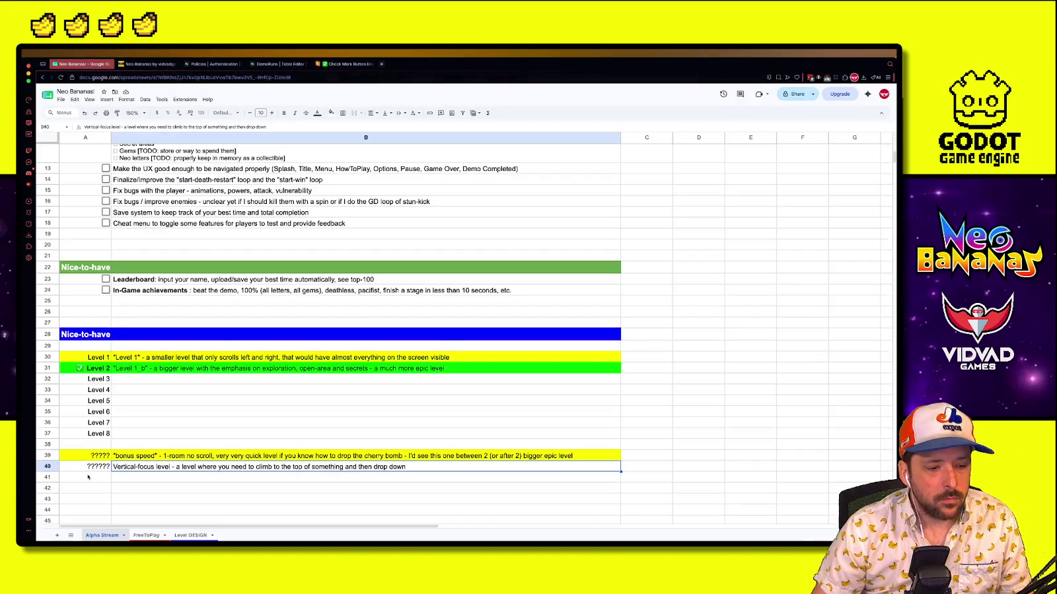
pyautogui.click(85, 499)
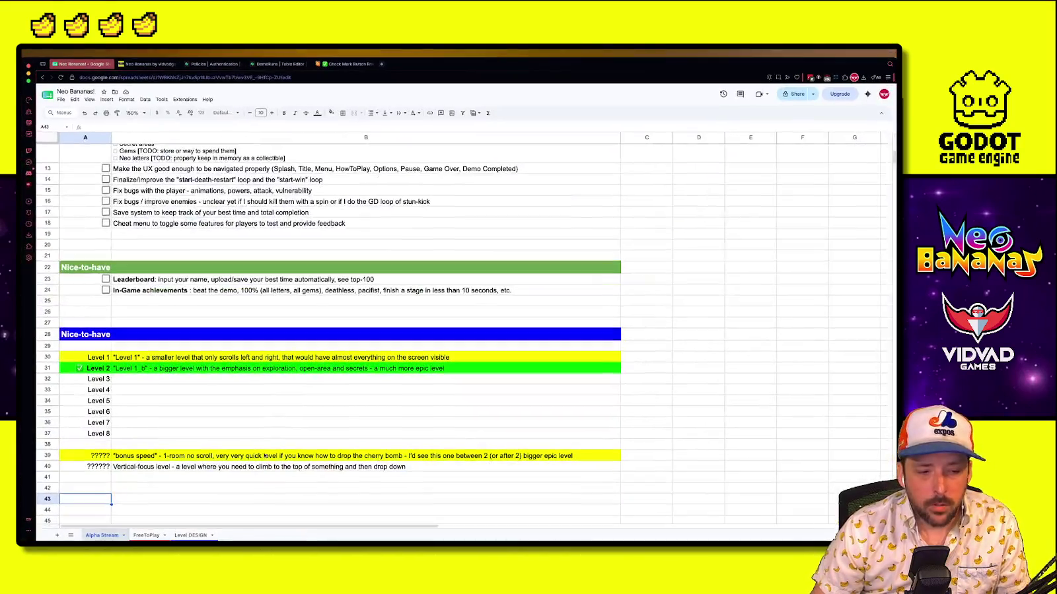
pyautogui.click(286, 401)
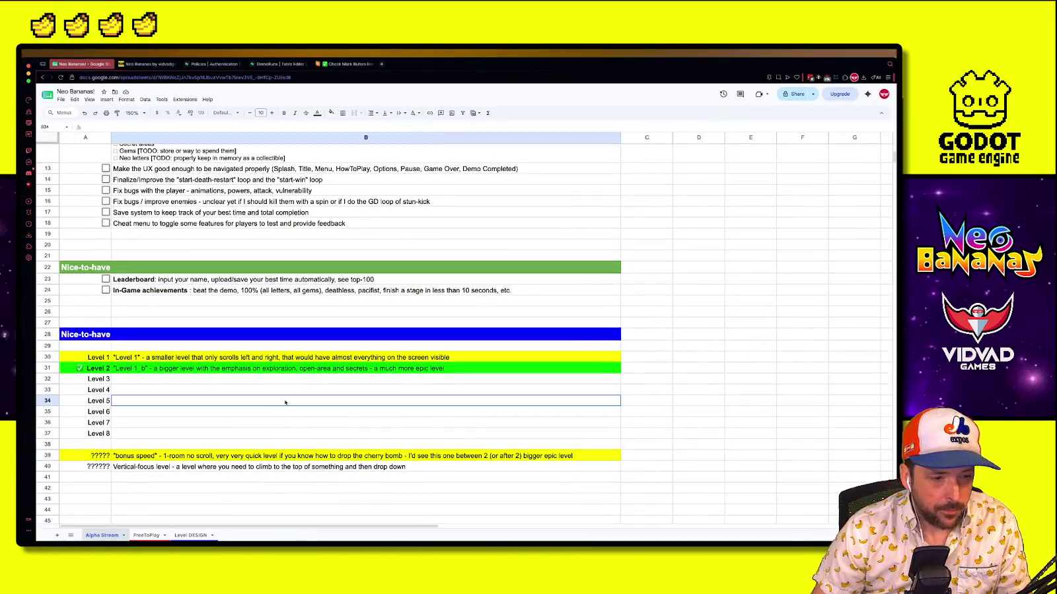
pyautogui.click(130, 390)
pyautogui.click(142, 381)
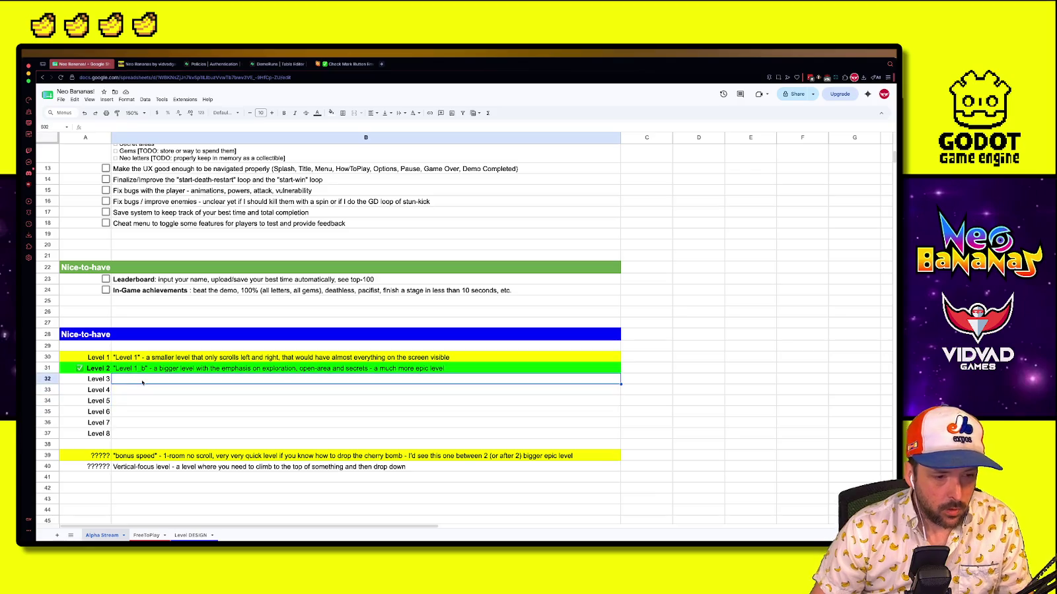
pyautogui.write('E')
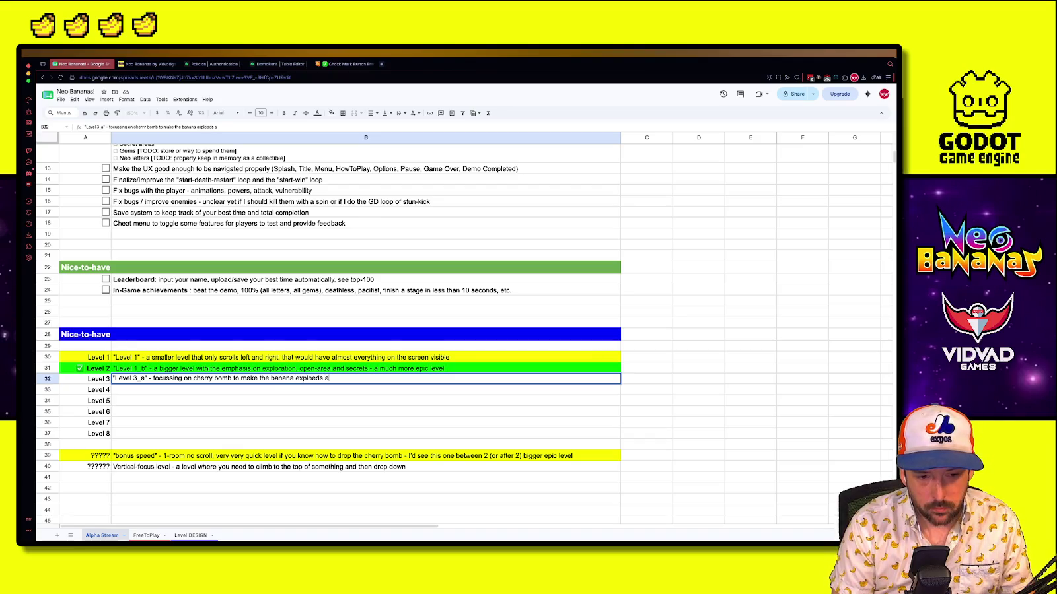
pyautogui.write('istra')
pyautogui.write('ance')
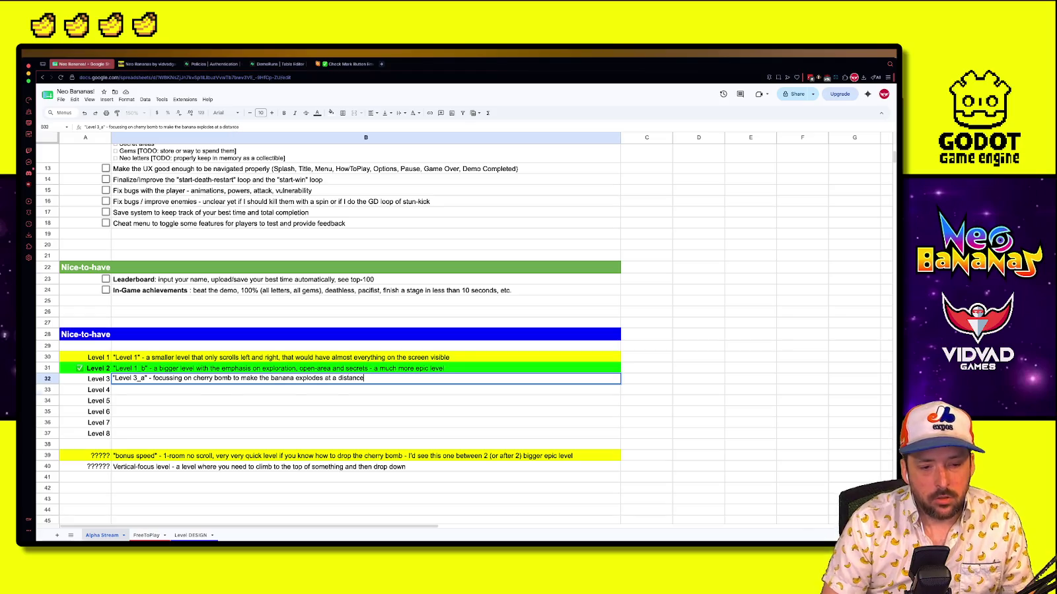
pyautogui.press('Return')
pyautogui.moveTo(99, 382); pyautogui.dragTo(172, 379)
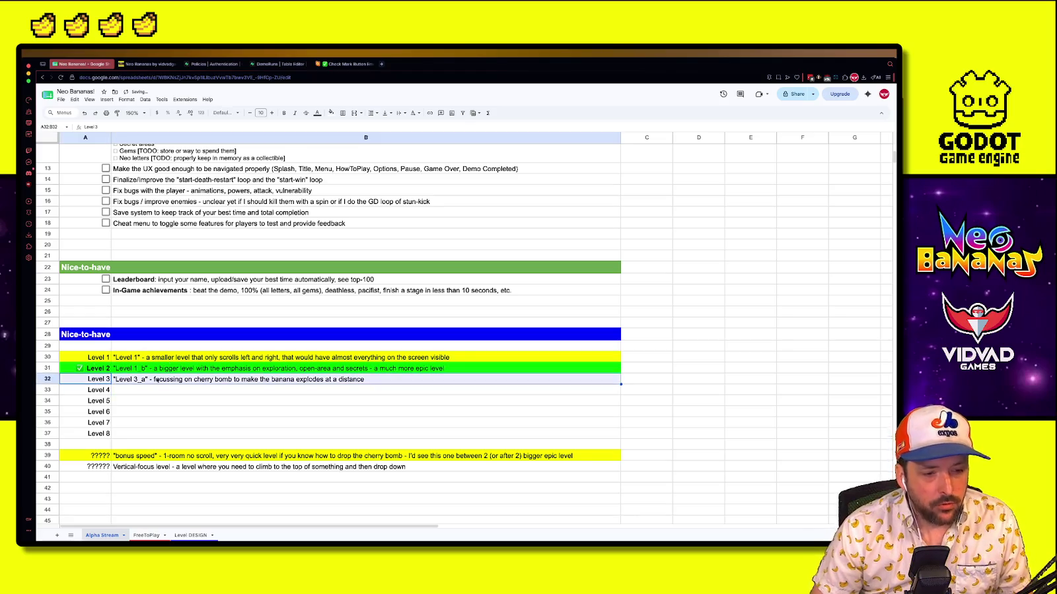
# Fill the Level 3 row yellow, then switch to the level_background artwork in Aseprite
pyautogui.click(331, 113)
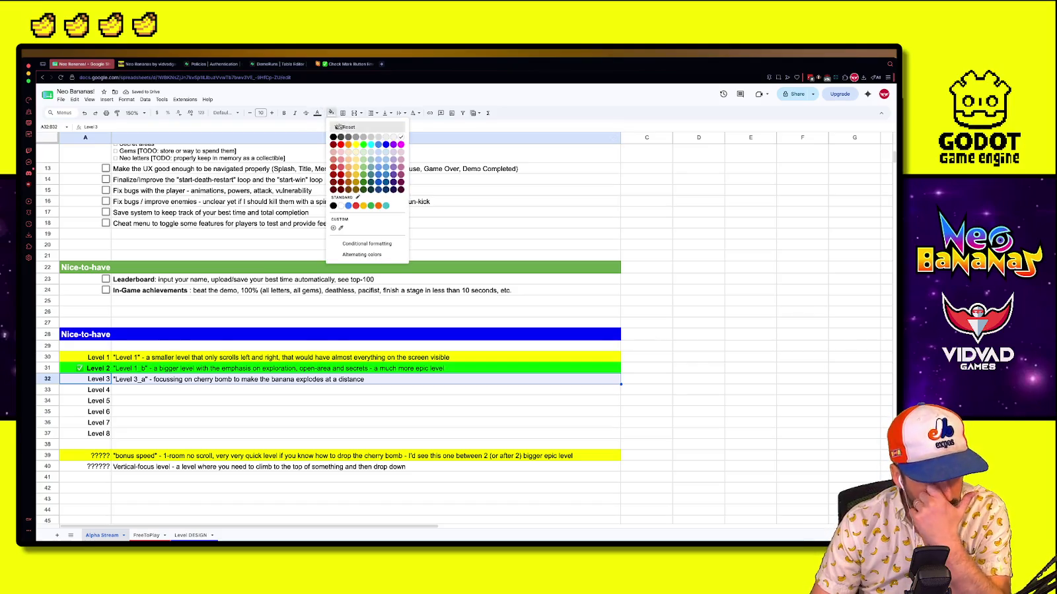
pyautogui.click(355, 146)
pyautogui.click(134, 421)
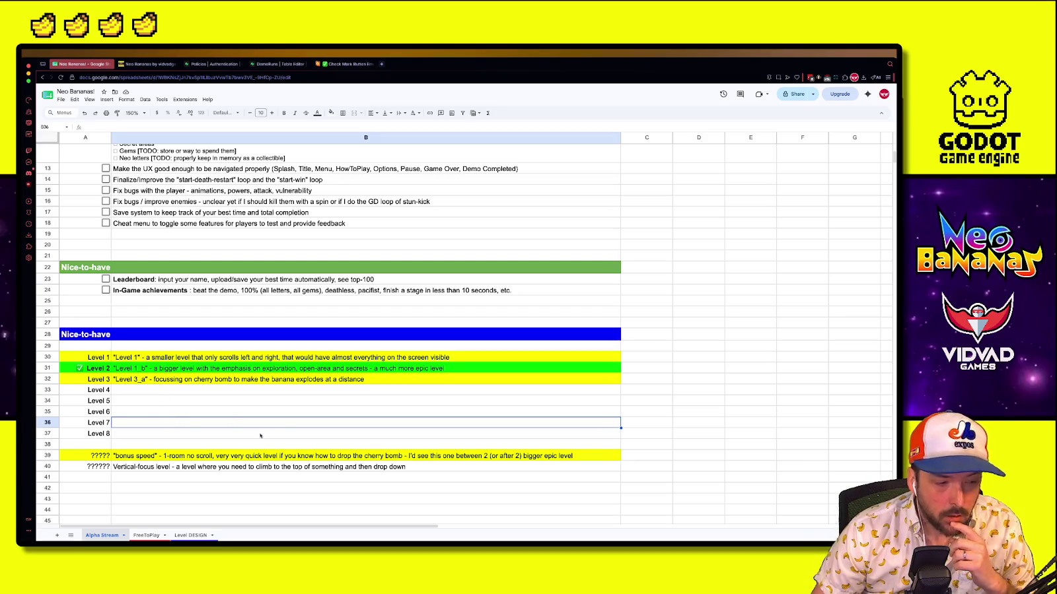
pyautogui.press('super+Tab')
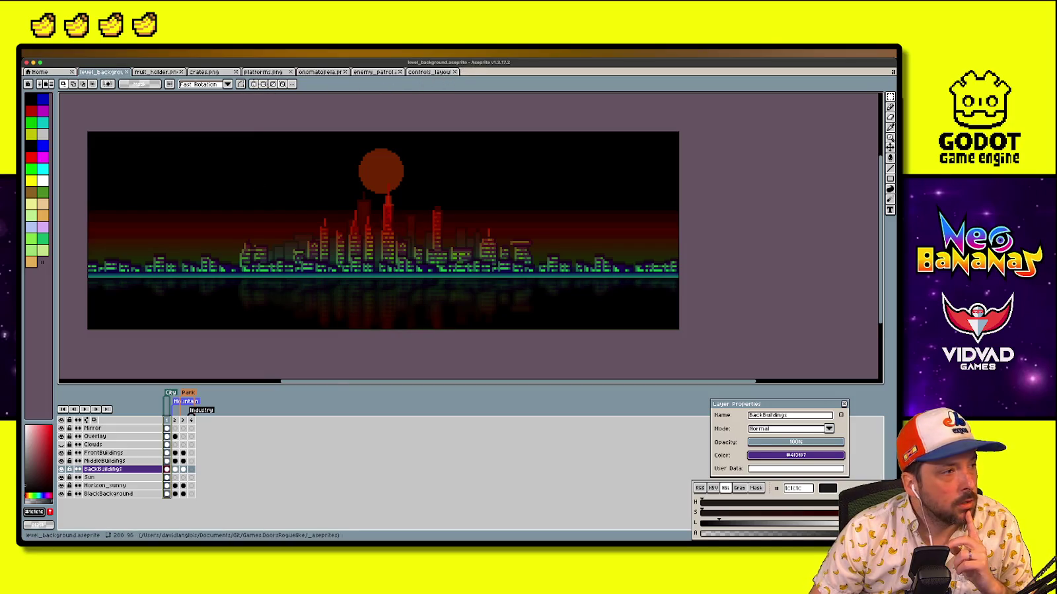
# Create a 320×320 scratch sprite, scribble test Pencil strokes, and close it without saving
pyautogui.press('super+n')
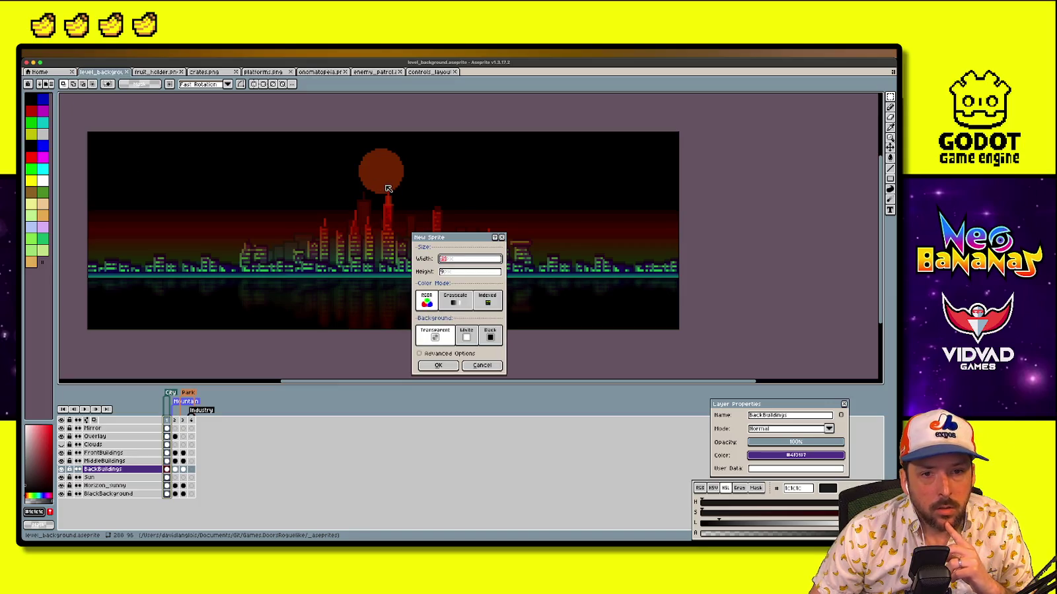
pyautogui.click(464, 274)
pyautogui.press('Return')
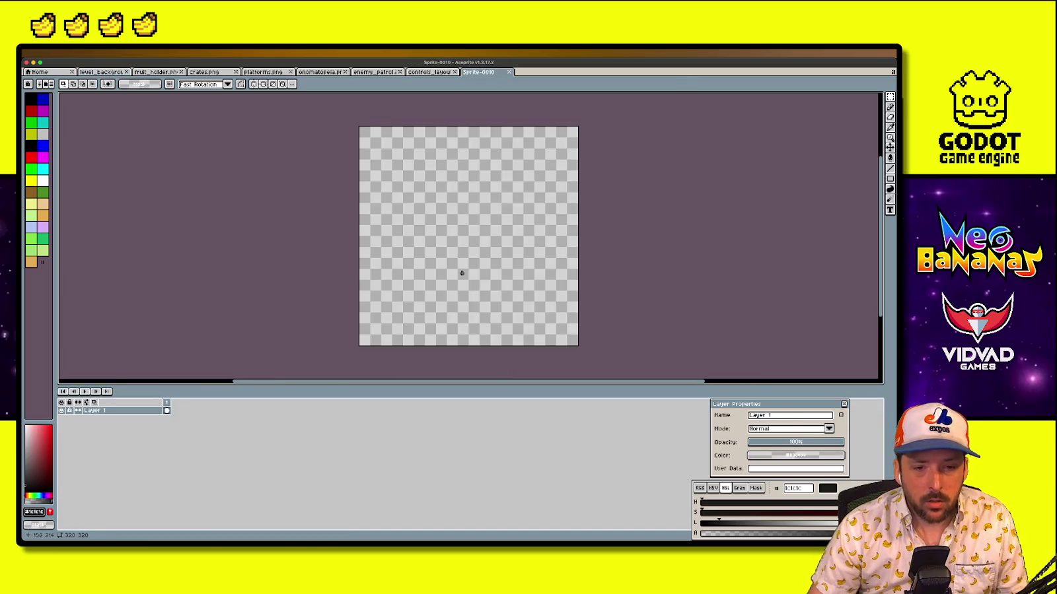
pyautogui.scroll(4, 396, 201)
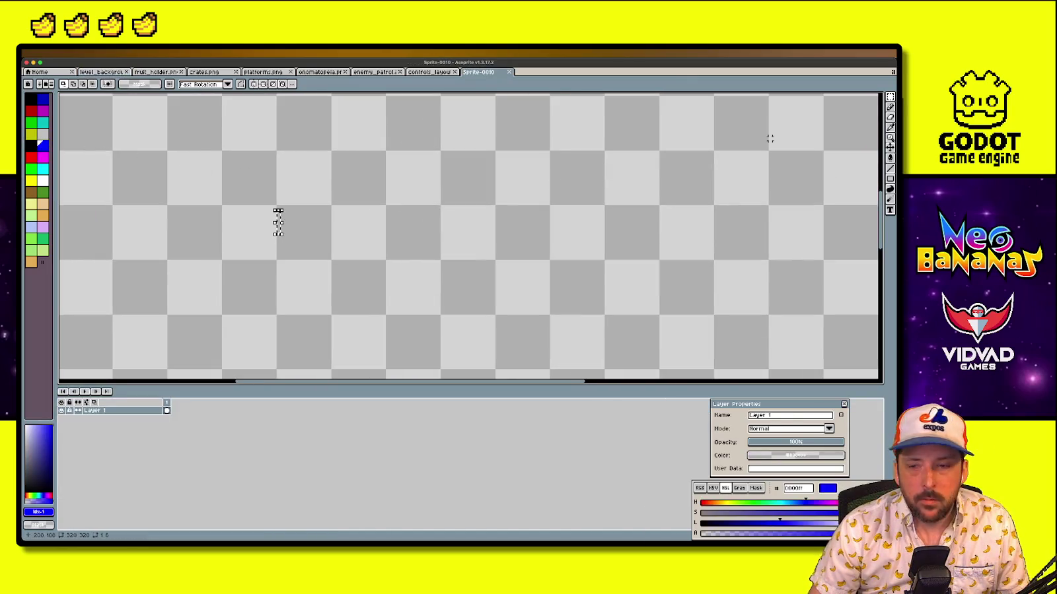
pyautogui.press('b')
pyautogui.moveTo(374, 245)
pyautogui.mouseDown()
pyautogui.moveTo(568, 246)
pyautogui.moveTo(462, 204)
pyautogui.moveTo(377, 224)
pyautogui.mouseUp()
pyautogui.moveTo(302, 248)
pyautogui.mouseDown()
pyautogui.moveTo(296, 278)
pyautogui.moveTo(451, 340)
pyautogui.mouseUp()
pyautogui.moveTo(240, 225); pyautogui.dragTo(232, 259)
pyautogui.moveTo(216, 213)
pyautogui.mouseDown()
pyautogui.moveTo(291, 165)
pyautogui.moveTo(562, 271)
pyautogui.moveTo(373, 277)
pyautogui.mouseUp()
pyautogui.moveTo(301, 254); pyautogui.dragTo(235, 260)
pyautogui.hotkey('ctrl', 'z')
pyautogui.hotkey('ctrl', 'z')
pyautogui.hotkey('ctrl', 'z')
pyautogui.hotkey('ctrl', 'z')
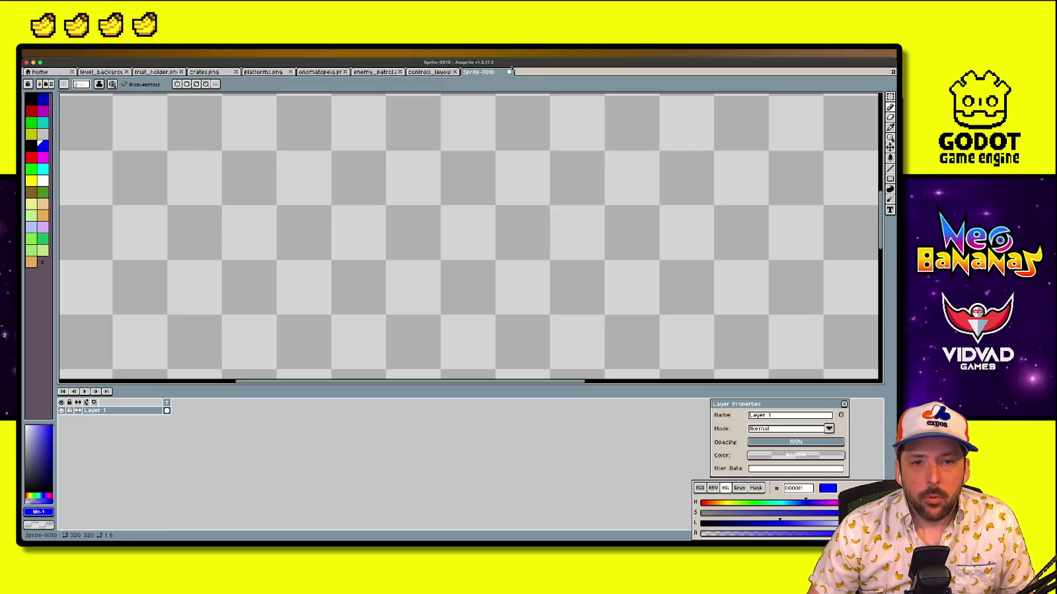
pyautogui.click(509, 72)
pyautogui.click(458, 321)
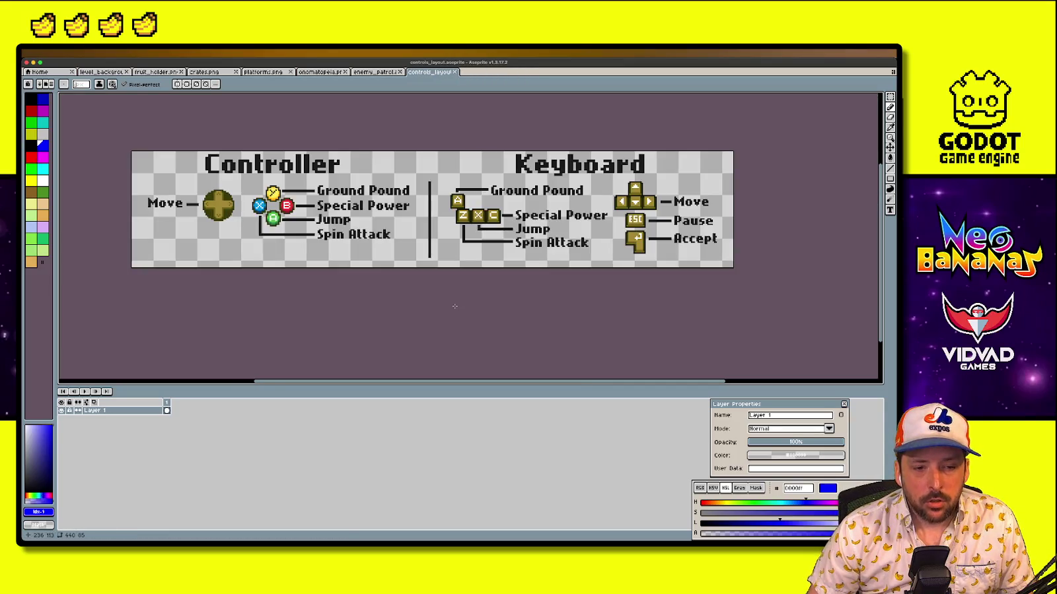
# Look through the enemy_patrol, onomatopeia, platforms, crates and fruit_holder tabs, returning to level_background
pyautogui.click(373, 72)
pyautogui.click(323, 73)
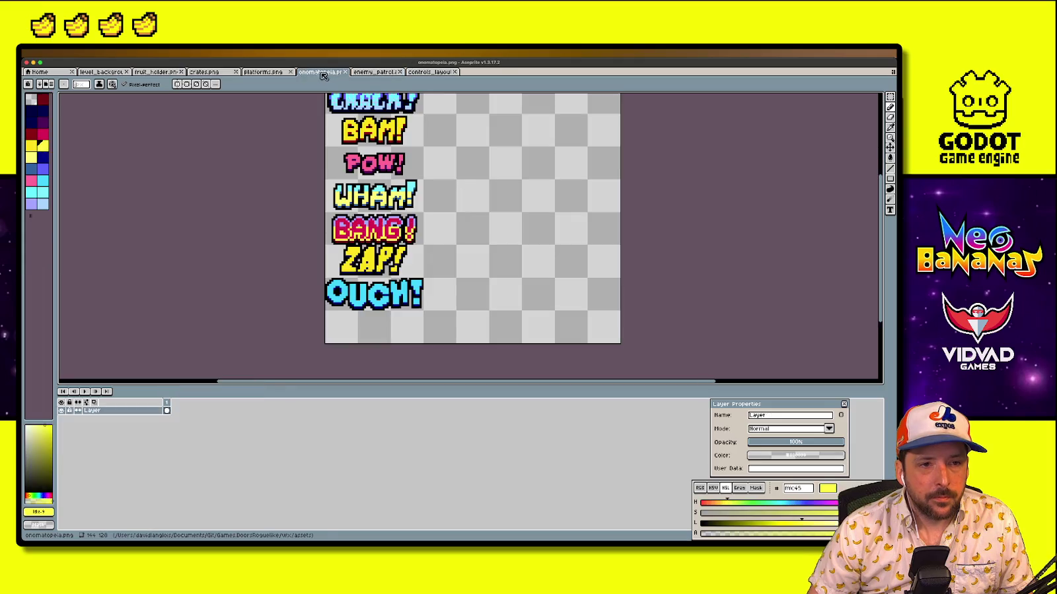
pyautogui.click(263, 72)
pyautogui.click(204, 72)
pyautogui.click(155, 72)
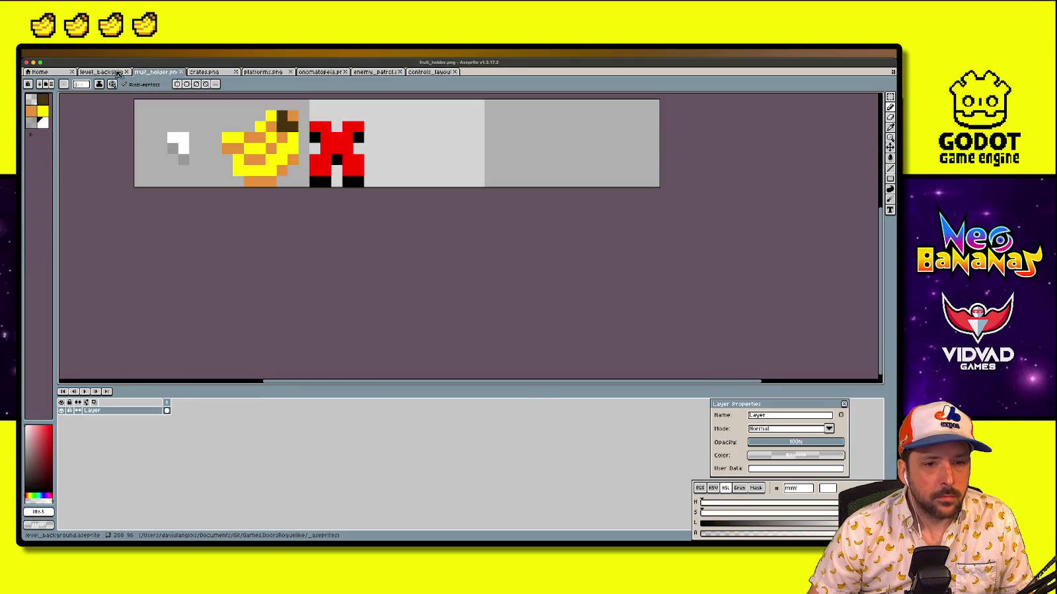
pyautogui.click(119, 73)
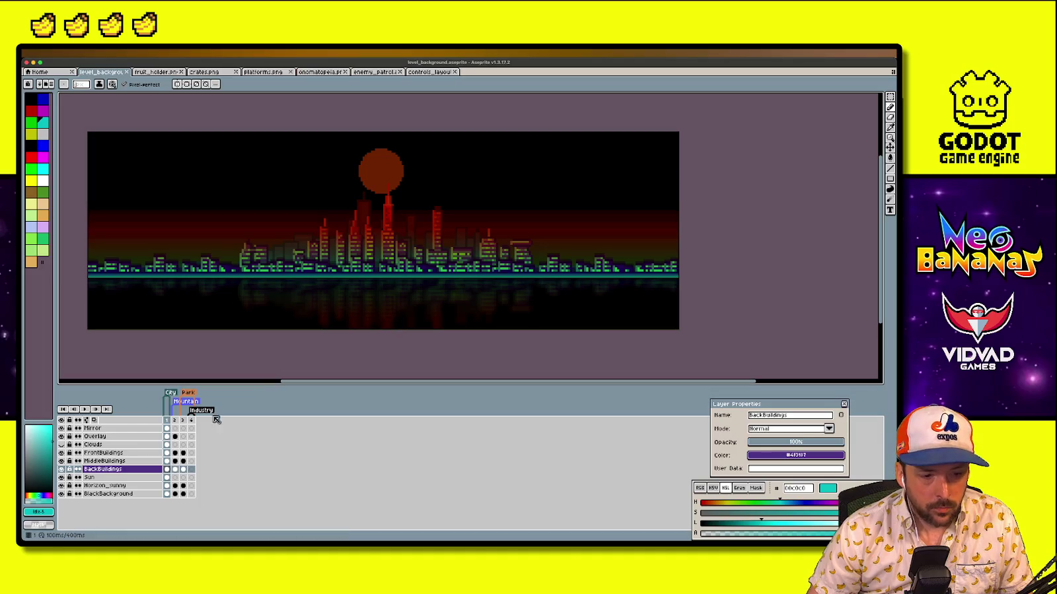
# On the mountain frame, toggle the Overlay layer and hide the MiddleBuildings mountain
pyautogui.click(175, 420)
pyautogui.scroll(2, 345, 268)
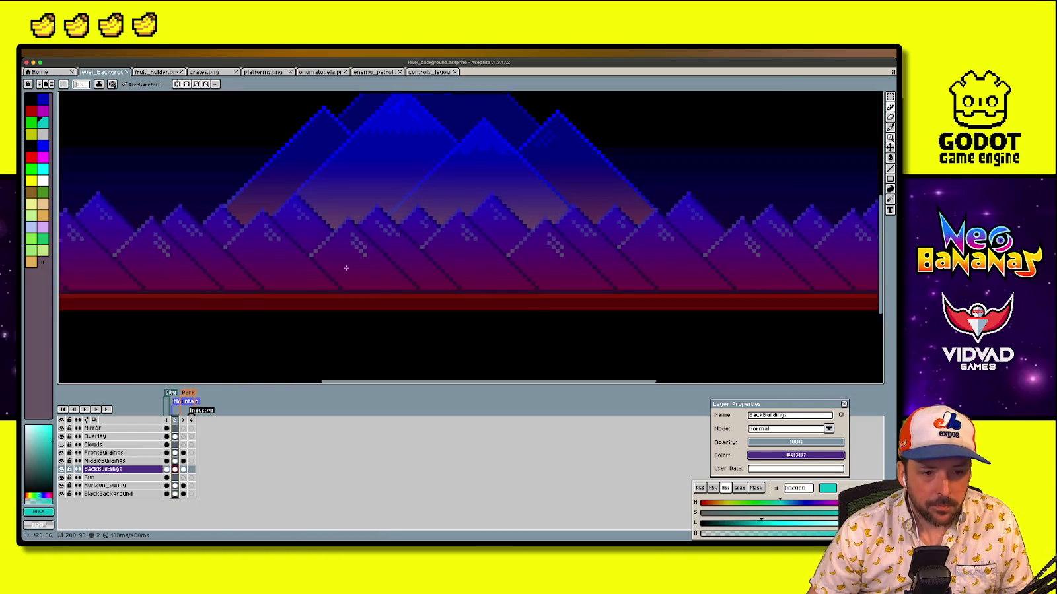
pyautogui.click(62, 437)
pyautogui.click(62, 437)
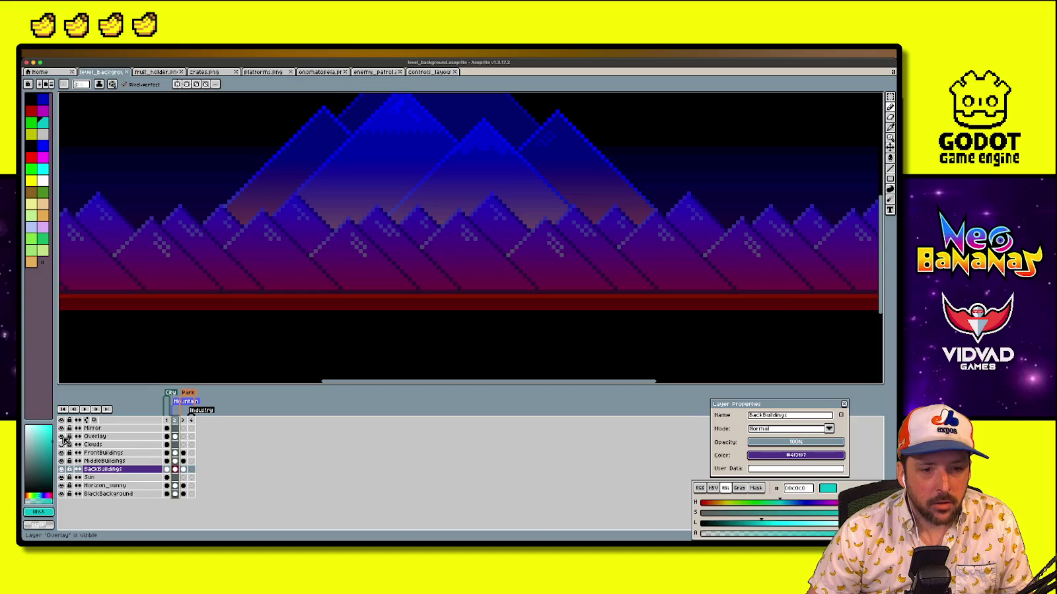
pyautogui.click(63, 437)
pyautogui.click(62, 437)
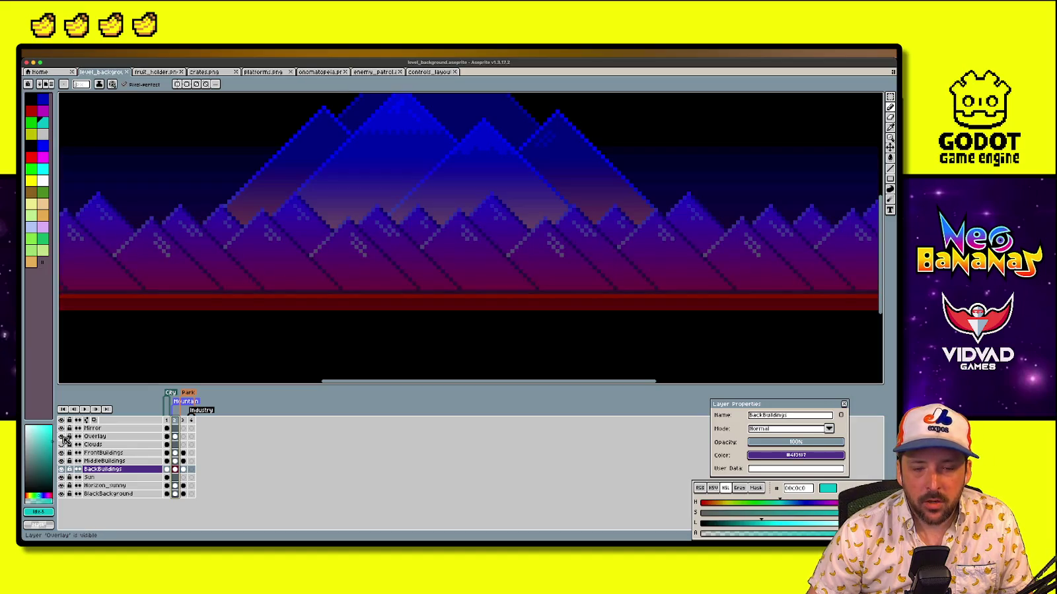
pyautogui.click(62, 460)
pyautogui.click(62, 461)
pyautogui.click(62, 461)
pyautogui.scroll(-2, 354, 344)
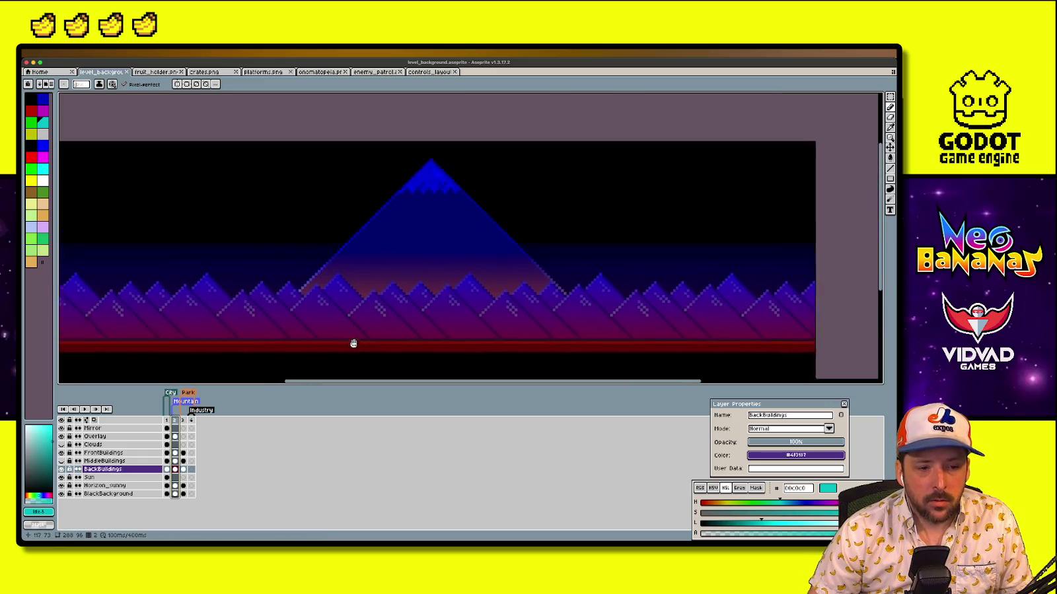
# Toggle BackBuildings, MiddleBuildings, FrontBuildings, Horizon_sunny and BlackBackground layers to compare the mountain backdrop
pyautogui.click(62, 468)
pyautogui.click(61, 468)
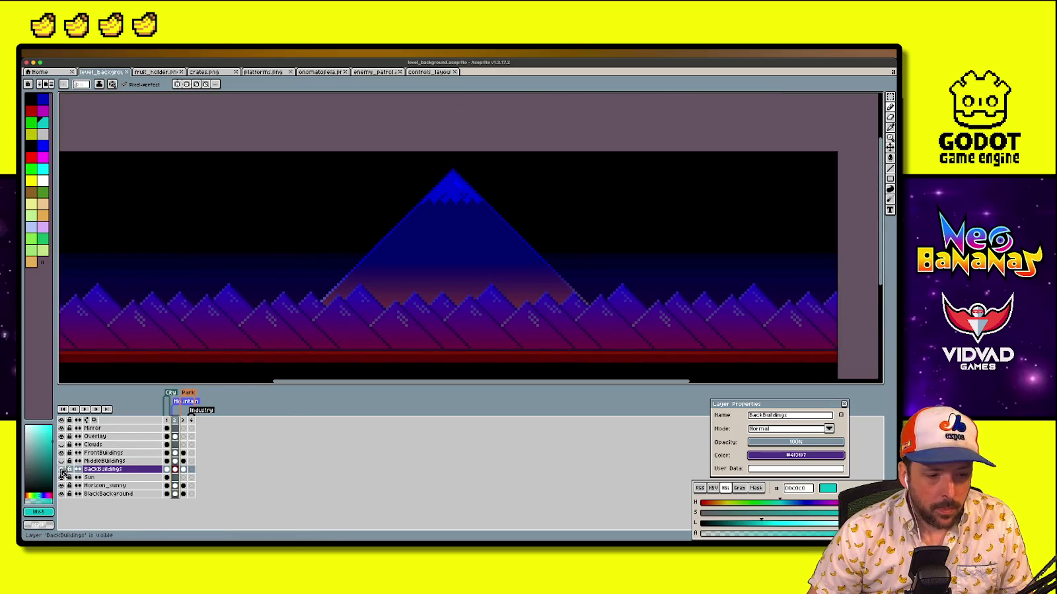
pyautogui.click(61, 469)
pyautogui.click(61, 468)
pyautogui.click(62, 461)
pyautogui.click(62, 453)
pyautogui.click(62, 453)
pyautogui.click(62, 453)
pyautogui.click(62, 453)
pyautogui.click(62, 453)
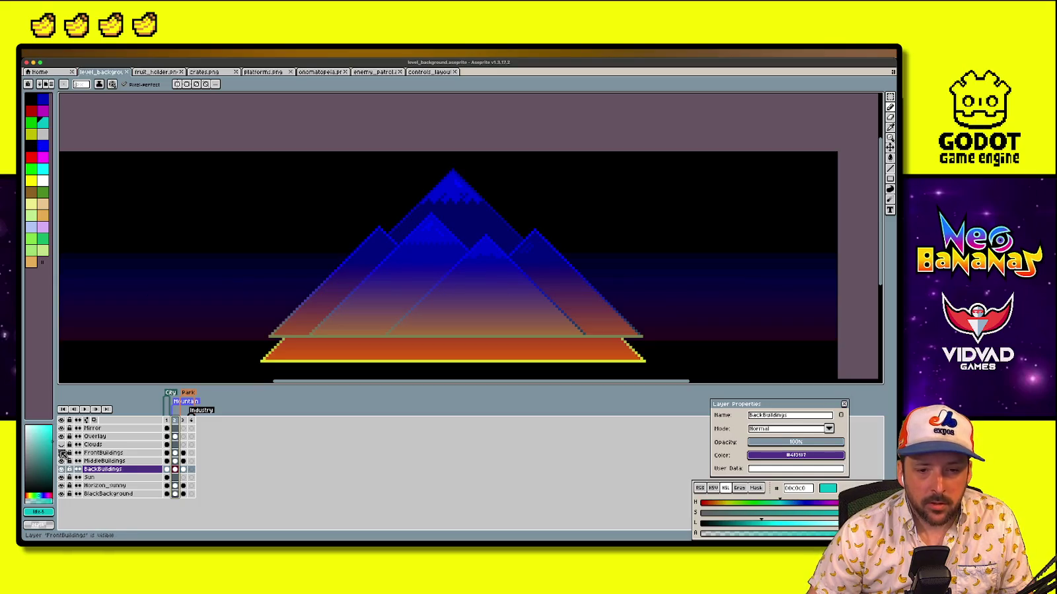
pyautogui.click(62, 453)
pyautogui.click(61, 485)
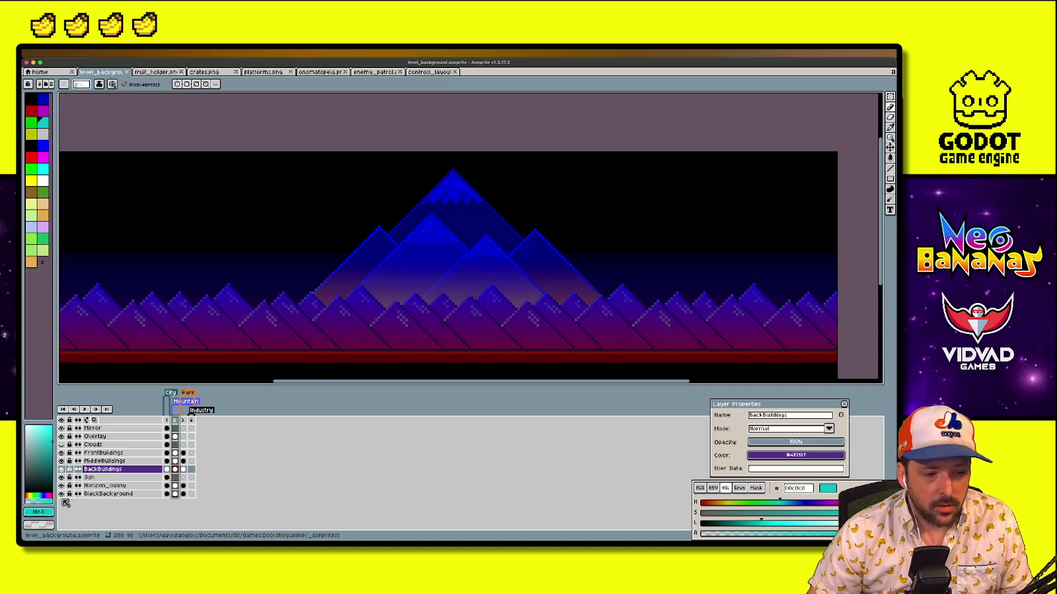
pyautogui.click(61, 493)
pyautogui.click(62, 495)
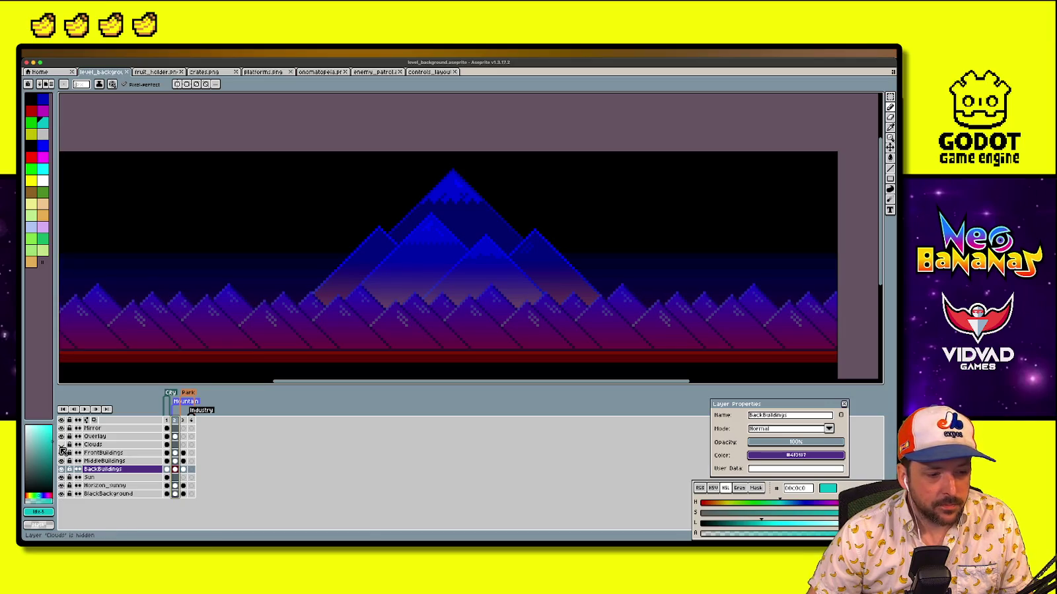
# On the city sunset frame, hide Clouds and the Sun after testing the building and Horizon_sunny layers
pyautogui.click(168, 420)
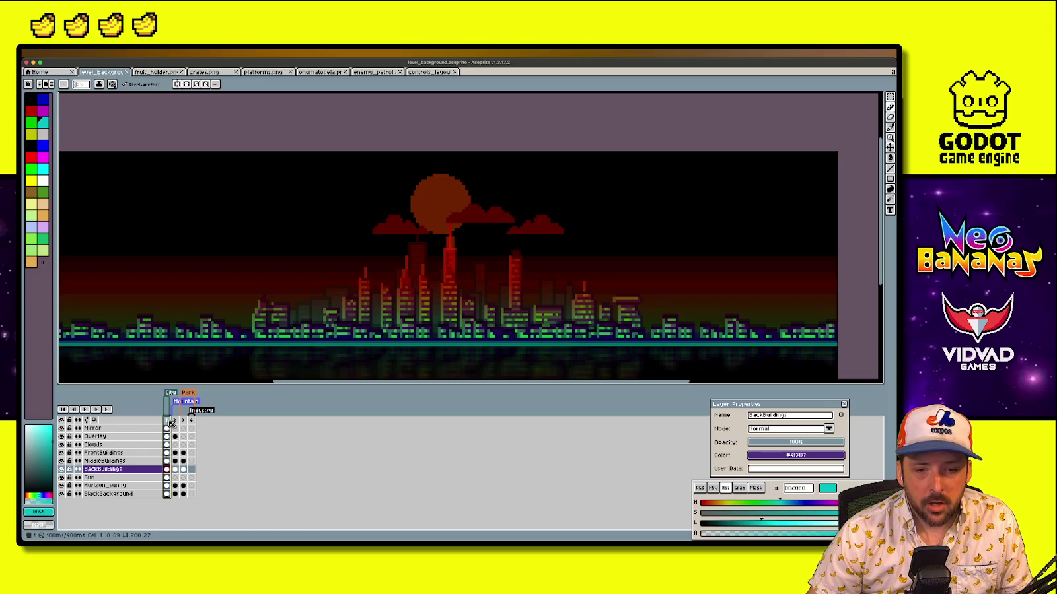
pyautogui.click(61, 444)
pyautogui.click(62, 453)
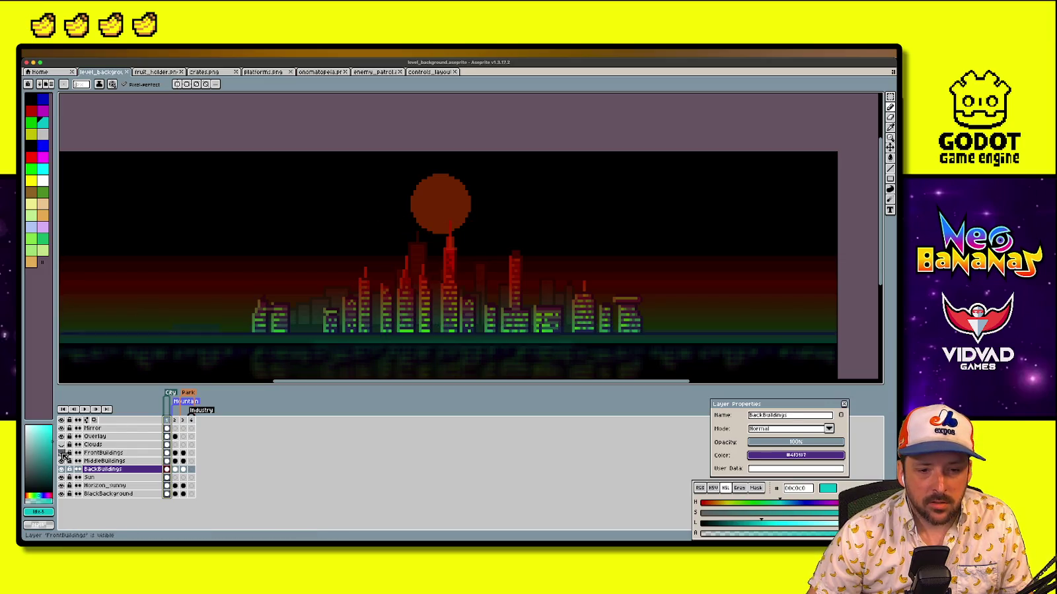
pyautogui.click(62, 453)
pyautogui.click(61, 460)
pyautogui.click(62, 461)
pyautogui.click(61, 469)
pyautogui.click(61, 469)
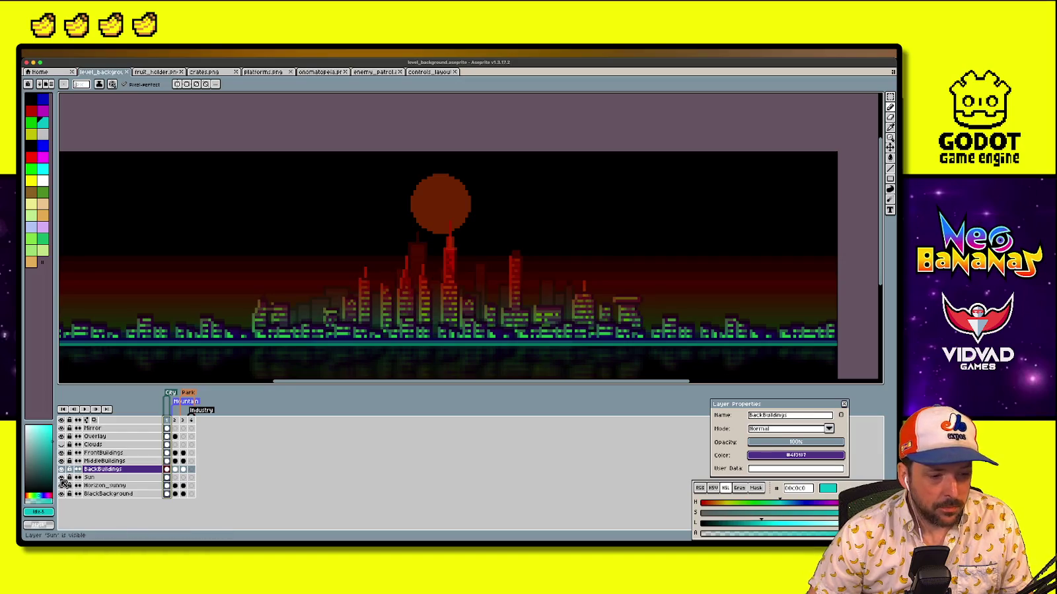
pyautogui.click(61, 477)
pyautogui.click(61, 476)
pyautogui.click(61, 477)
pyautogui.click(62, 485)
pyautogui.click(62, 485)
pyautogui.scroll(-2, 312, 311)
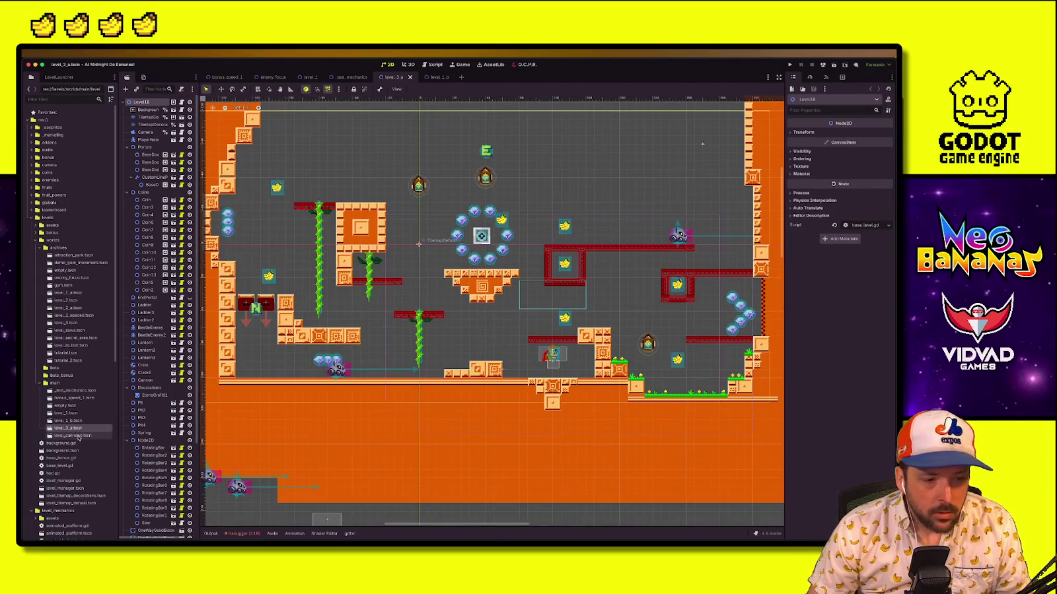
# Rename level_cannons.tscn to _test_cannons.tscn in the FileSystem dock
pyautogui.doubleClick(74, 436)
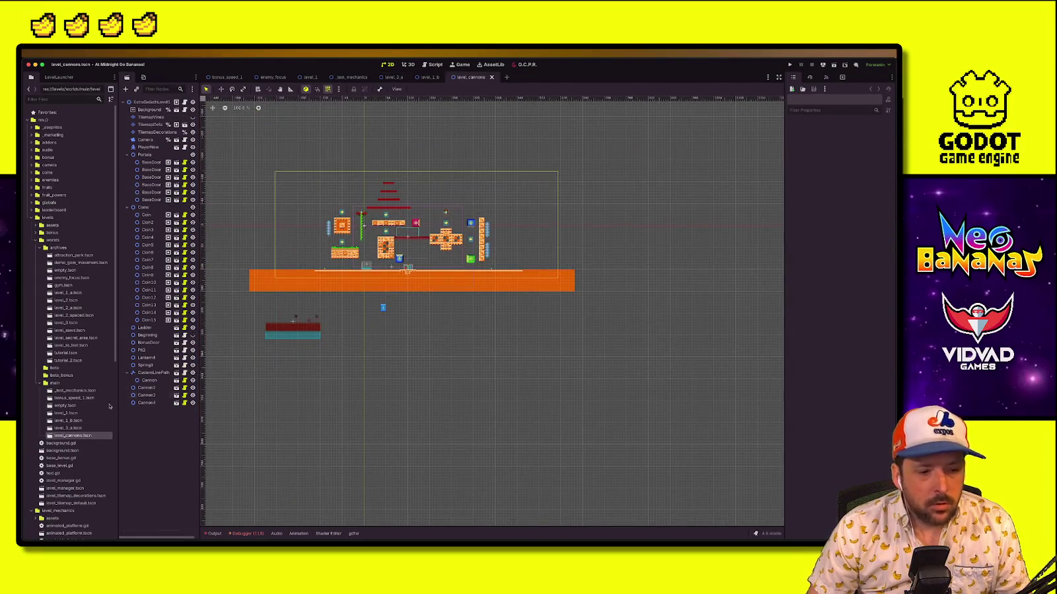
pyautogui.rightClick(66, 435)
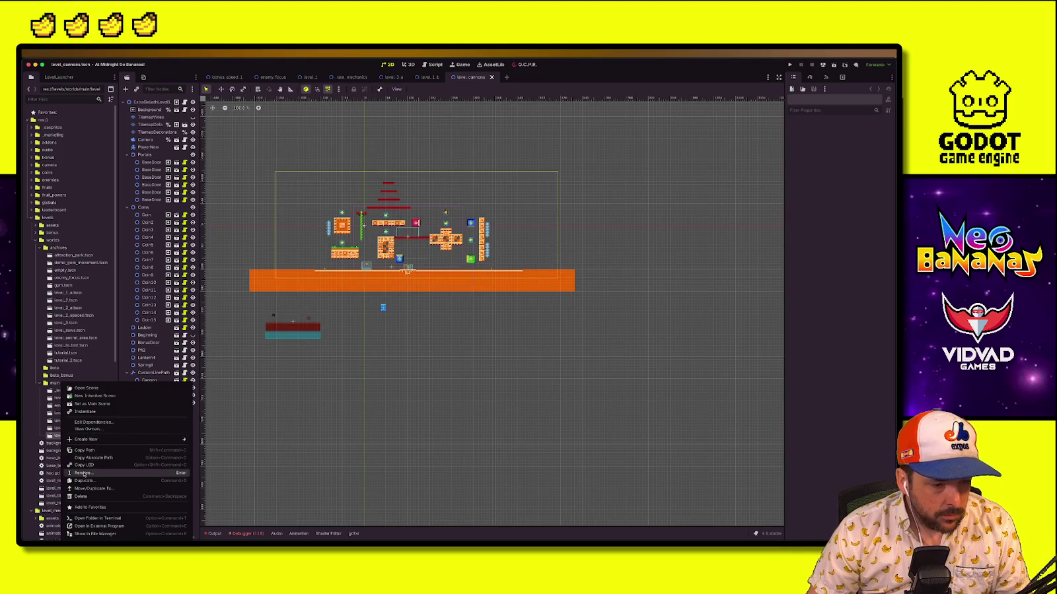
pyautogui.click(83, 474)
pyautogui.press('Home')
pyautogui.write('_test')
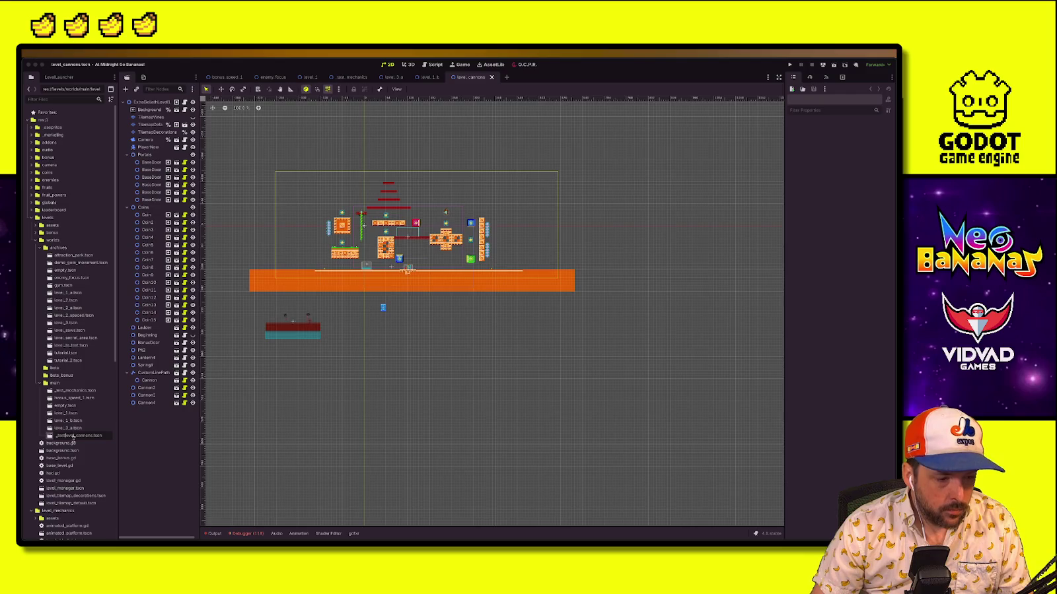
pyautogui.press('Delete')
pyautogui.press('Delete')
pyautogui.press('Delete')
pyautogui.press('Return')
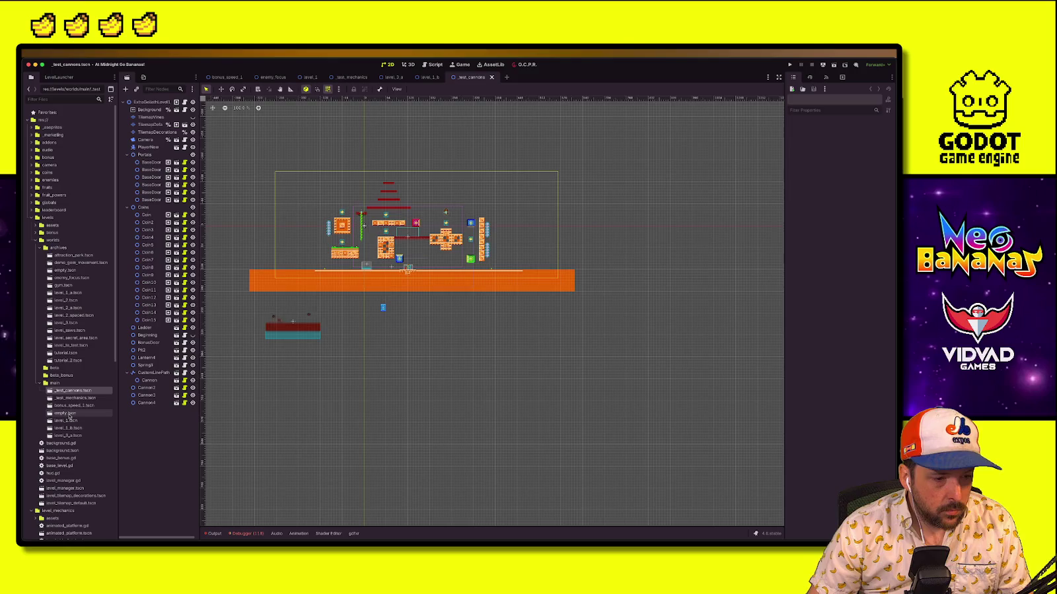
# Open the bonus_speed_1, level_3_a and level_1 scenes, then switch to the Google Sheets level list
pyautogui.doubleClick(72, 406)
pyautogui.doubleClick(69, 436)
pyautogui.doubleClick(66, 420)
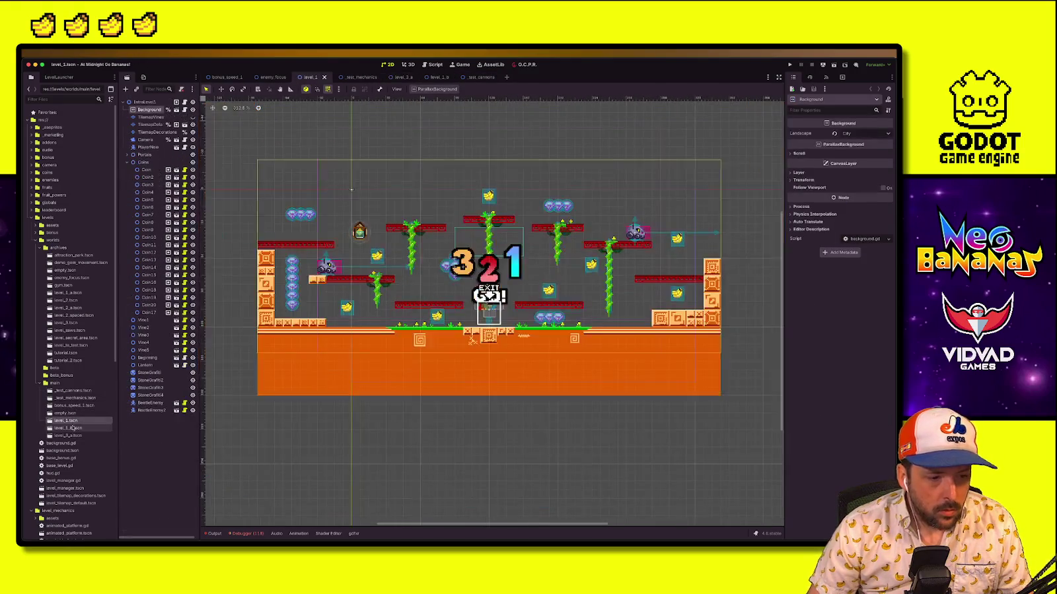
pyautogui.hotkey('ctrl', 'Up')
pyautogui.click(165, 418)
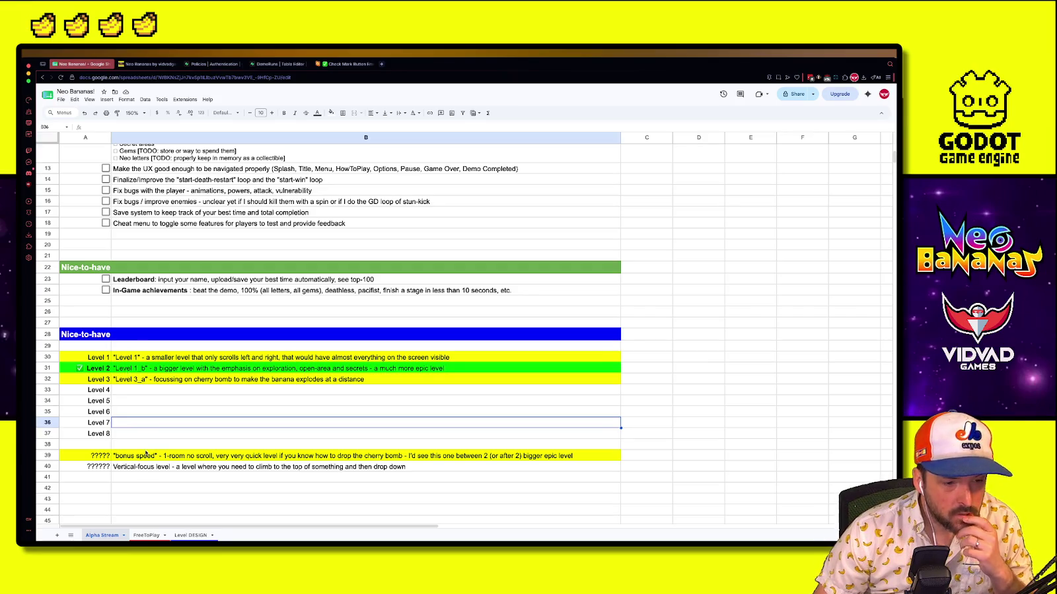
# Move the bonus speed description from B39 up to the Level 4 row, B33
pyautogui.click(141, 411)
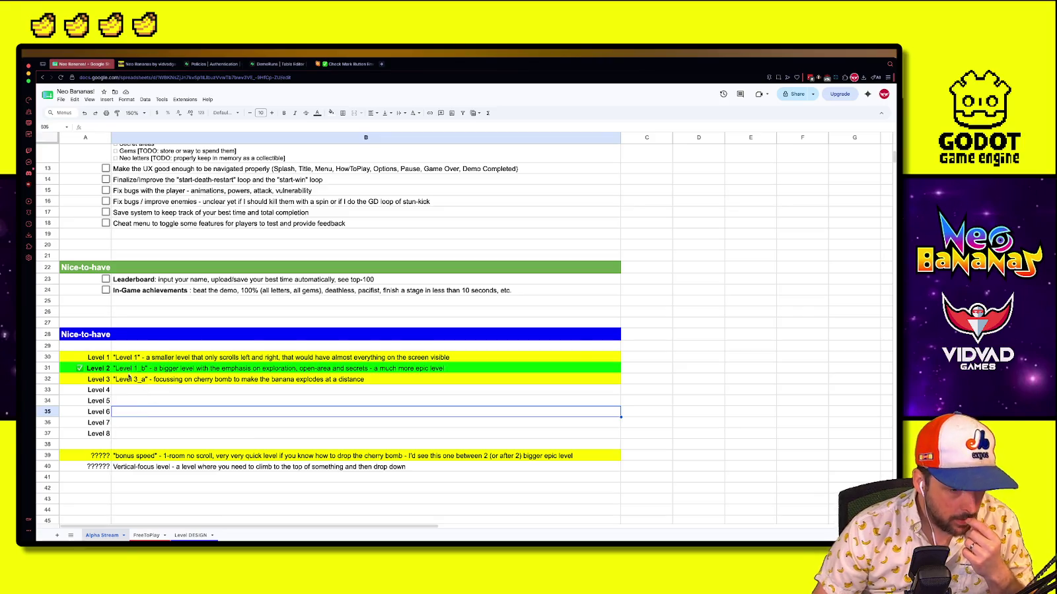
pyautogui.click(133, 381)
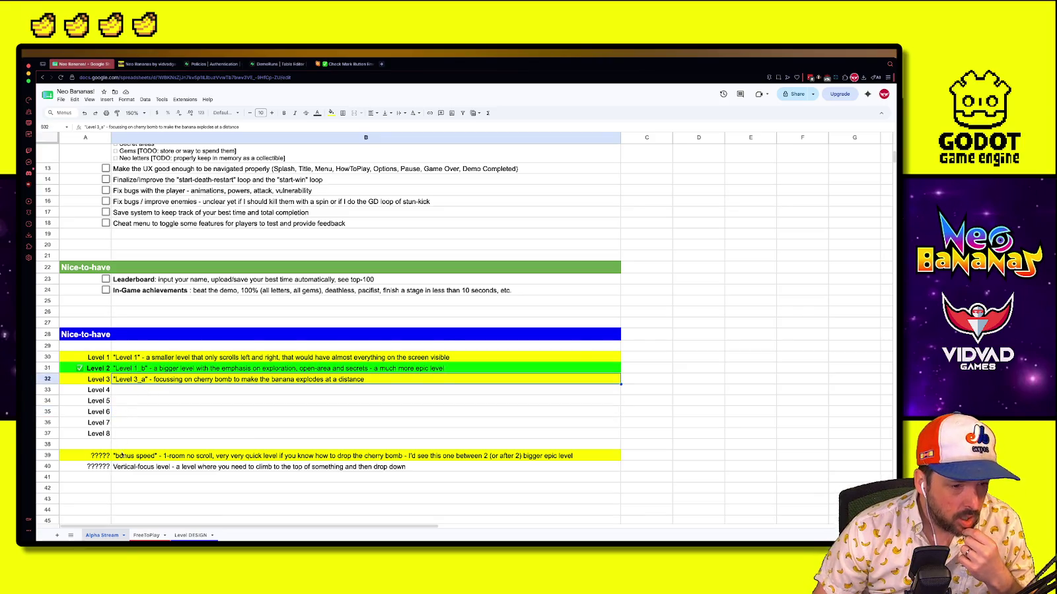
pyautogui.click(136, 467)
pyautogui.click(135, 479)
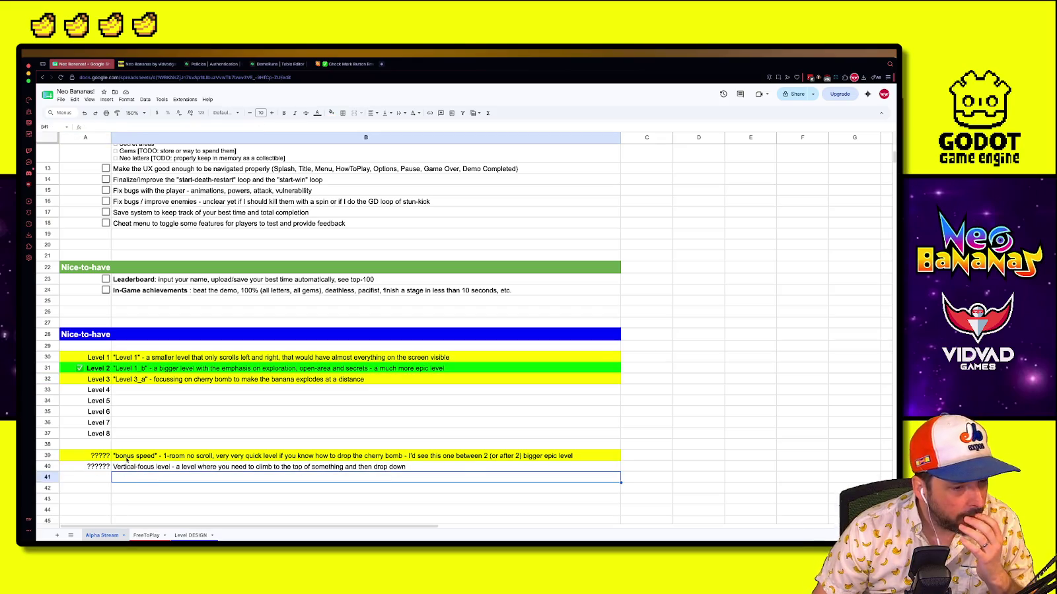
pyautogui.click(132, 457)
pyautogui.moveTo(136, 395); pyautogui.dragTo(198, 390)
pyautogui.click(99, 388)
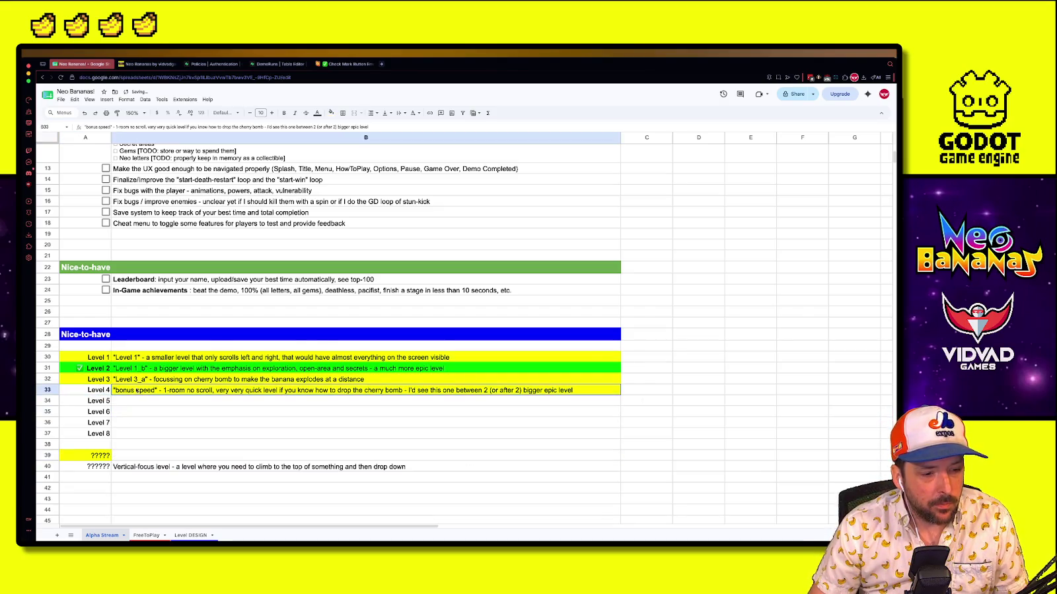
# Fill the Level 4 row 33 yellow
pyautogui.click(331, 113)
pyautogui.click(355, 144)
pyautogui.click(165, 422)
pyautogui.moveTo(99, 357)
pyautogui.mouseDown()
pyautogui.moveTo(143, 394)
pyautogui.moveTo(105, 436)
pyautogui.mouseUp()
pyautogui.click(145, 412)
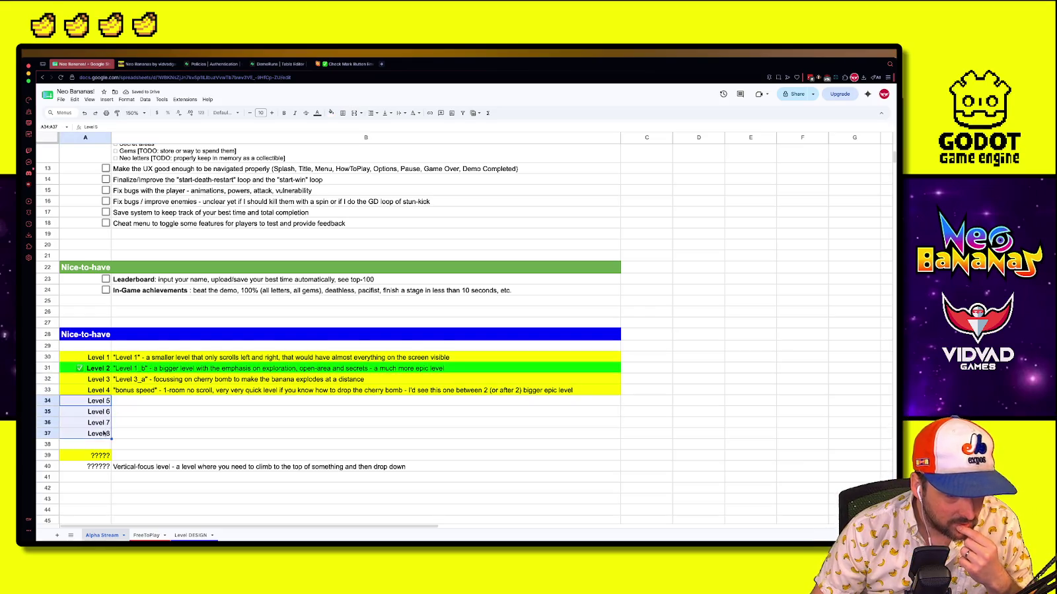
# Enter 'Introduce cannons & springs' as the Level 5 description in B34
pyautogui.click(126, 423)
pyautogui.click(128, 404)
pyautogui.click(126, 476)
pyautogui.click(122, 402)
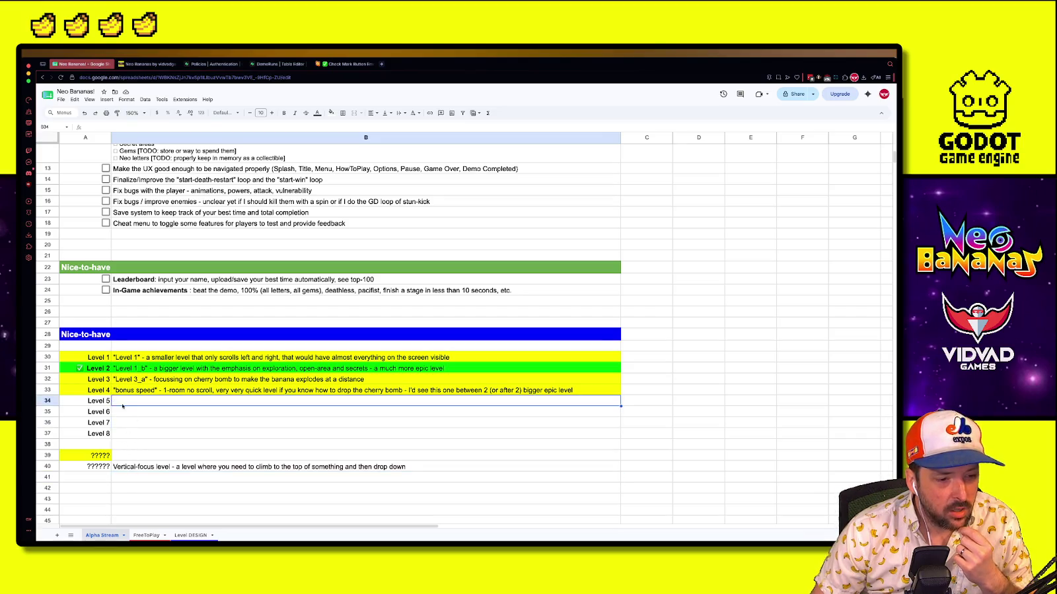
pyautogui.write('Int')
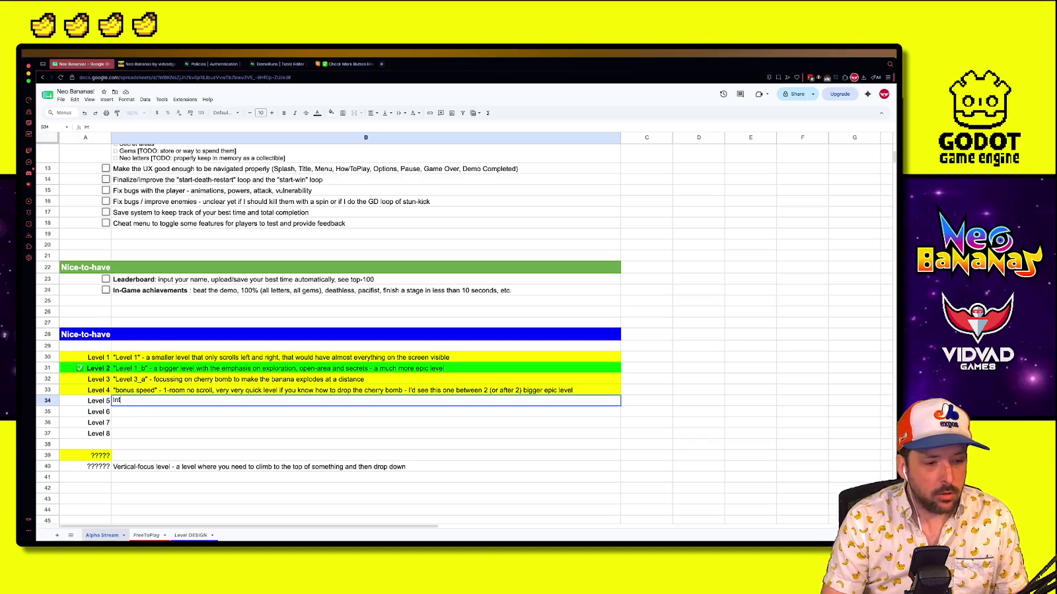
pyautogui.write('nnons')
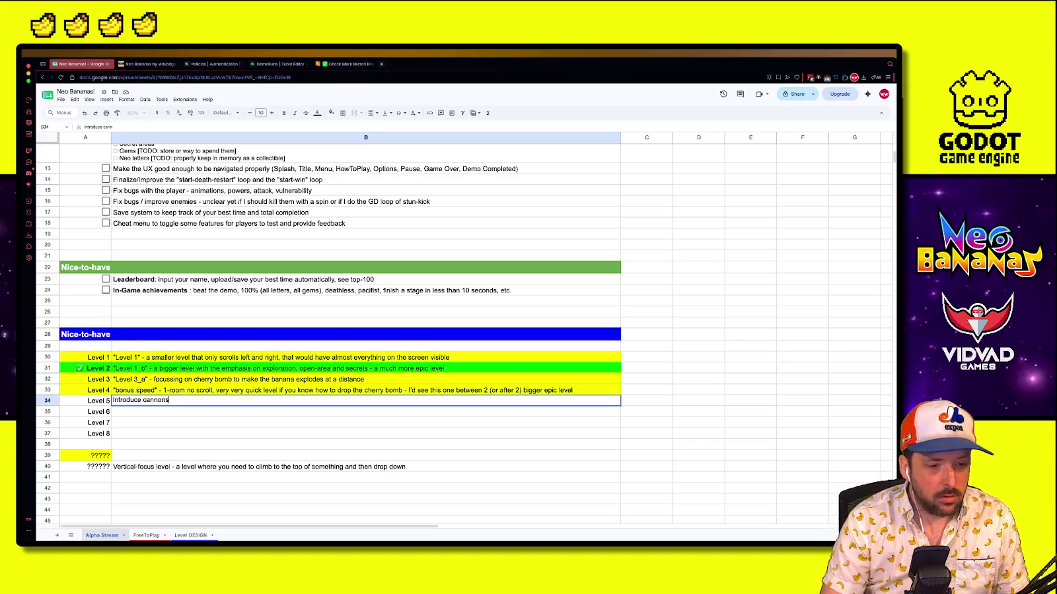
pyautogui.write(' & spring')
pyautogui.press('Return')
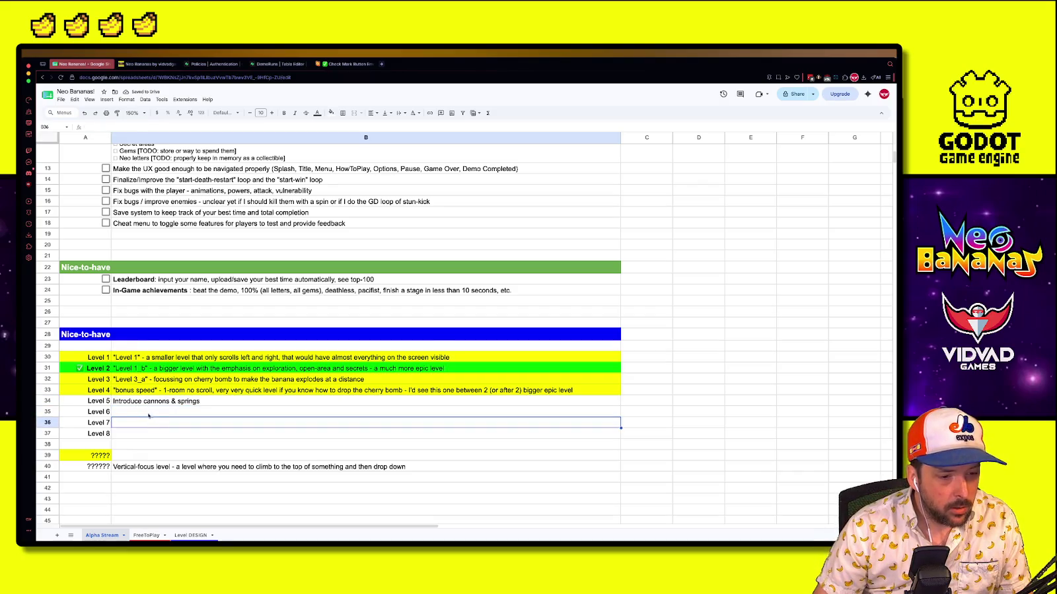
pyautogui.scroll(5, 150, 411)
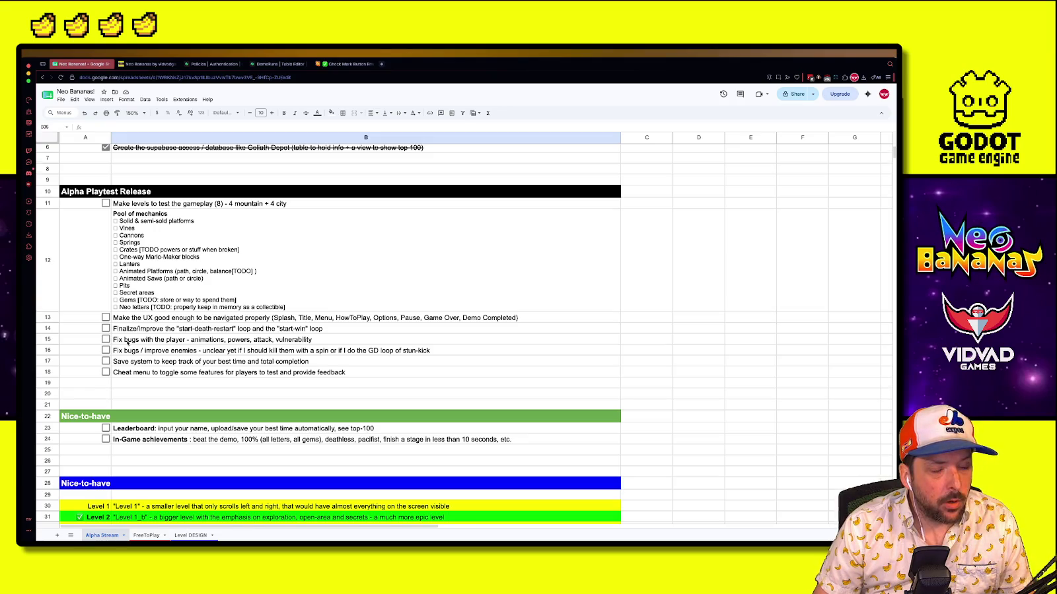
# Set the Level 6 description in B35 to 'More cannons, more springs'
pyautogui.scroll(-8, 127, 342)
pyautogui.click(146, 310)
pyautogui.write('Introduce cannons & springs')
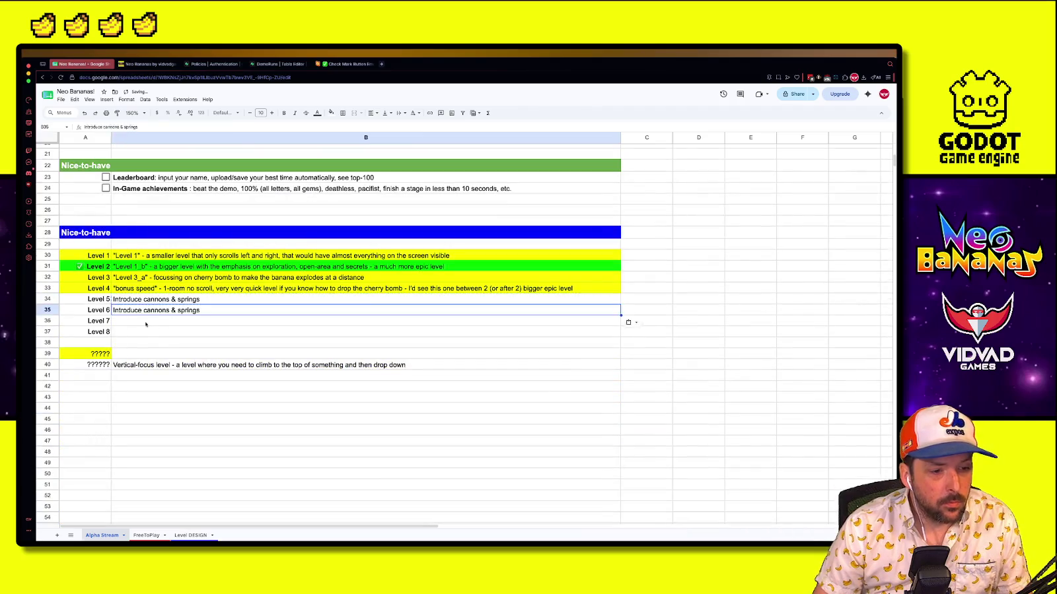
pyautogui.write('More cannons,')
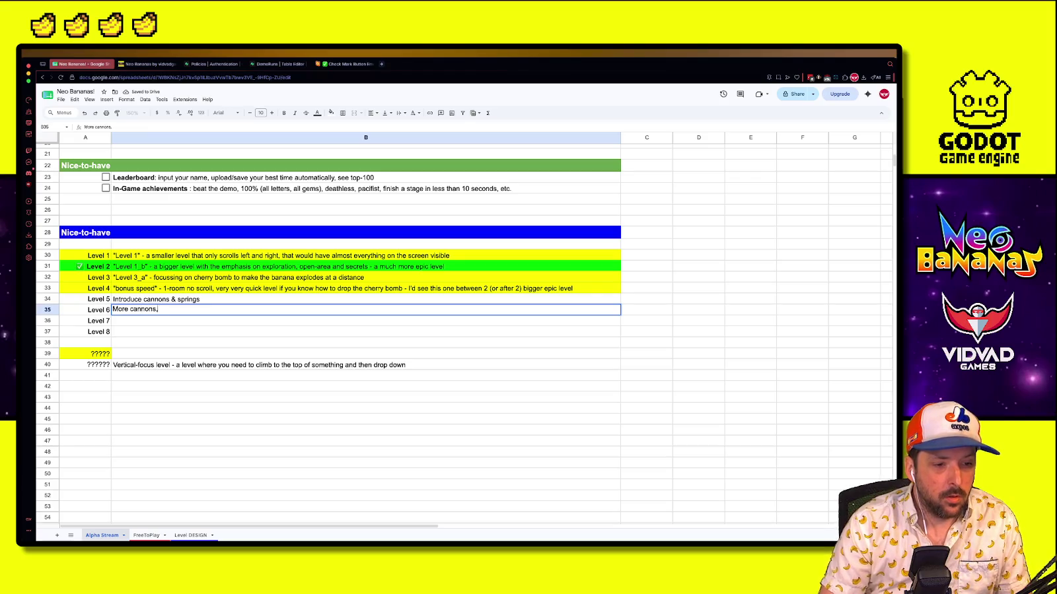
pyautogui.write(' more springs')
pyautogui.press('Return')
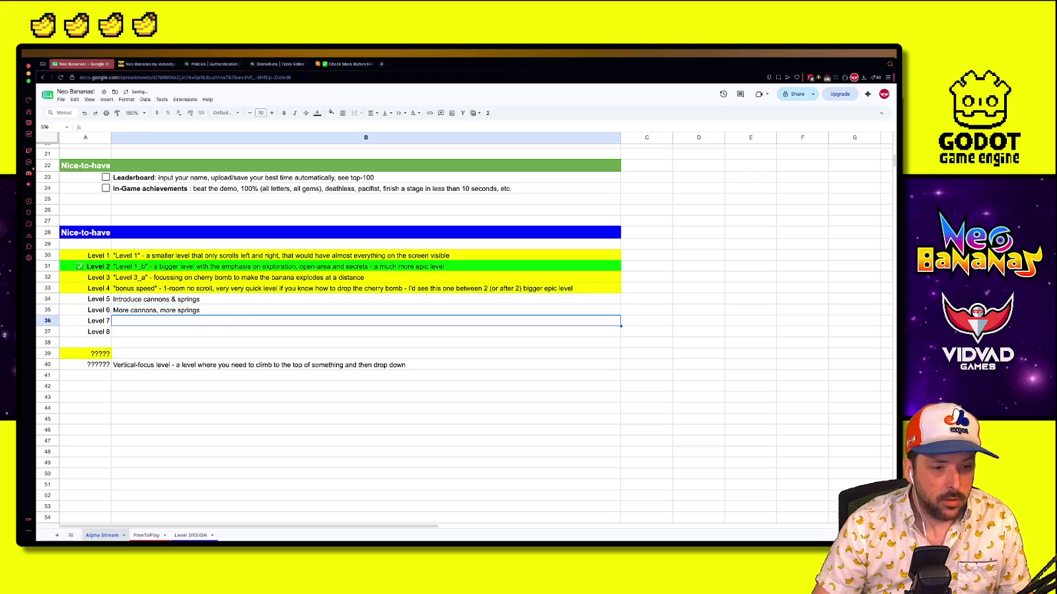
# Copy the vertical-focus description from B40 into the Level 7 cell B36
pyautogui.click(214, 375)
pyautogui.click(126, 365)
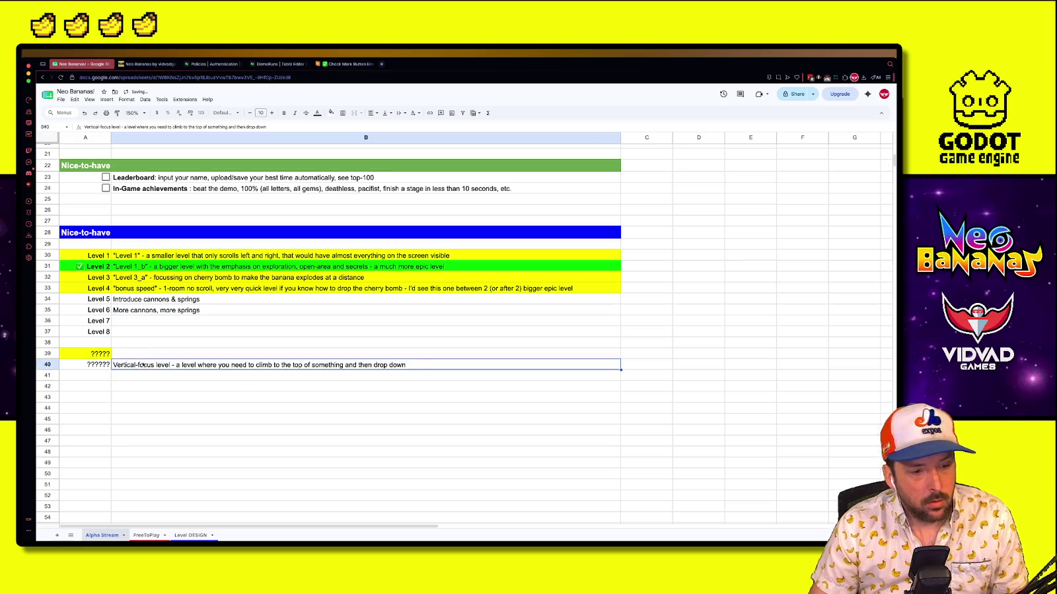
pyautogui.hotkey('ctrl', 'c')
pyautogui.click(188, 332)
pyautogui.press('Up')
pyautogui.press('Up')
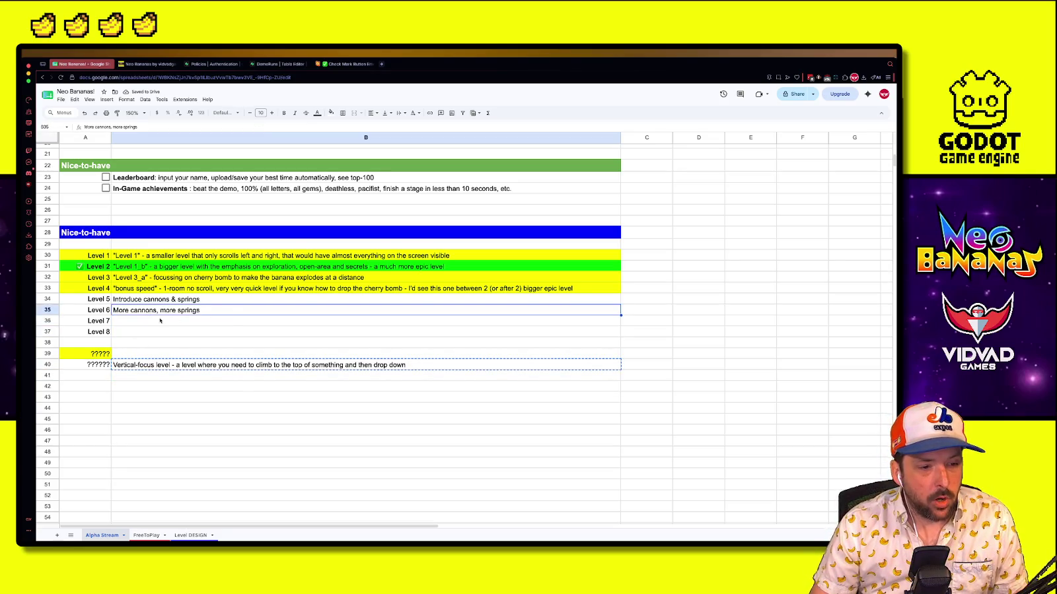
pyautogui.click(192, 386)
pyautogui.click(170, 366)
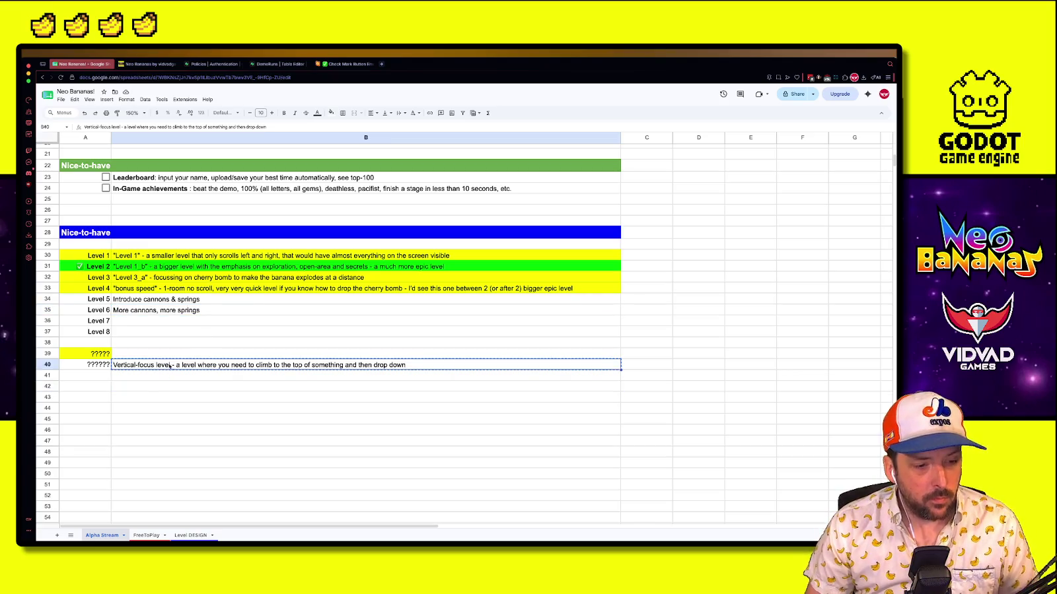
pyautogui.click(162, 321)
pyautogui.hotkey('ctrl', 'v')
# Clear the leftover rows 39–40 and remove A39's yellow fill, then return to Godot
pyautogui.moveTo(99, 353); pyautogui.dragTo(158, 365)
pyautogui.press('Delete')
pyautogui.click(156, 386)
pyautogui.click(106, 355)
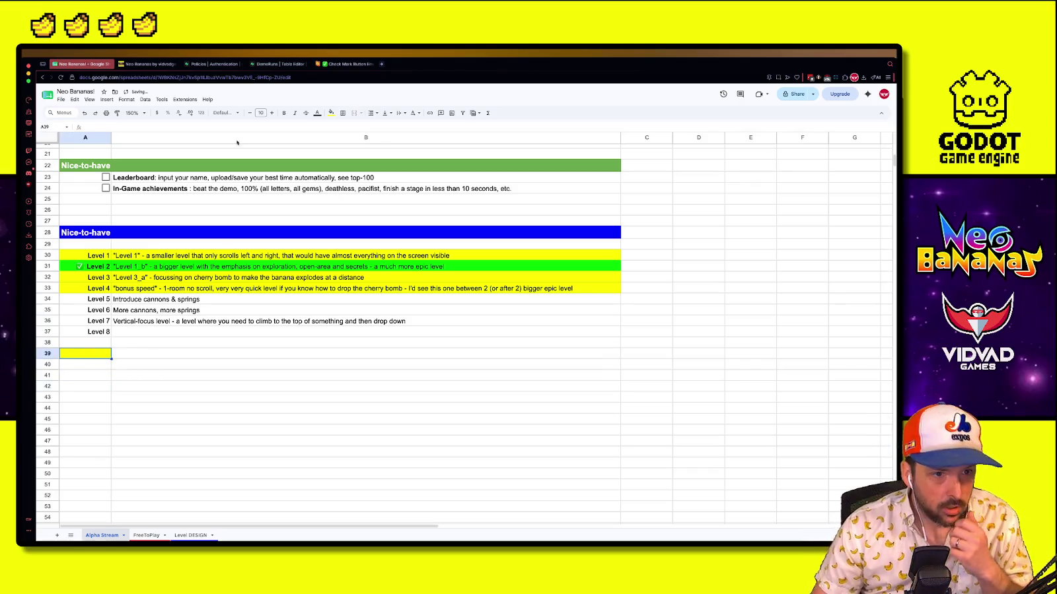
pyautogui.click(331, 113)
pyautogui.click(346, 123)
pyautogui.click(156, 355)
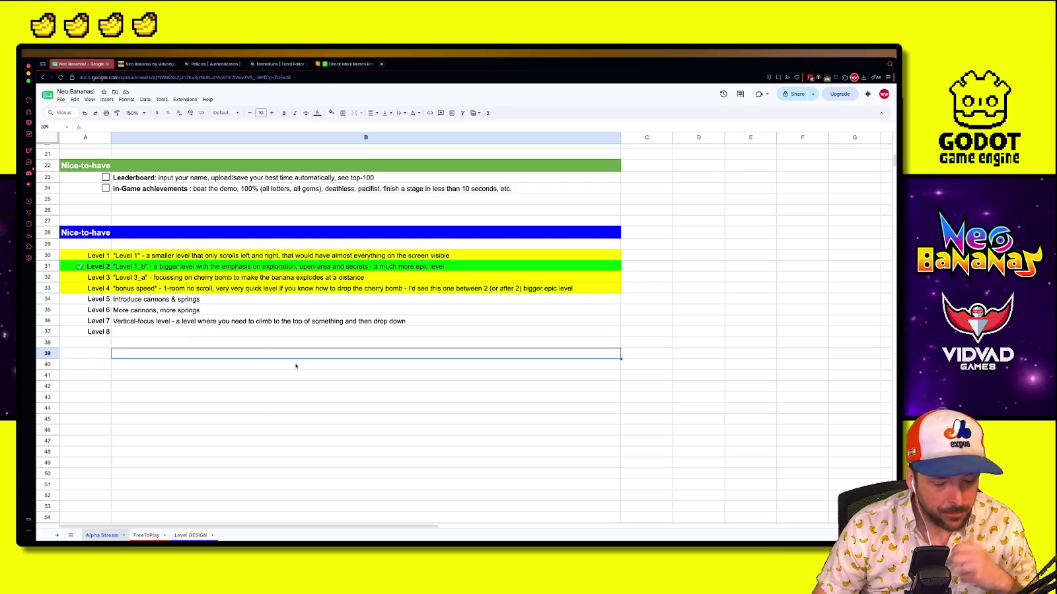
pyautogui.hotkey('ctrl', 'Up')
pyautogui.click(573, 88)
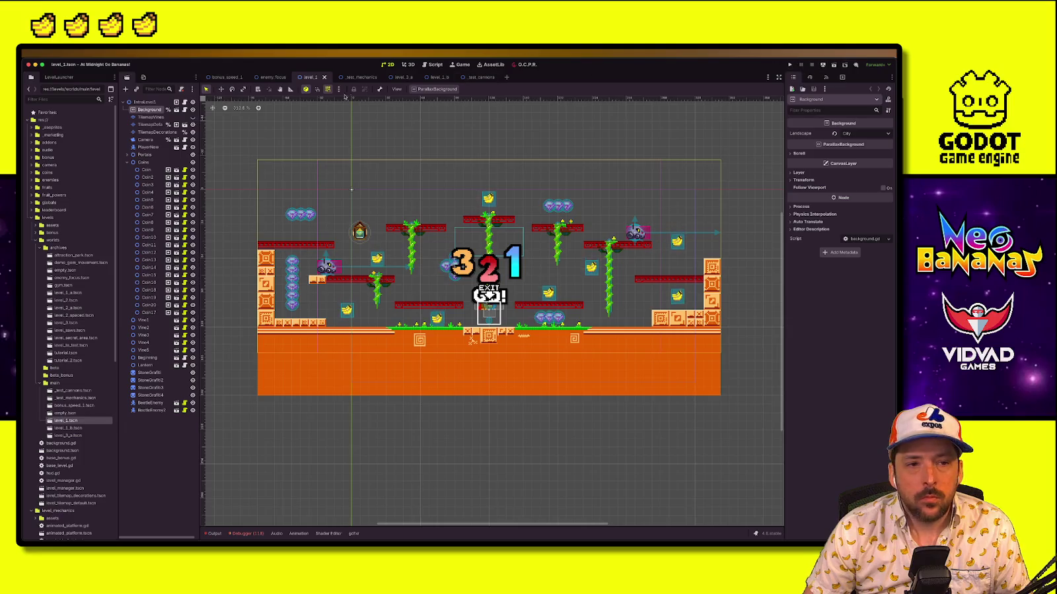
# Set the Background's Landscape to Mountains and save the level_1 scene
pyautogui.click(865, 133)
pyautogui.click(858, 144)
pyautogui.hotkey('ctrl', 's')
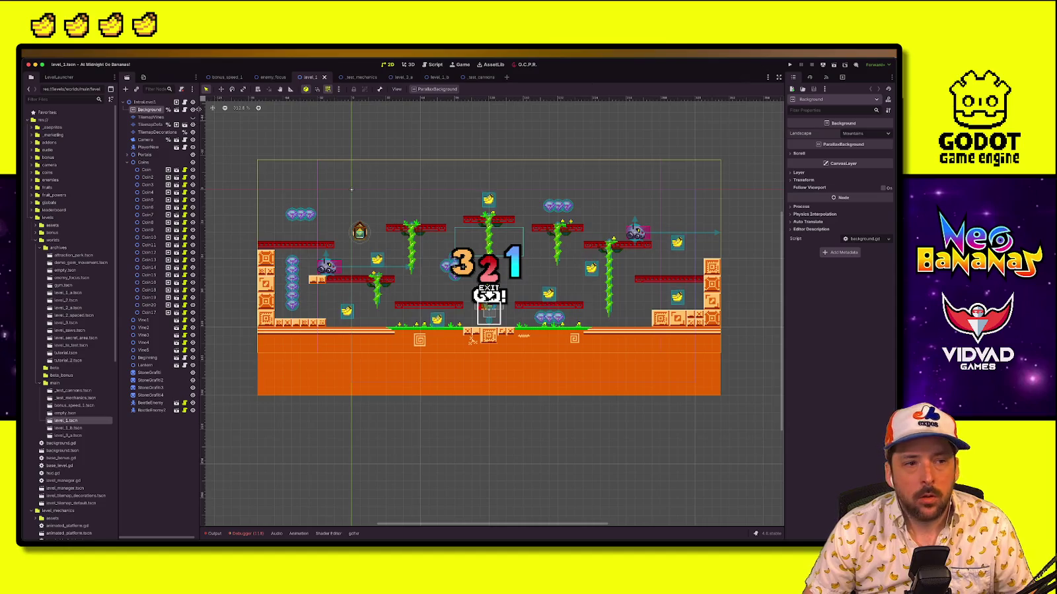
# Playtest level_1 from the LevelLauncher, stop it, and go back to the Level 8 cell in Sheets
pyautogui.click(59, 78)
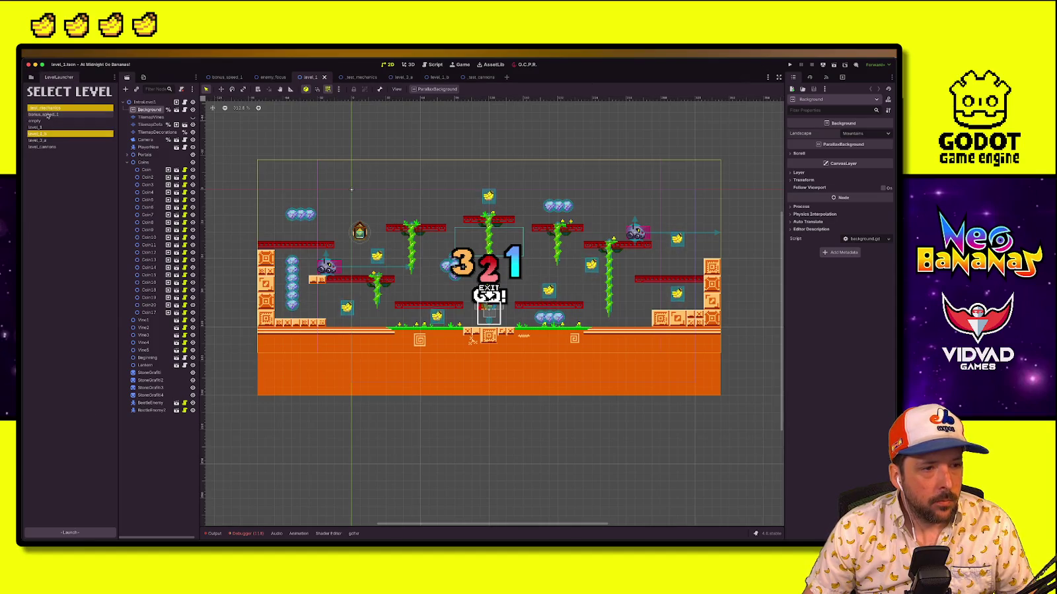
pyautogui.click(69, 533)
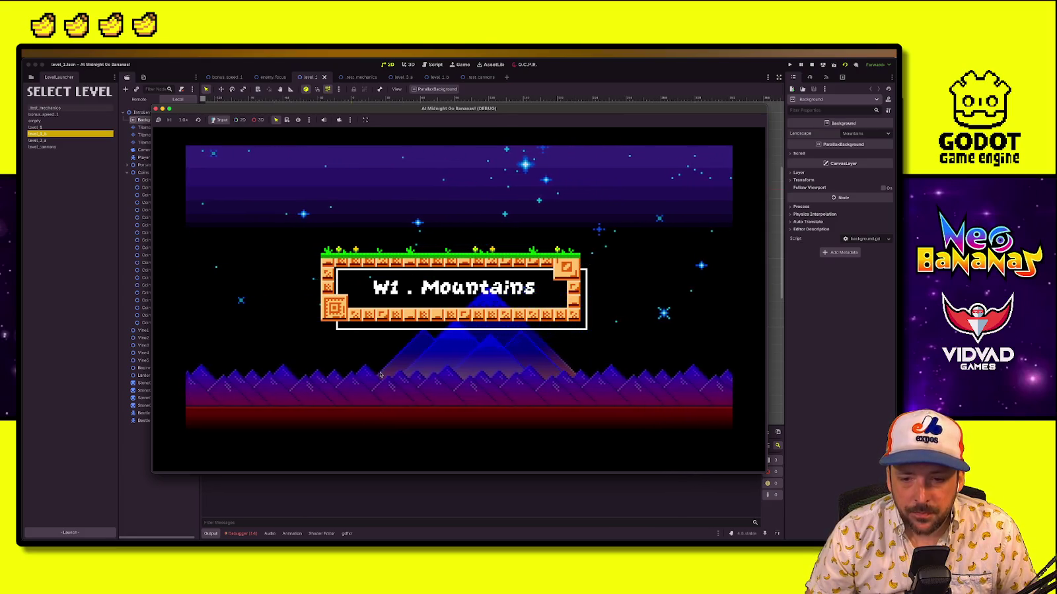
pyautogui.click(812, 65)
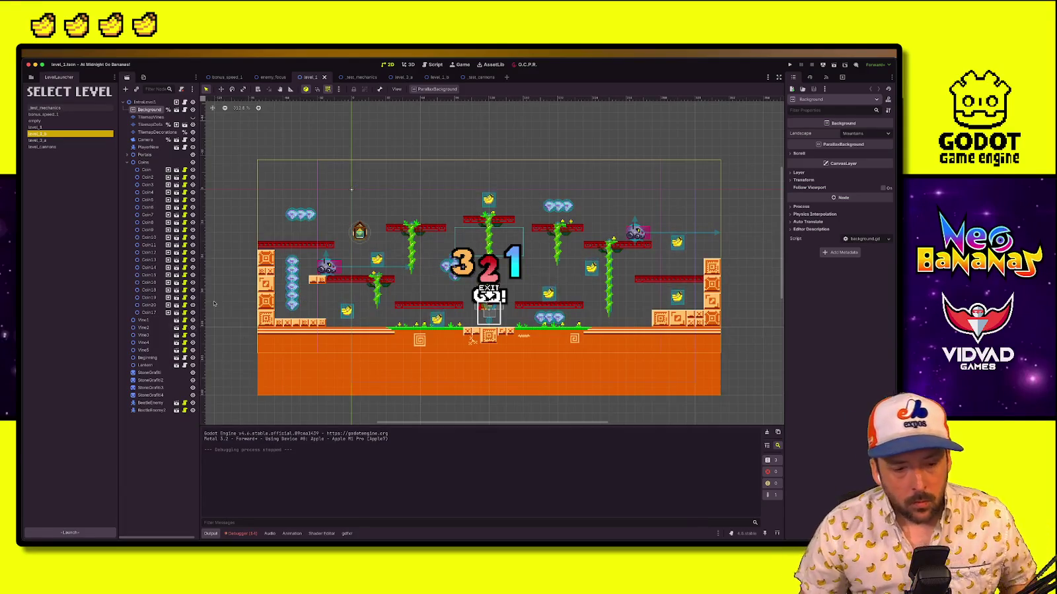
pyautogui.hotkey('ctrl', 'Up')
pyautogui.click(475, 214)
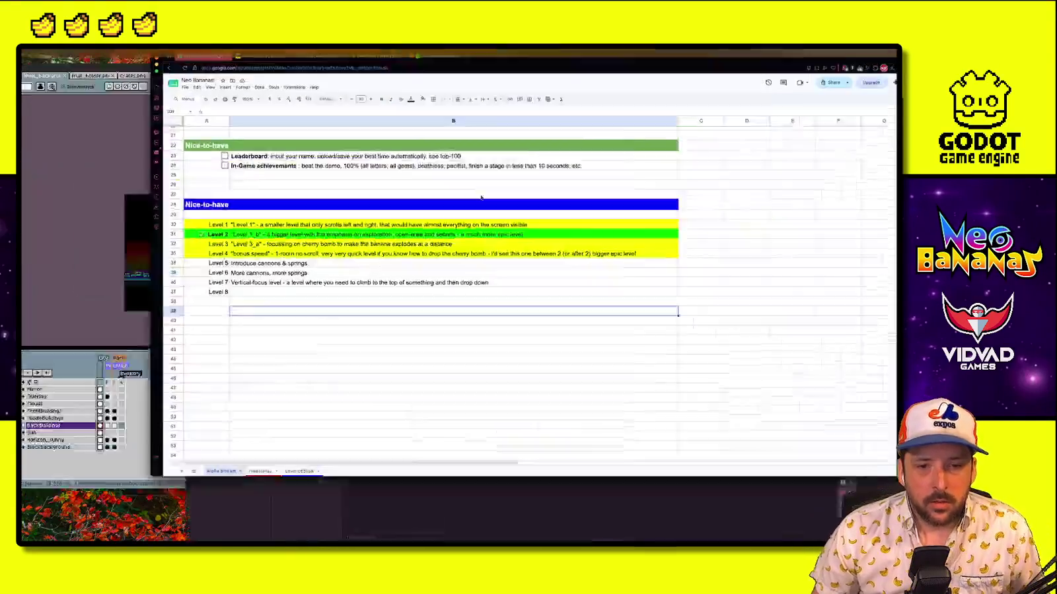
pyautogui.click(134, 333)
# Enter a question-mark placeholder as the Level 8 description
pyautogui.write('??')
pyautogui.press('Return')
pyautogui.click(165, 357)
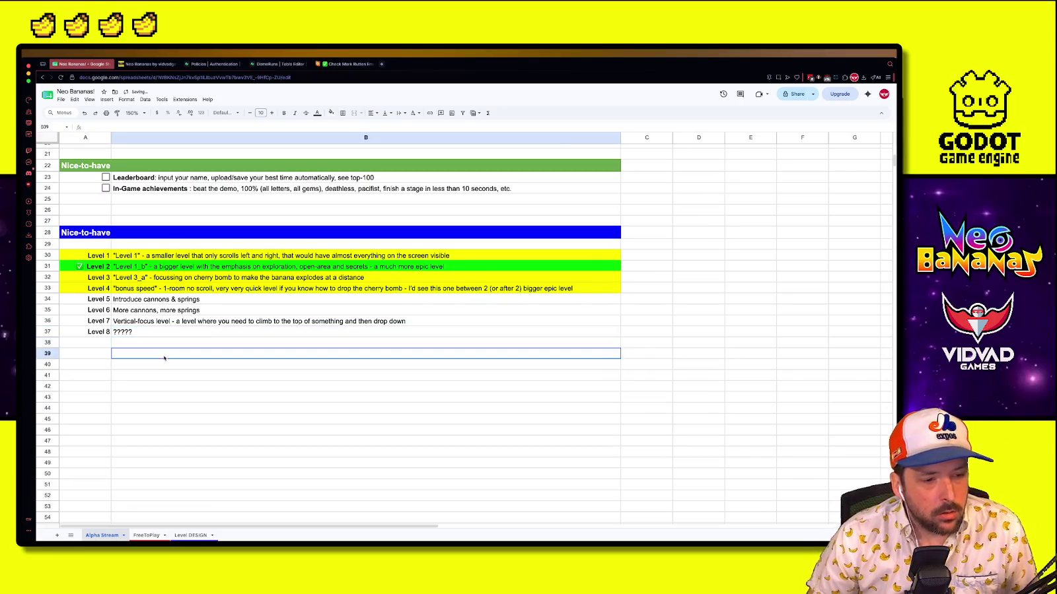
pyautogui.click(137, 300)
pyautogui.moveTo(198, 256); pyautogui.dragTo(99, 288)
pyautogui.click(126, 344)
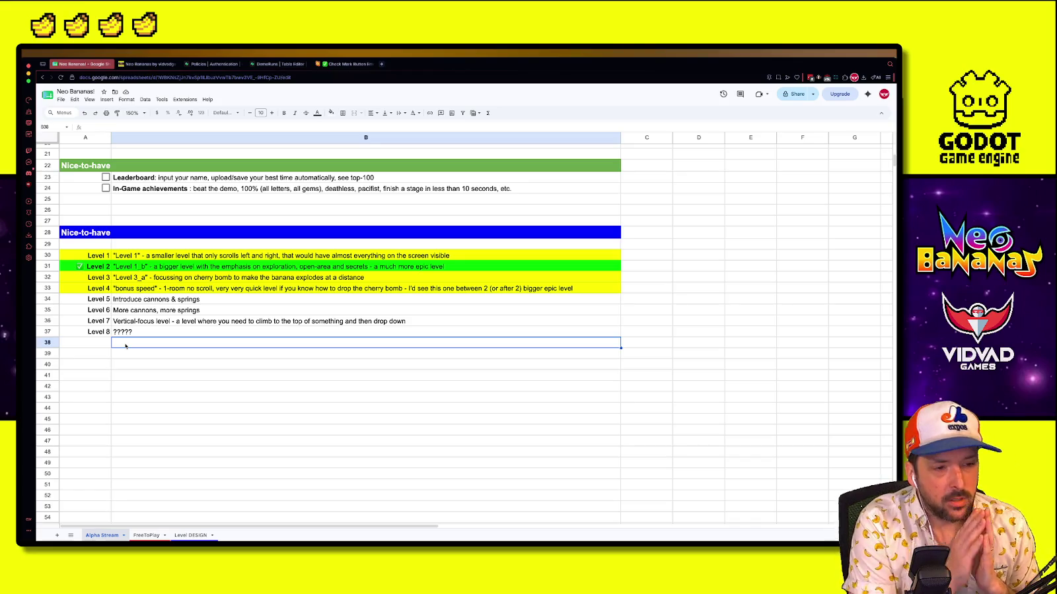
# Fill the Level 5 row light red
pyautogui.scroll(5, 126, 345)
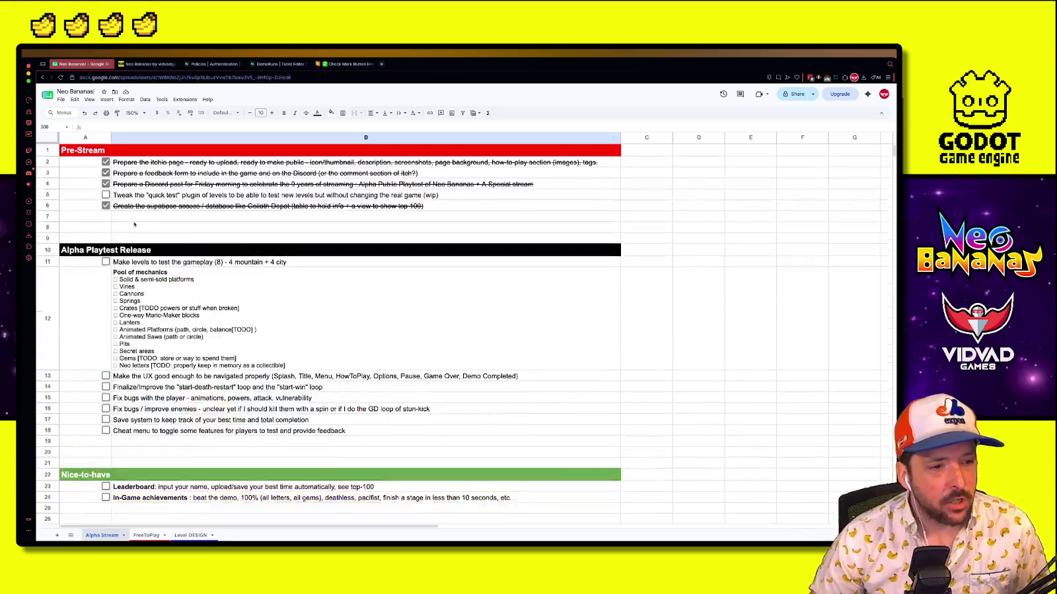
pyautogui.scroll(-5, 75, 215)
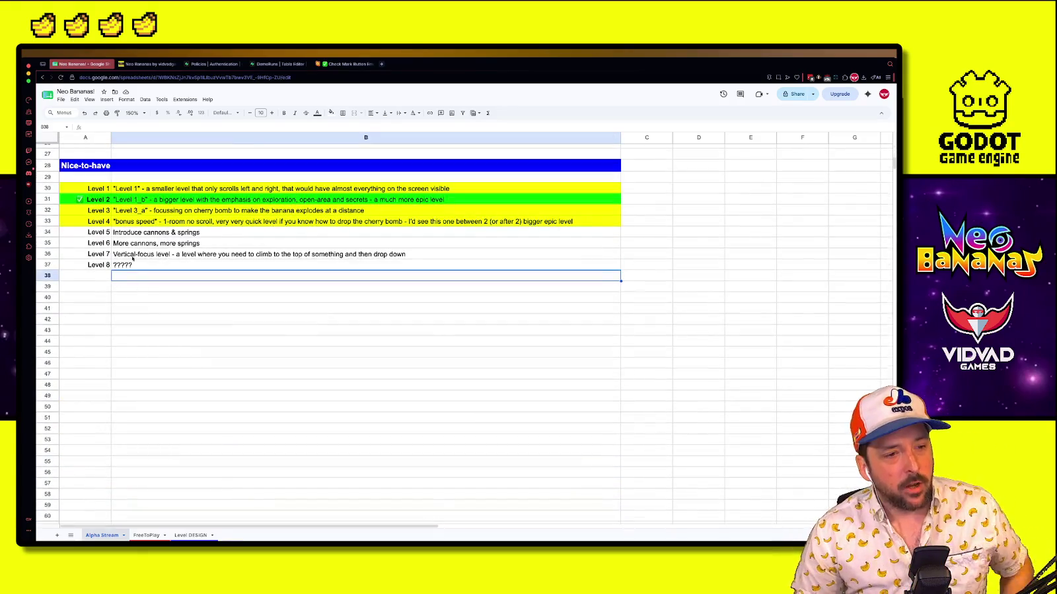
pyautogui.moveTo(95, 232); pyautogui.dragTo(137, 231)
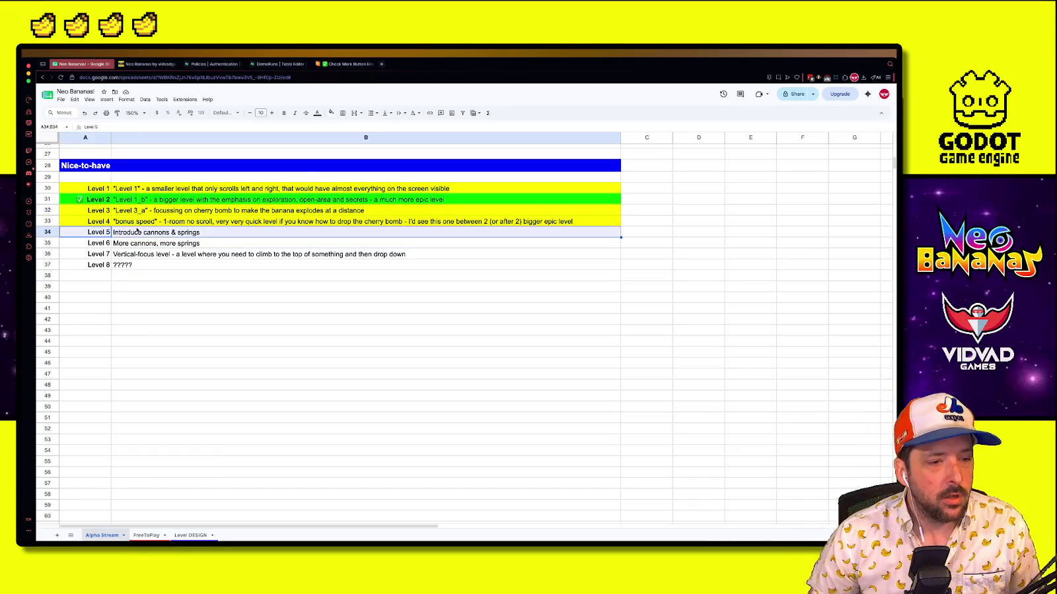
pyautogui.click(331, 112)
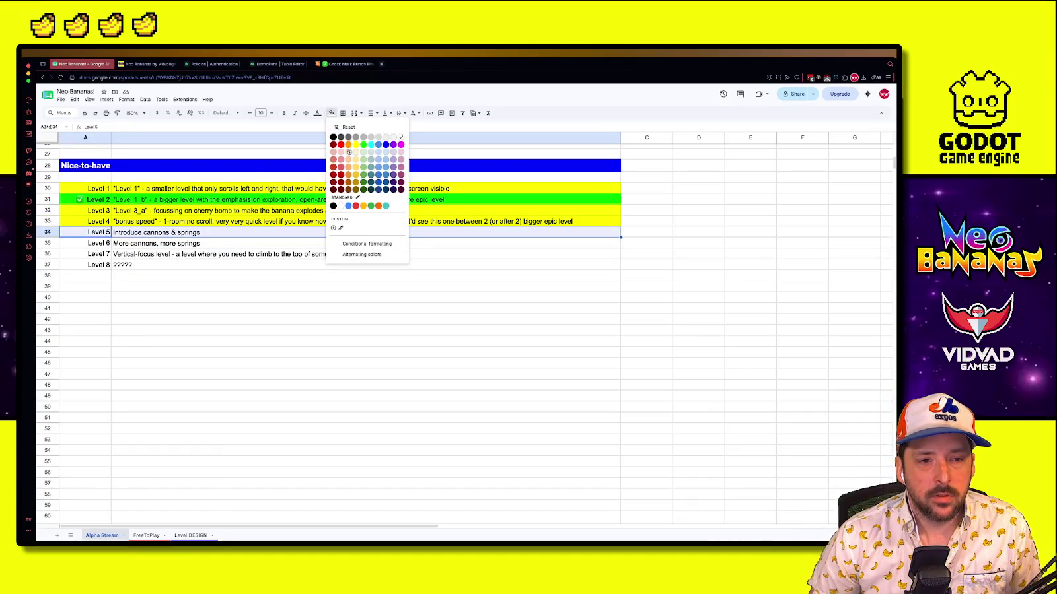
pyautogui.click(342, 154)
# Look over the level plan cells, then bring the Aseprite background artwork to the front
pyautogui.click(267, 308)
pyautogui.click(169, 264)
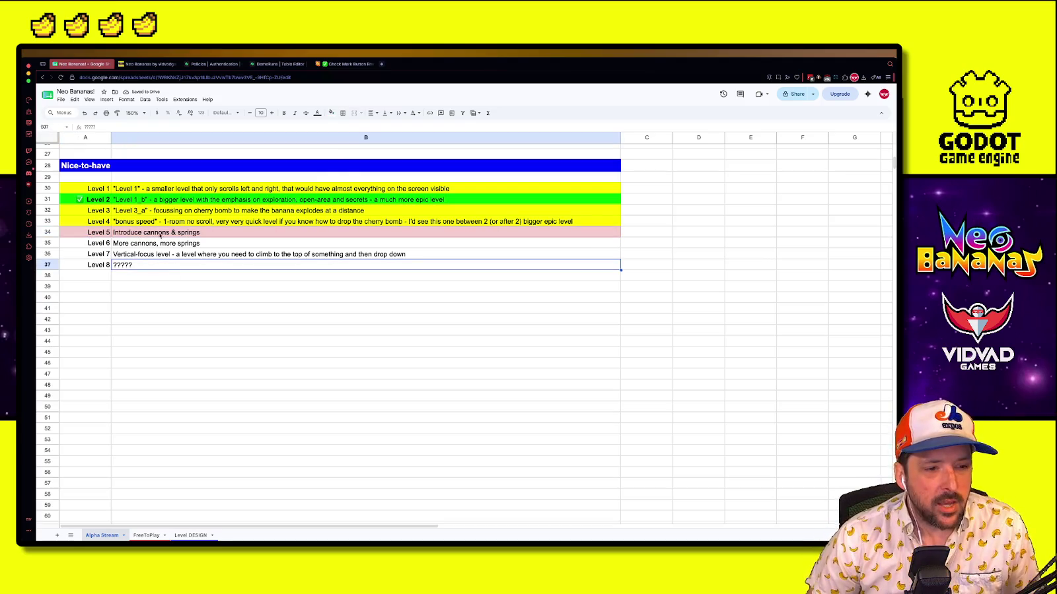
pyautogui.click(171, 299)
pyautogui.click(179, 289)
pyautogui.click(166, 268)
pyautogui.click(169, 326)
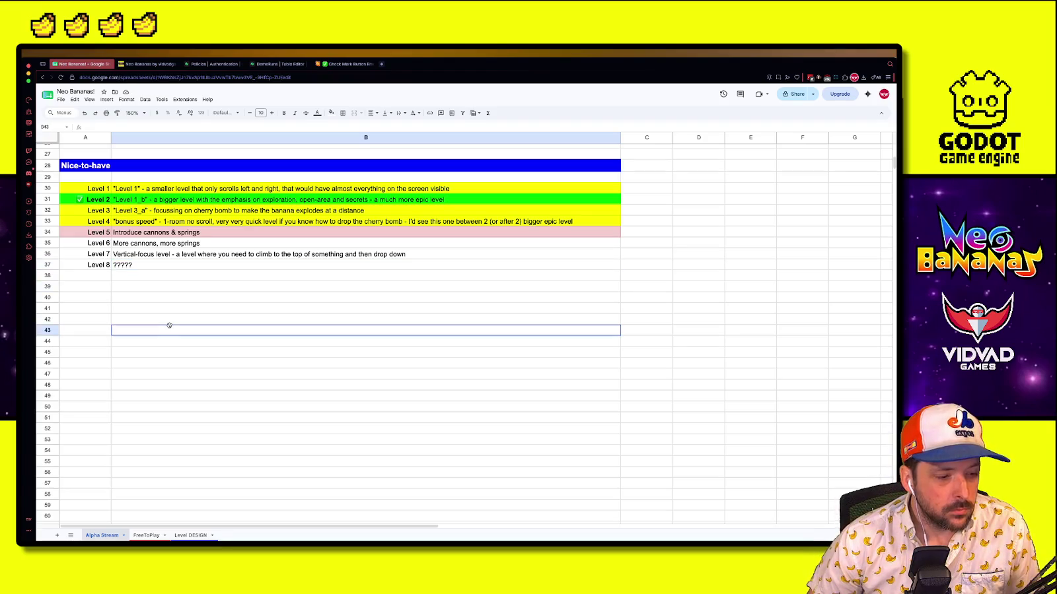
pyautogui.click(190, 298)
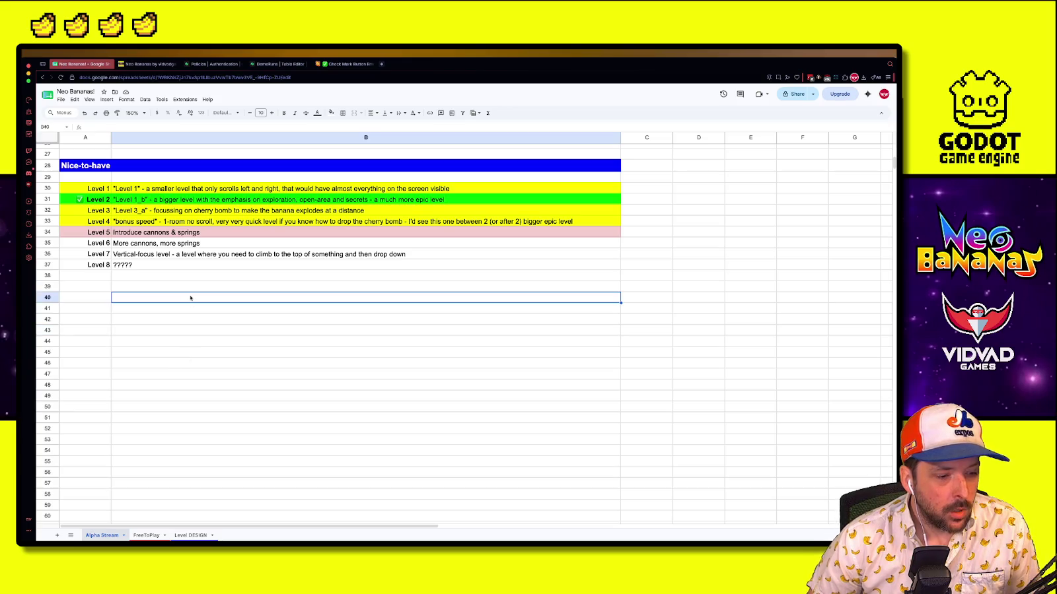
pyautogui.scroll(10, 182, 312)
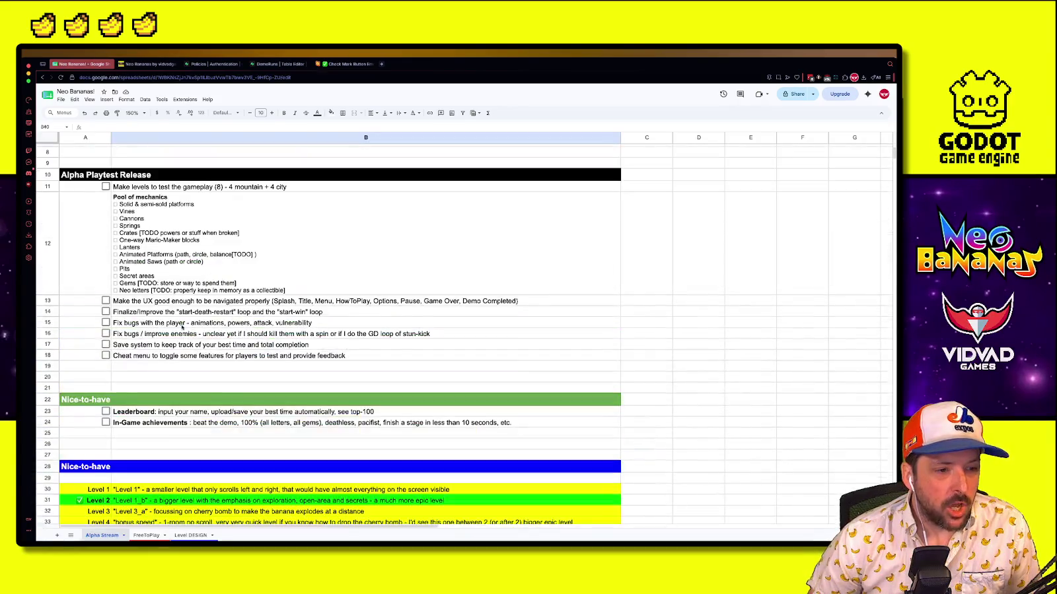
pyautogui.scroll(-3, 159, 362)
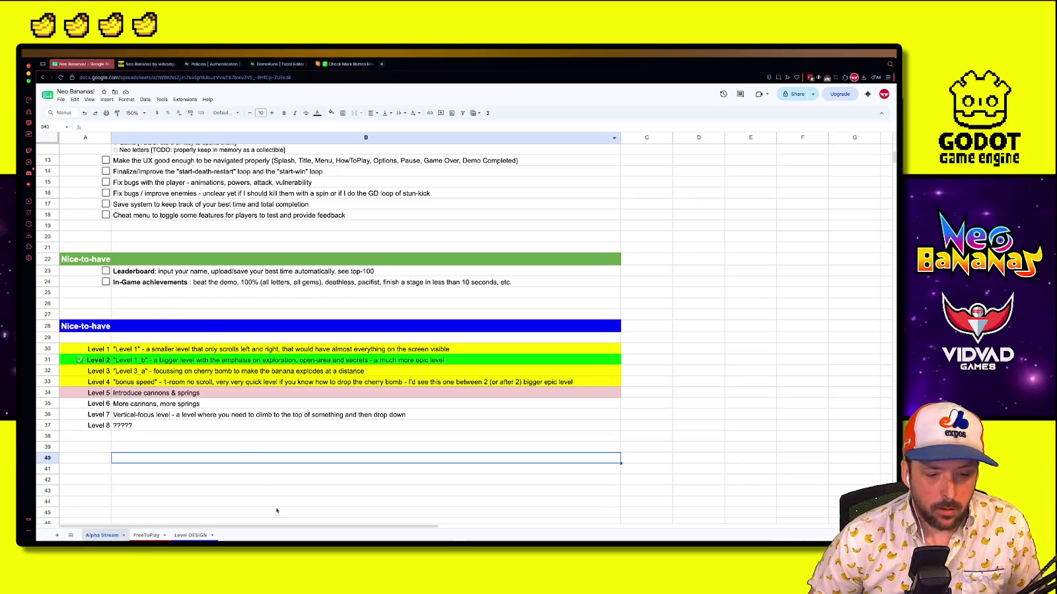
pyautogui.press('super+Tab')
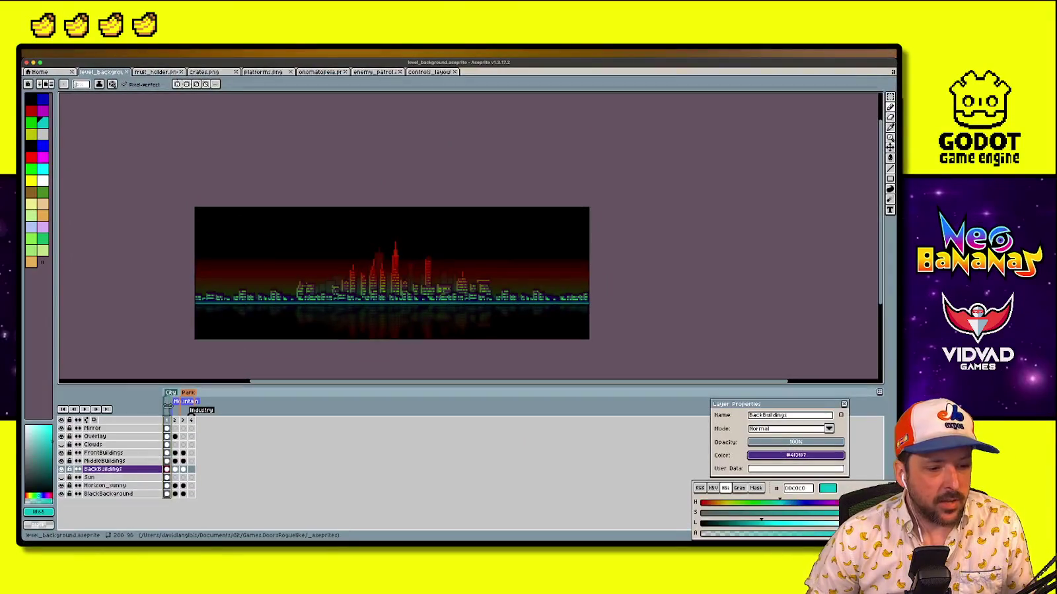
# Step through timeline frames 1–4 (City, Mountain, Park, empty Industry), then go back to the spreadsheet
pyautogui.click(175, 426)
pyautogui.click(183, 424)
pyautogui.click(191, 423)
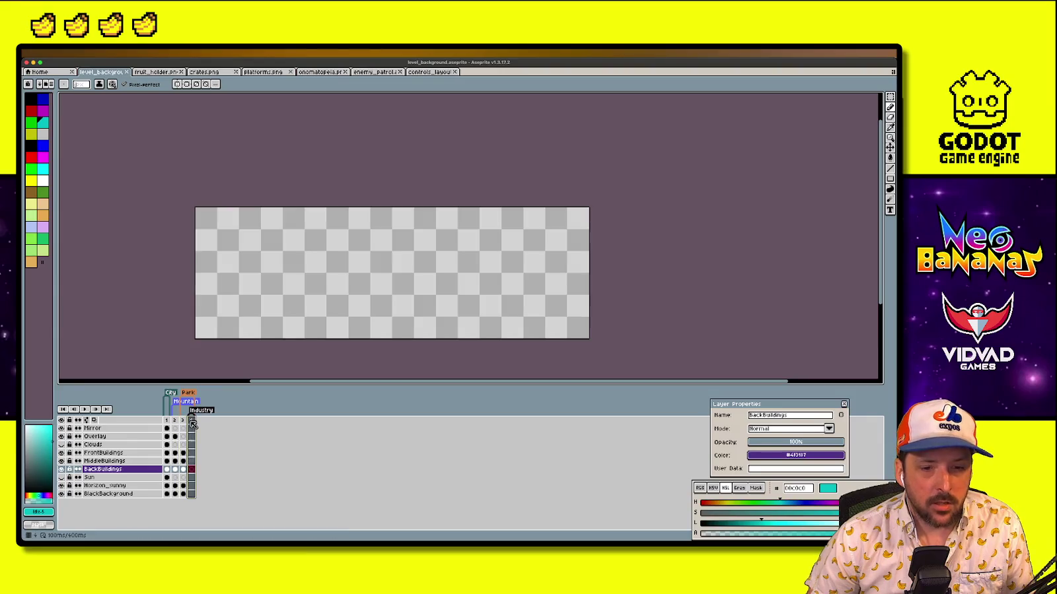
pyautogui.click(185, 423)
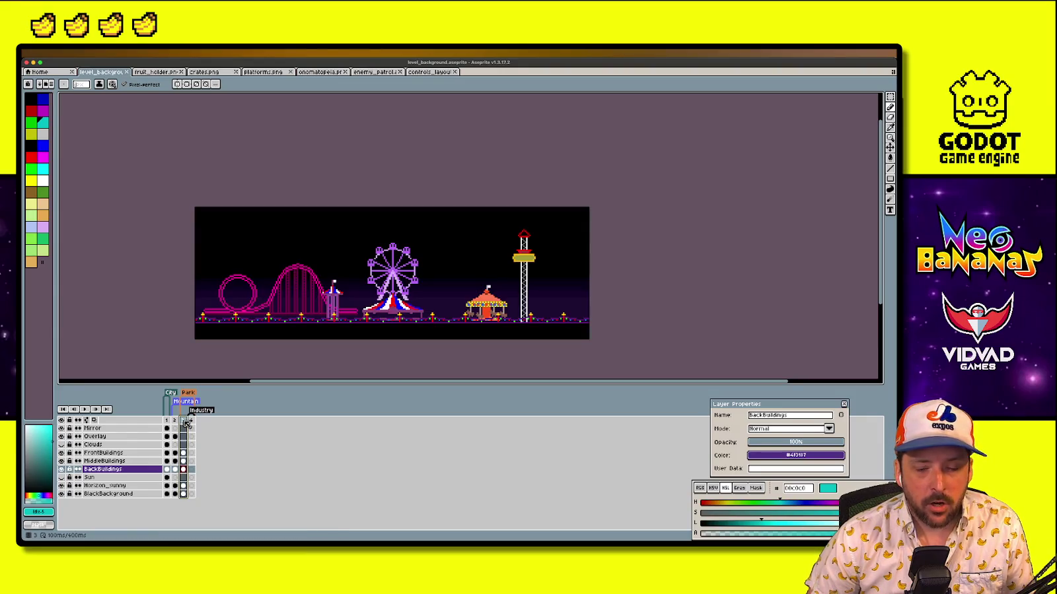
pyautogui.click(174, 423)
pyautogui.click(167, 423)
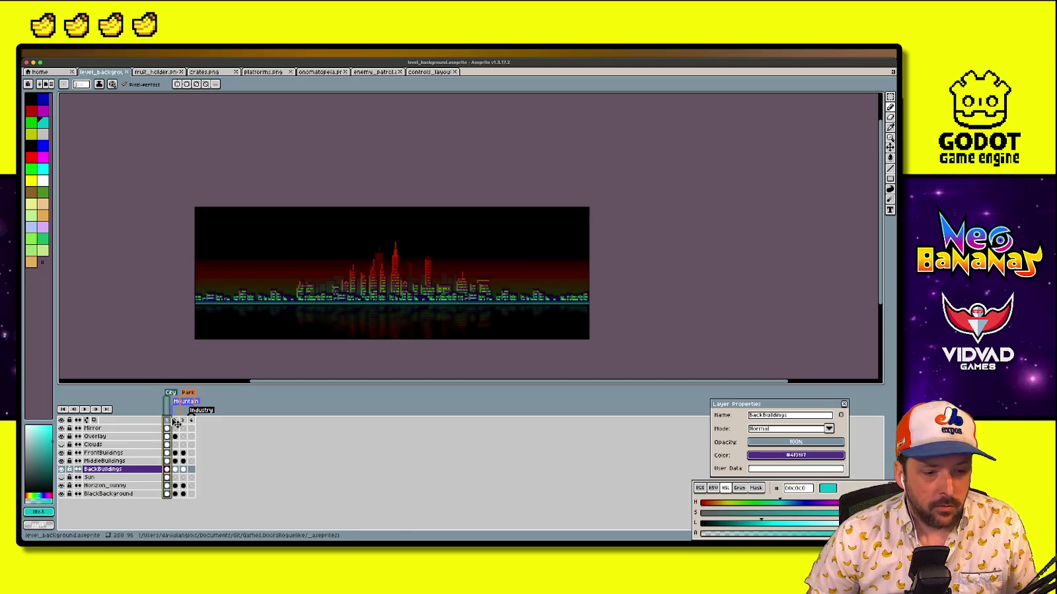
pyautogui.click(175, 424)
pyautogui.click(185, 424)
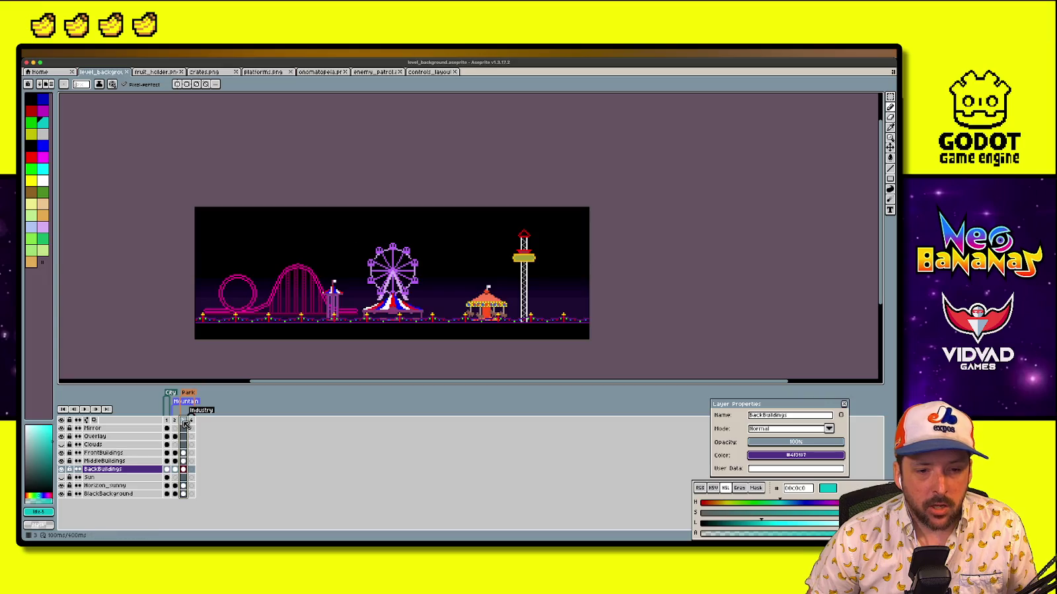
pyautogui.click(192, 424)
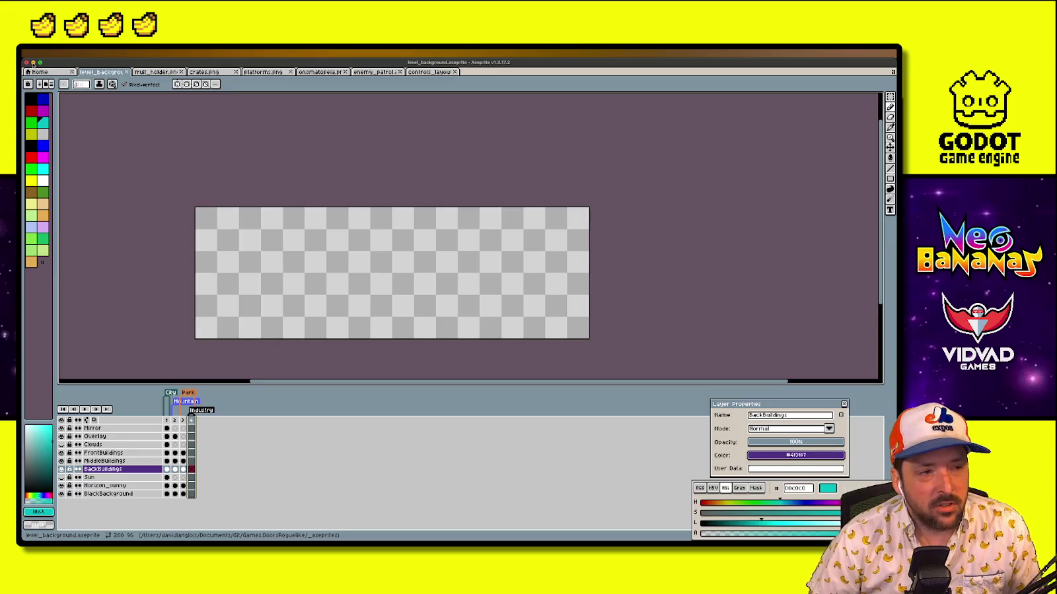
pyautogui.click(33, 62)
pyautogui.click(680, 317)
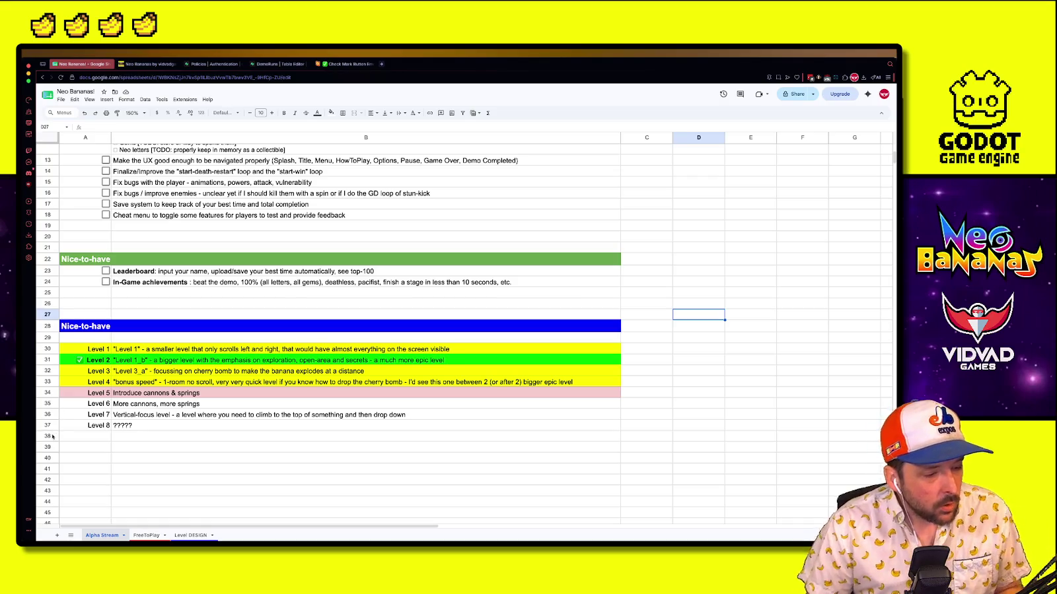
# Append ' - vertical focus' to the Level 5 idea in B34
pyautogui.click(278, 446)
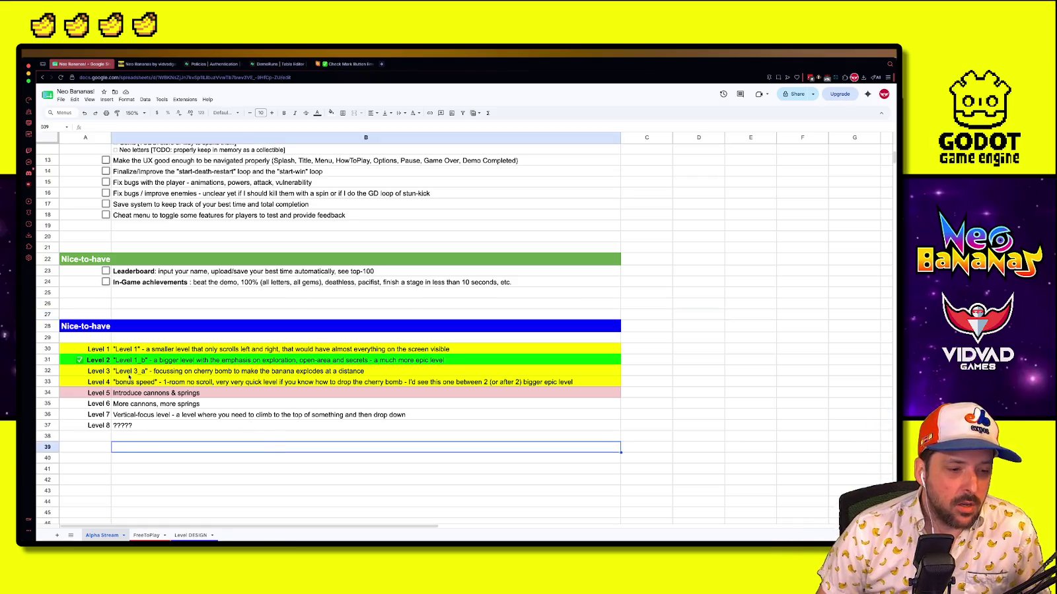
pyautogui.click(124, 395)
pyautogui.moveTo(108, 383); pyautogui.dragTo(113, 349)
pyautogui.click(154, 394)
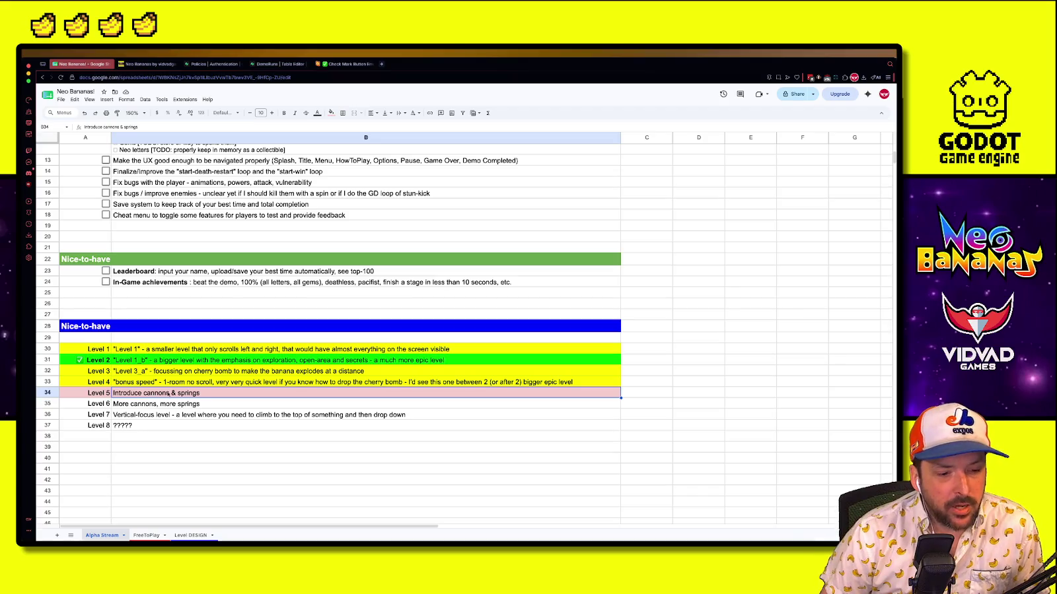
pyautogui.doubleClick(217, 389)
pyautogui.write('- vertical')
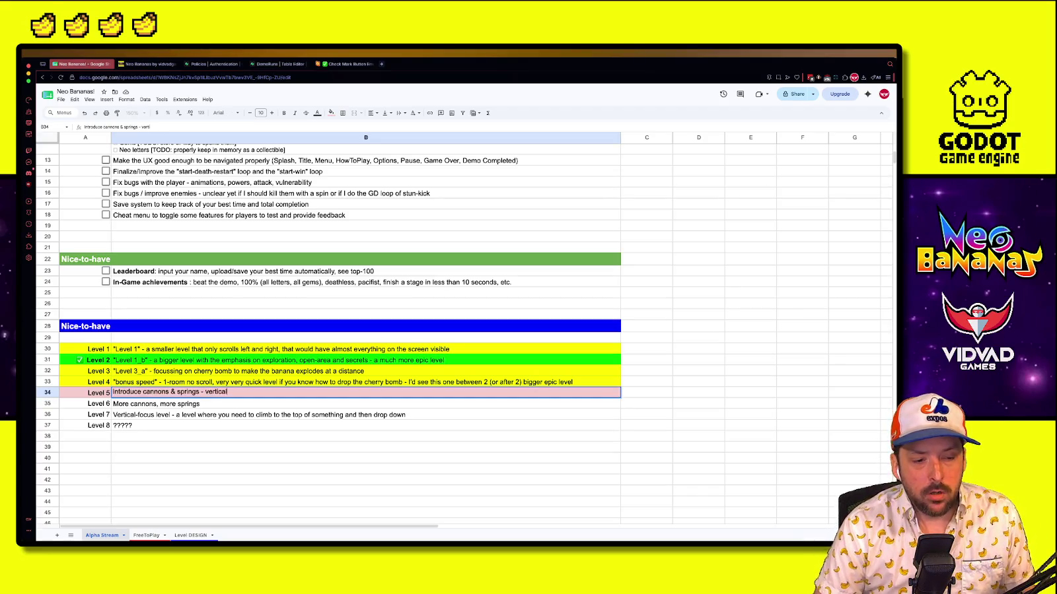
pyautogui.press('Return')
pyautogui.click(171, 414)
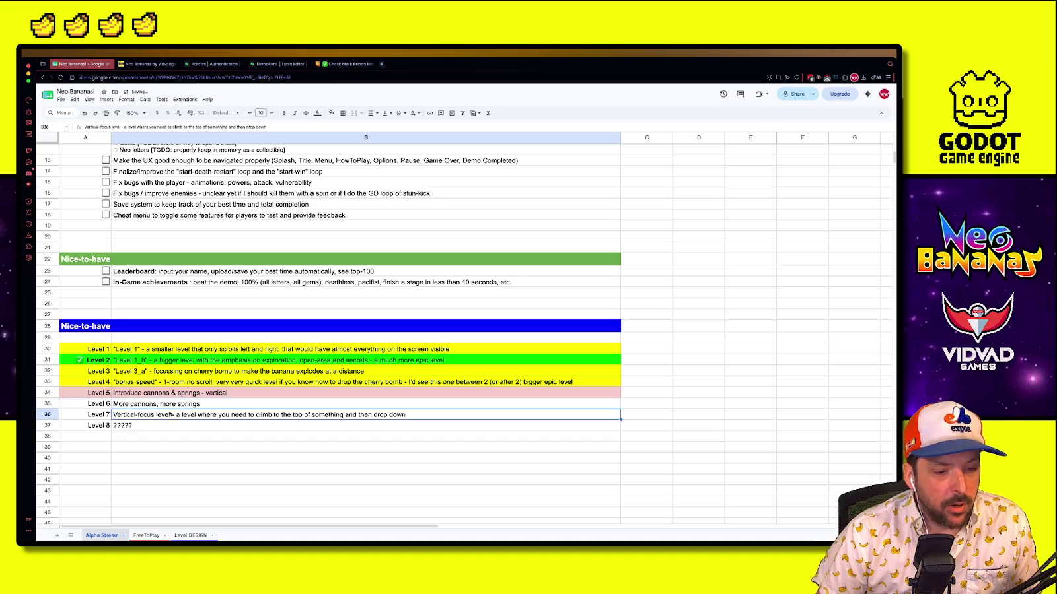
pyautogui.press('Down')
pyautogui.click(233, 393)
pyautogui.press('Return')
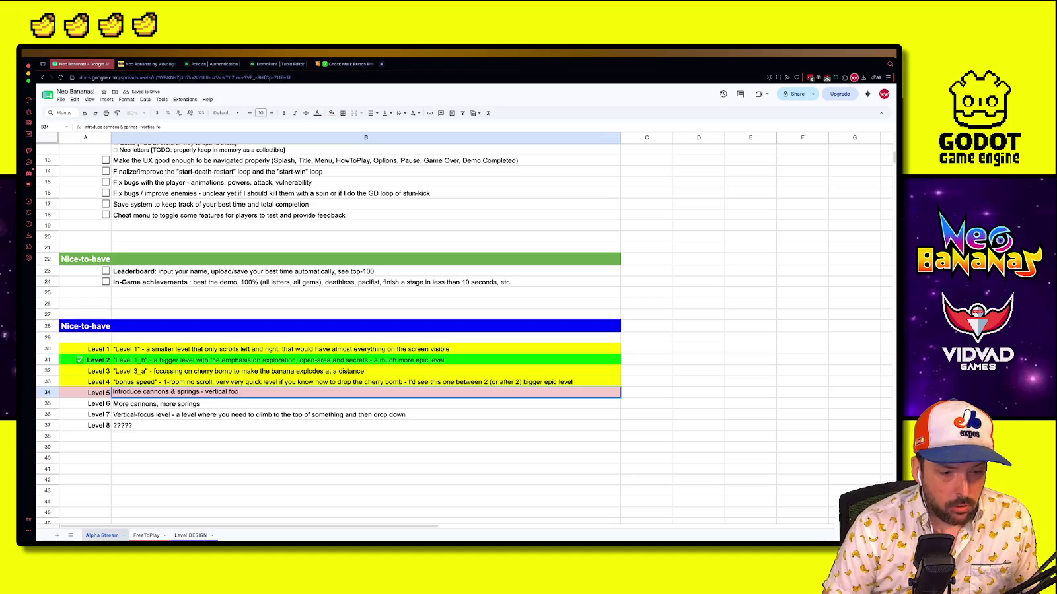
pyautogui.write('us')
pyautogui.press('Return')
# Look over the Level 1–8 rows, then return to the Godot editor
pyautogui.click(257, 427)
pyautogui.moveTo(172, 362)
pyautogui.mouseDown()
pyautogui.moveTo(151, 350)
pyautogui.moveTo(104, 400)
pyautogui.mouseUp()
pyautogui.click(163, 438)
pyautogui.click(198, 443)
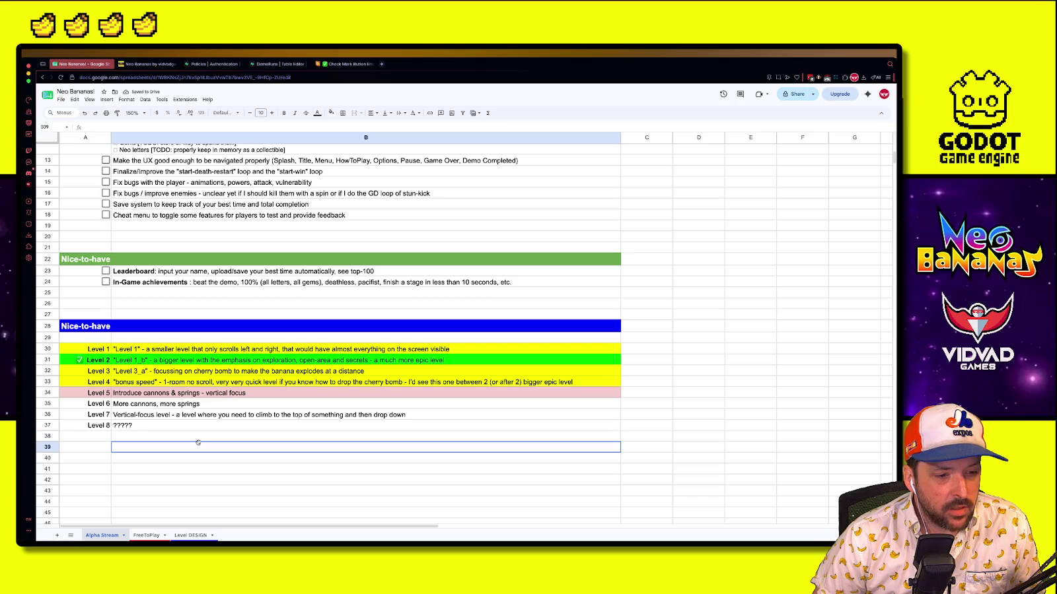
pyautogui.click(116, 351)
pyautogui.click(145, 403)
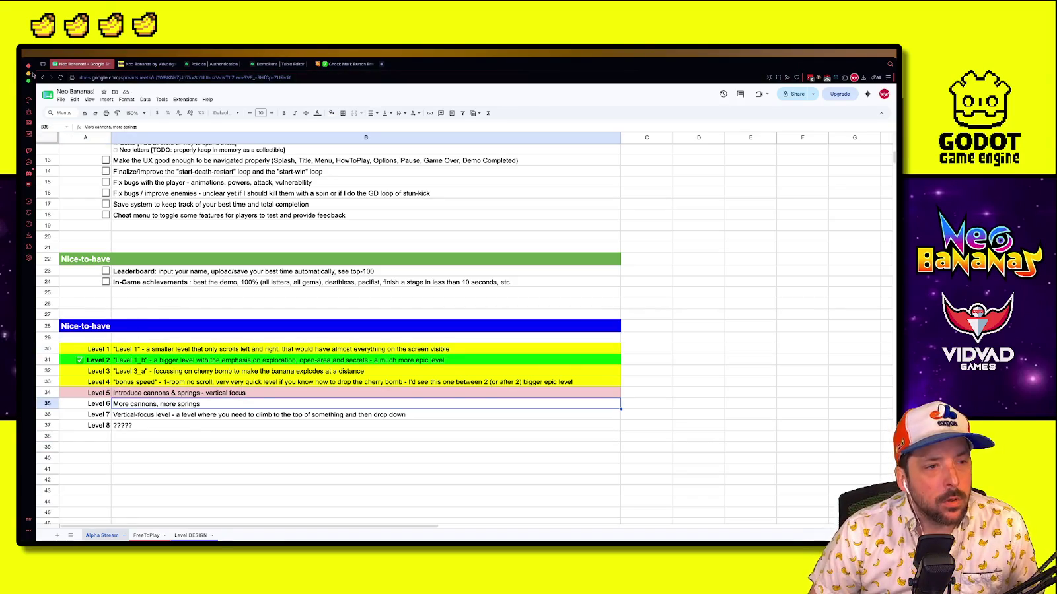
pyautogui.press('super+Tab')
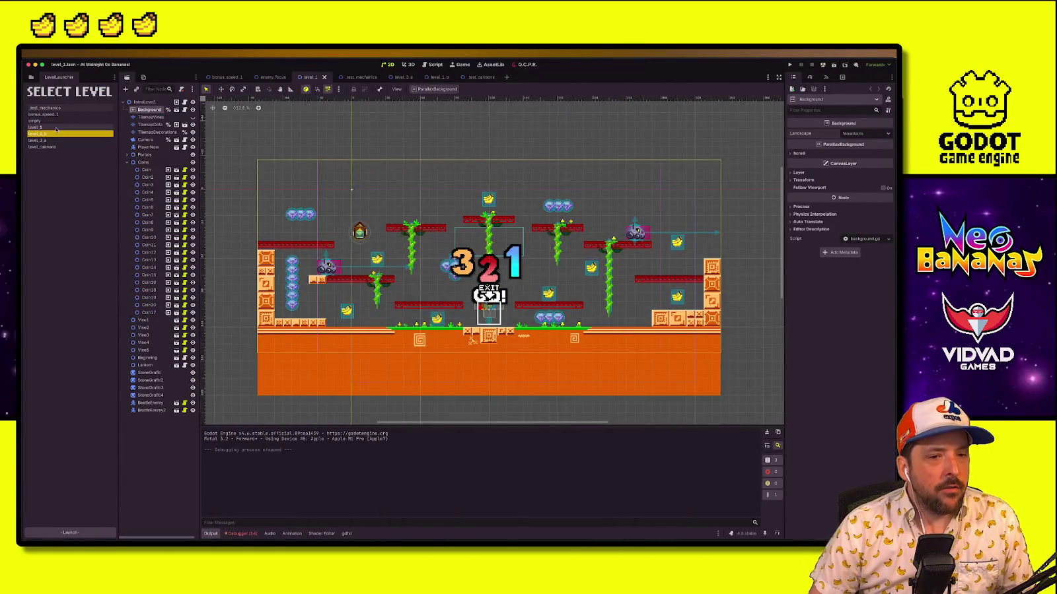
# Pick level_1 in the Select Level launcher list and launch the game
pyautogui.click(56, 128)
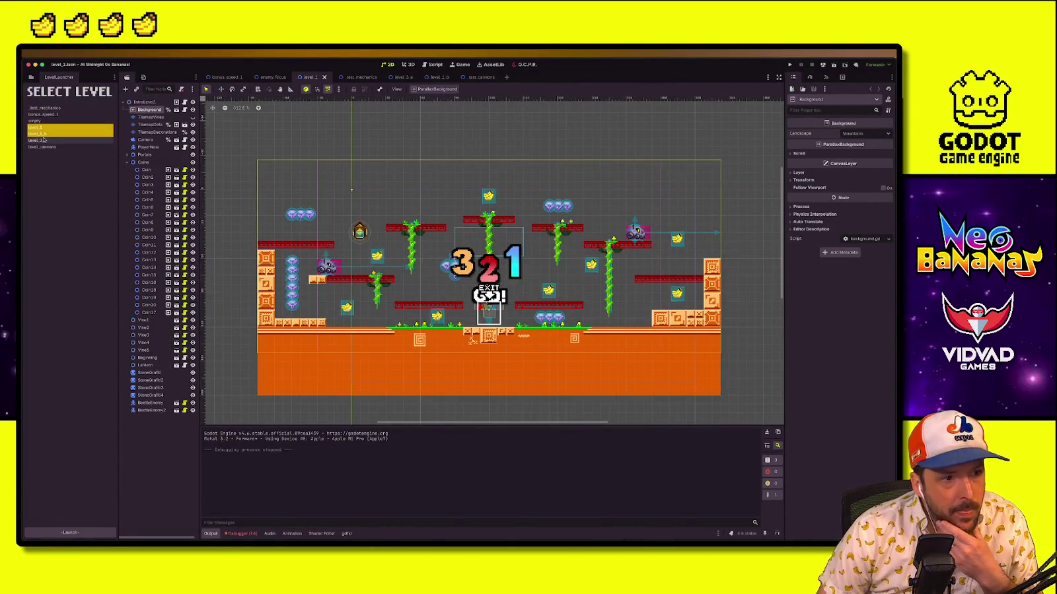
pyautogui.click(46, 134)
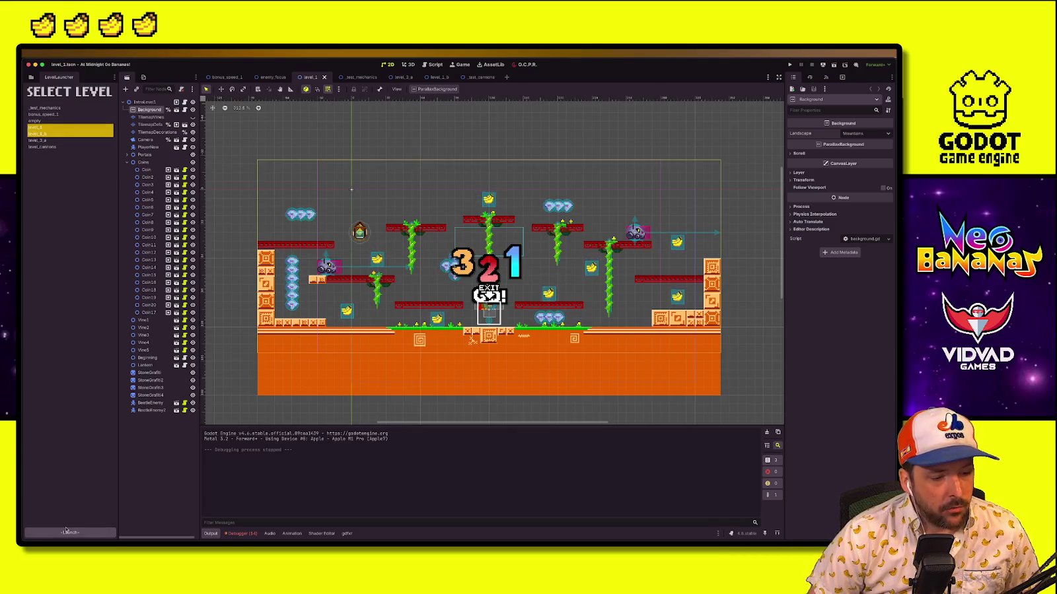
pyautogui.click(92, 532)
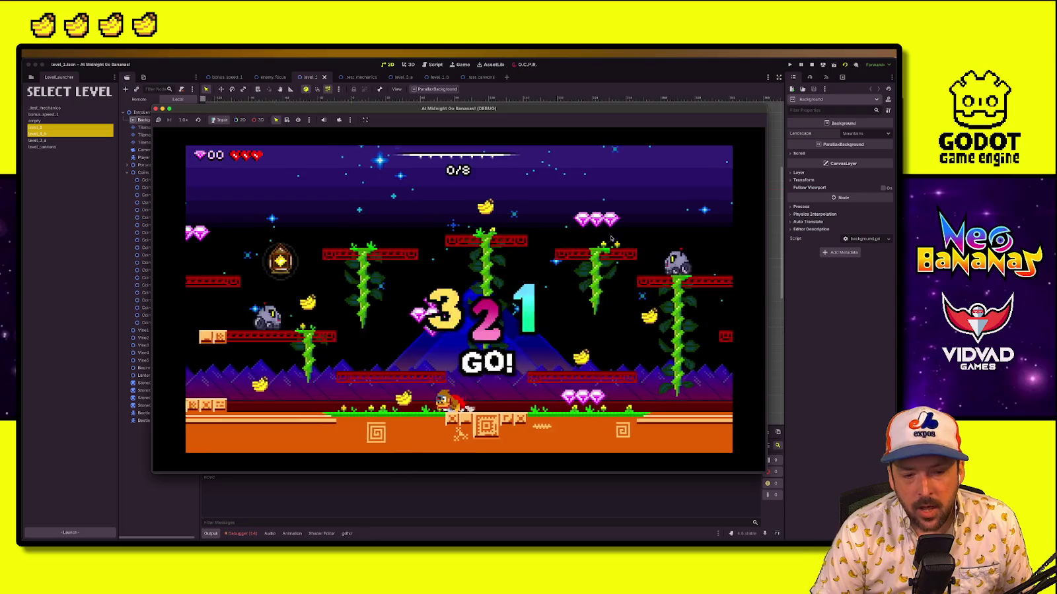
# Run left and wall-jump onto the platform, stomping the enemy and collecting the gems and bananas
pyautogui.press('Left')
pyautogui.press('space')
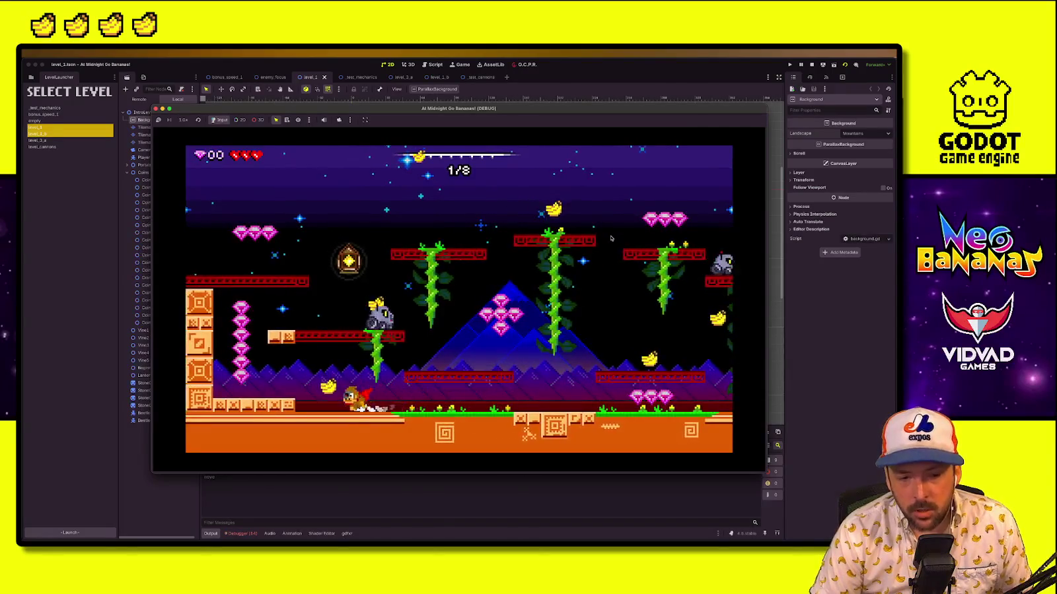
pyautogui.press('space')
pyautogui.press('Right')
pyautogui.press('space')
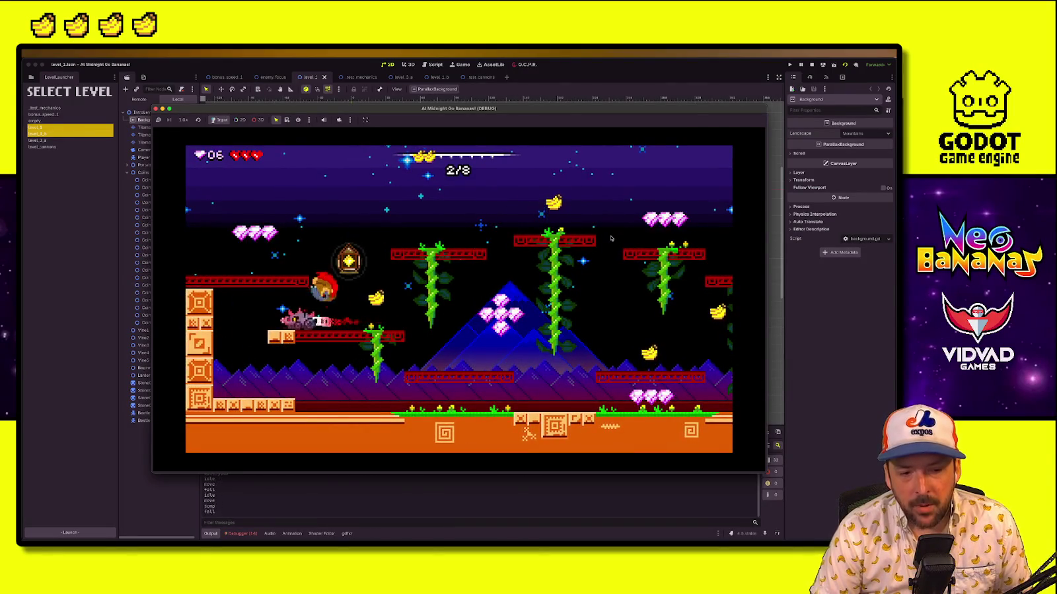
pyautogui.press('space')
pyautogui.press('Left')
pyautogui.press('Right')
pyautogui.press('Right')
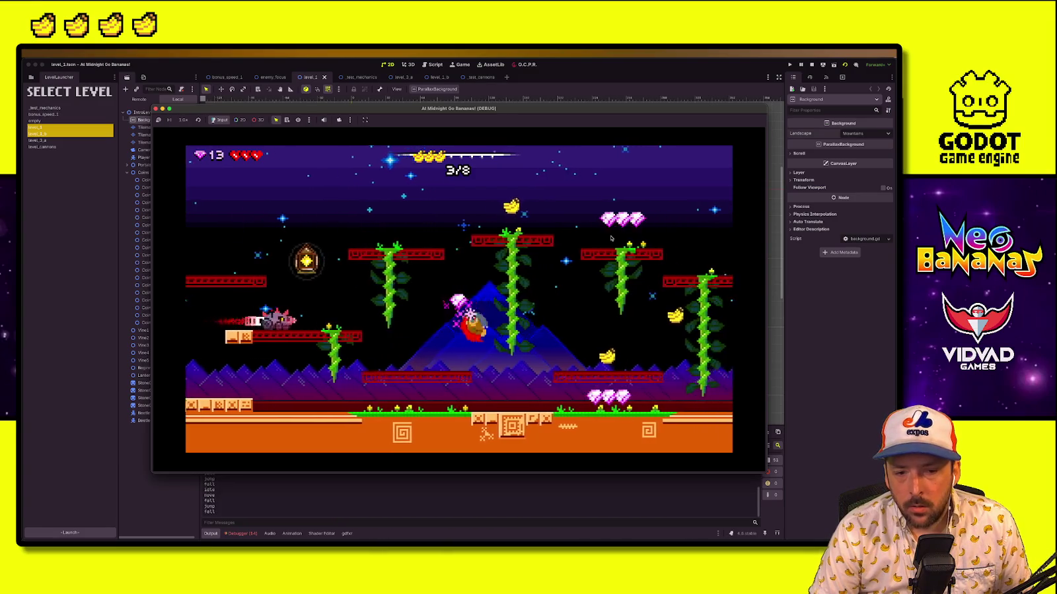
pyautogui.press('space')
pyautogui.press('space')
pyautogui.press('Right')
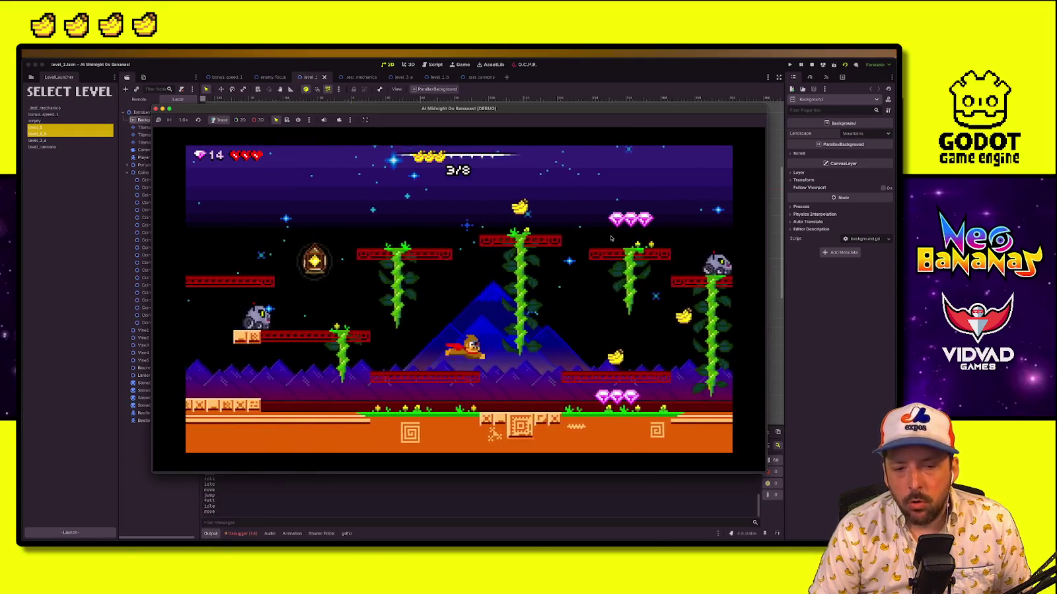
# Climb to the left-centre and central vine platforms, then jump off to grab a banana
pyautogui.press('space')
pyautogui.press('Left')
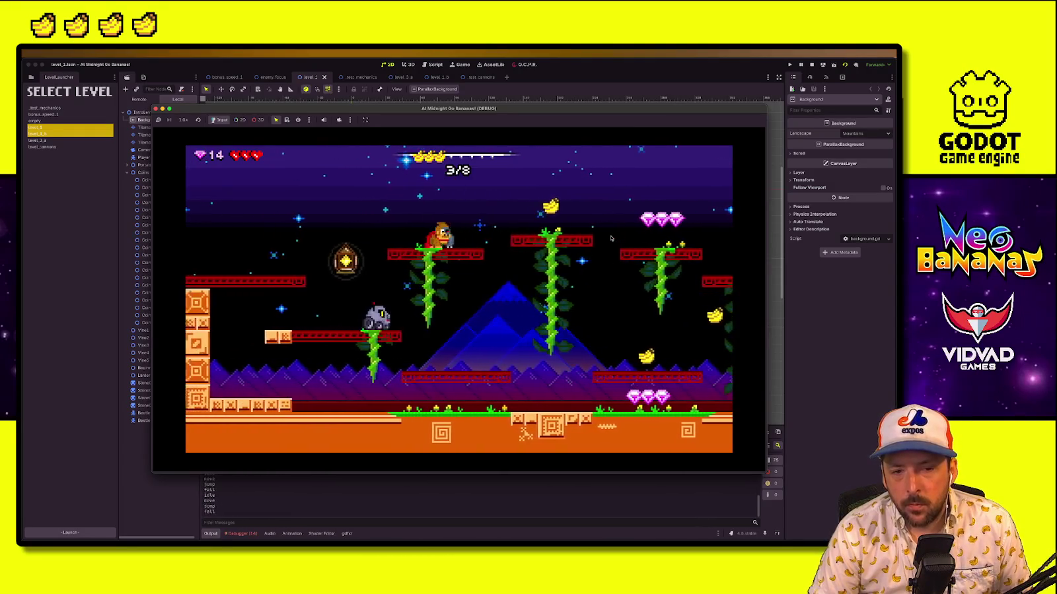
pyautogui.press('space')
pyautogui.press('Right')
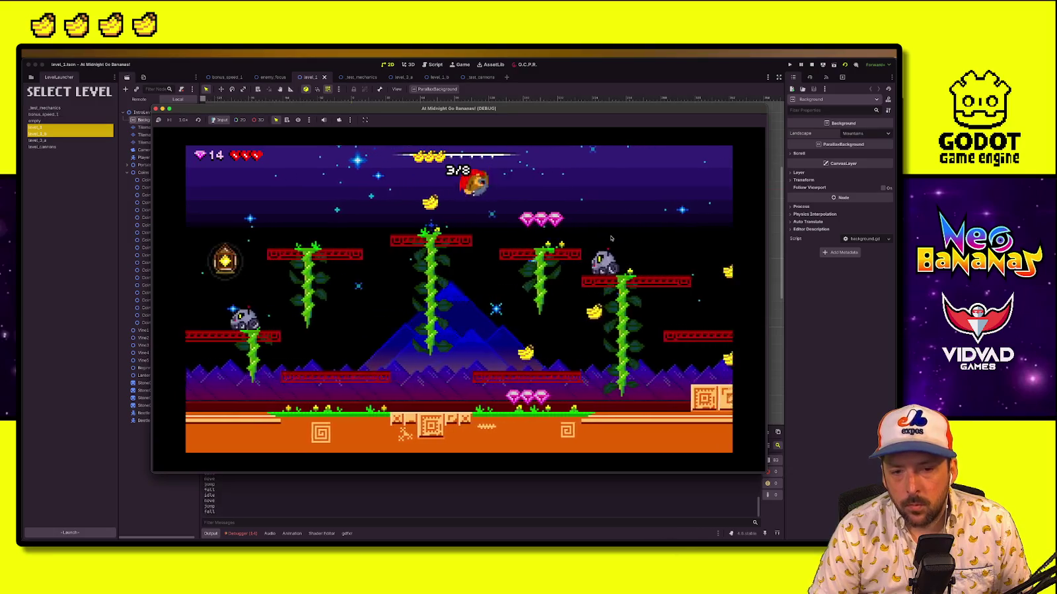
pyautogui.press('Right')
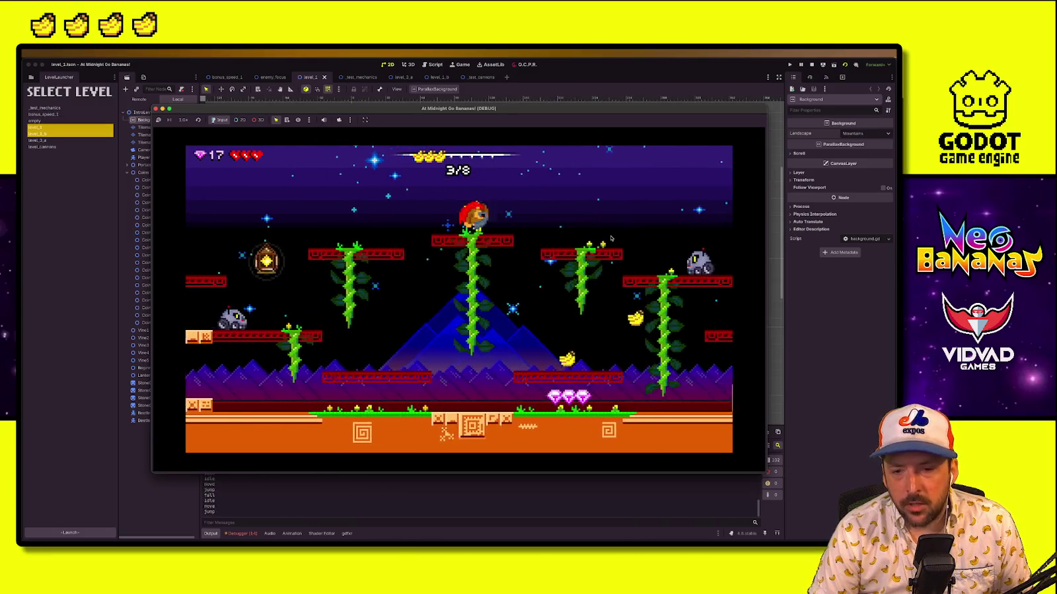
pyautogui.press('Left')
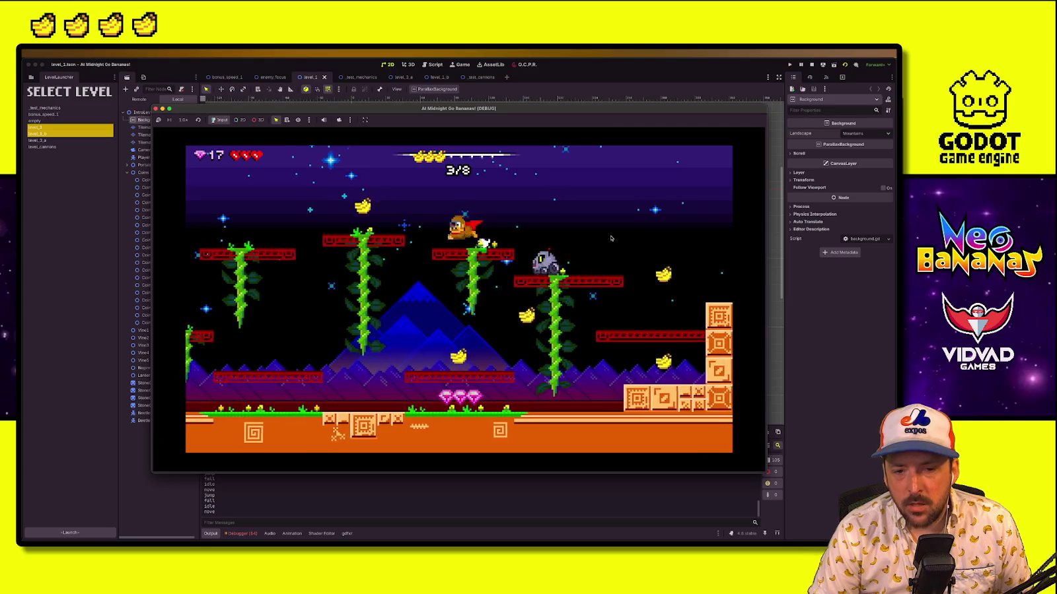
pyautogui.press('space')
pyautogui.press('space')
pyautogui.press('Right')
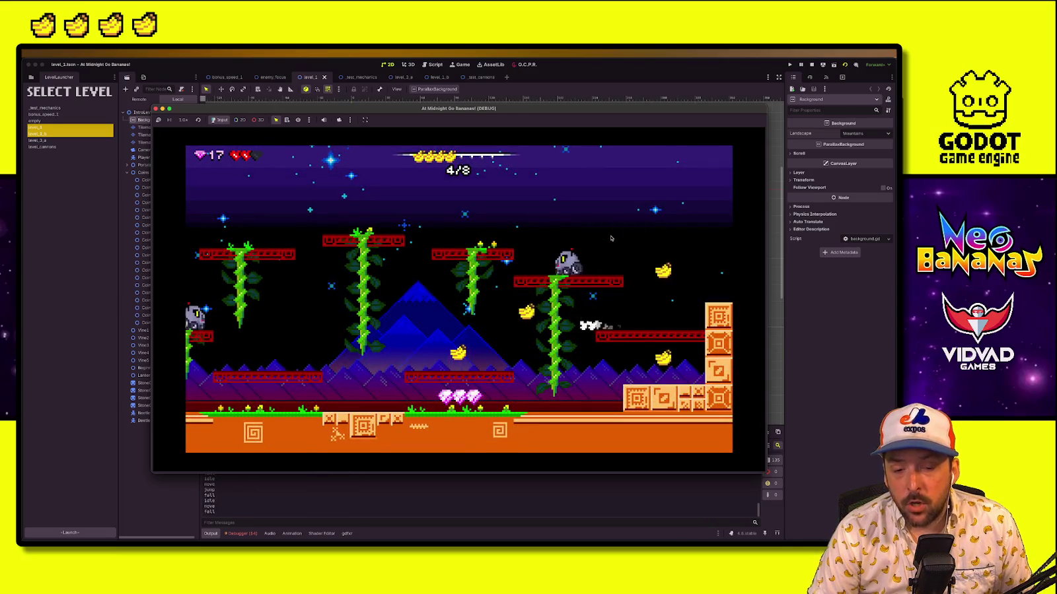
pyautogui.press('Left')
pyautogui.press('space')
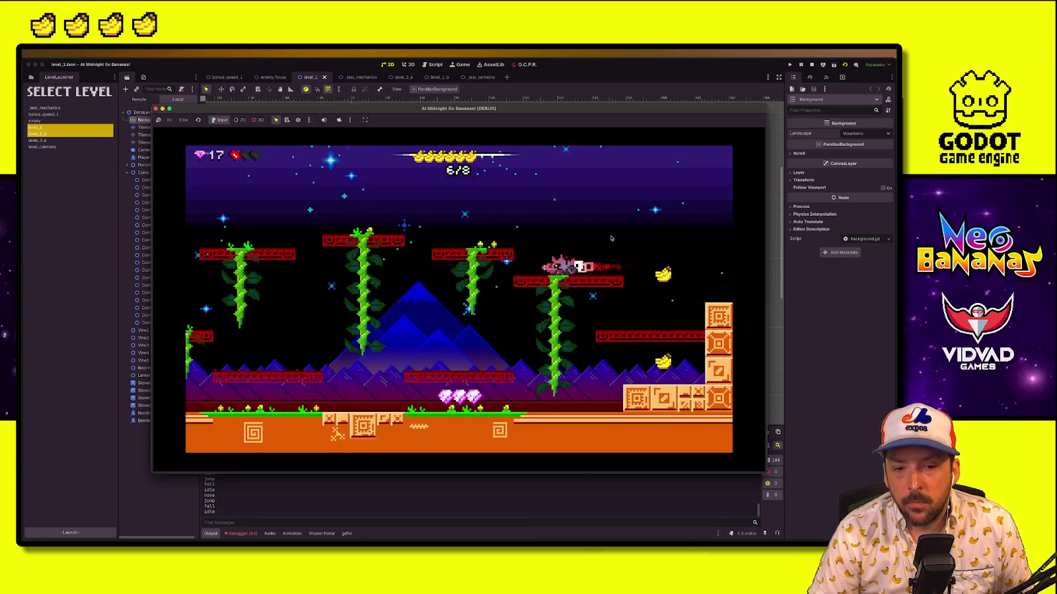
# Restart level_1 from the pause menu and wall-jump up the left wall collecting gems
pyautogui.press('Escape')
pyautogui.press('Down')
pyautogui.press('Return')
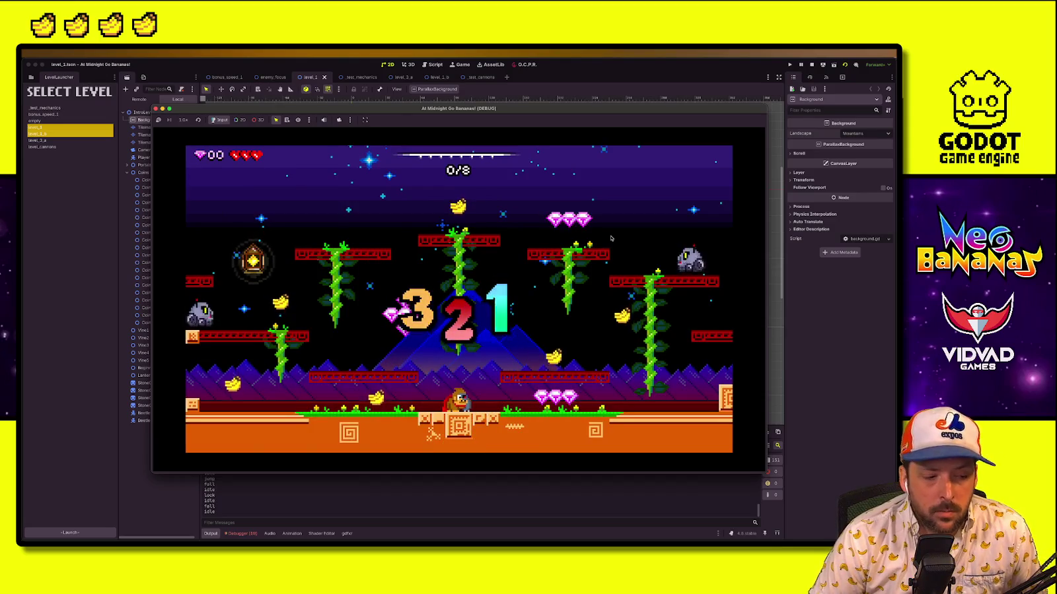
pyautogui.press('Left')
pyautogui.press('space')
pyautogui.press('space')
pyautogui.press('Right')
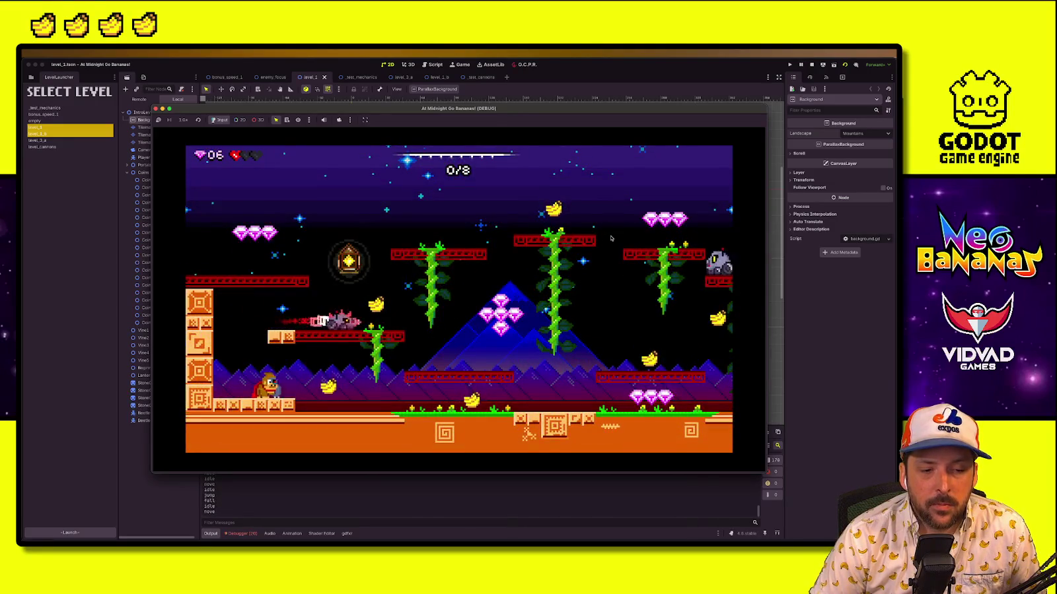
pyautogui.press('Left')
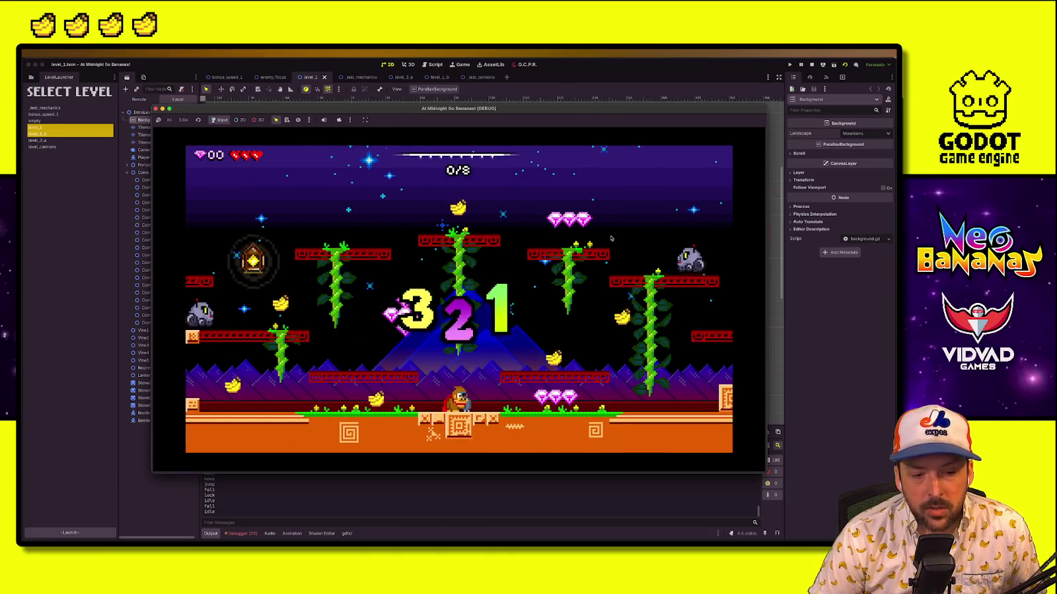
# Wall-jump onto the brick and upper-left platforms, attack the grey enemy, and collect the ground gems
pyautogui.press('Left')
pyautogui.press('space')
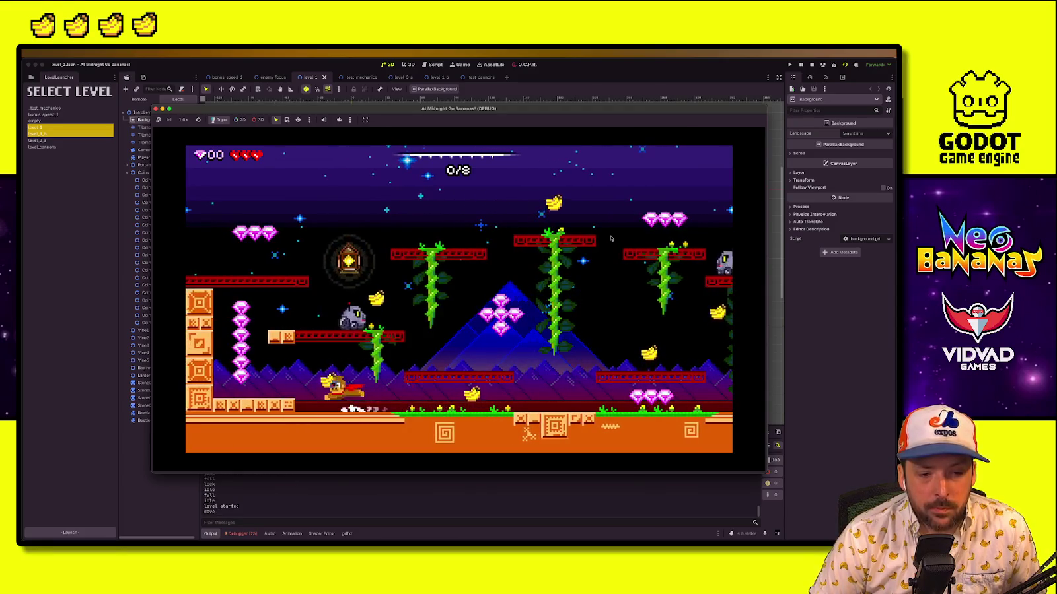
pyautogui.press('space')
pyautogui.press('Right')
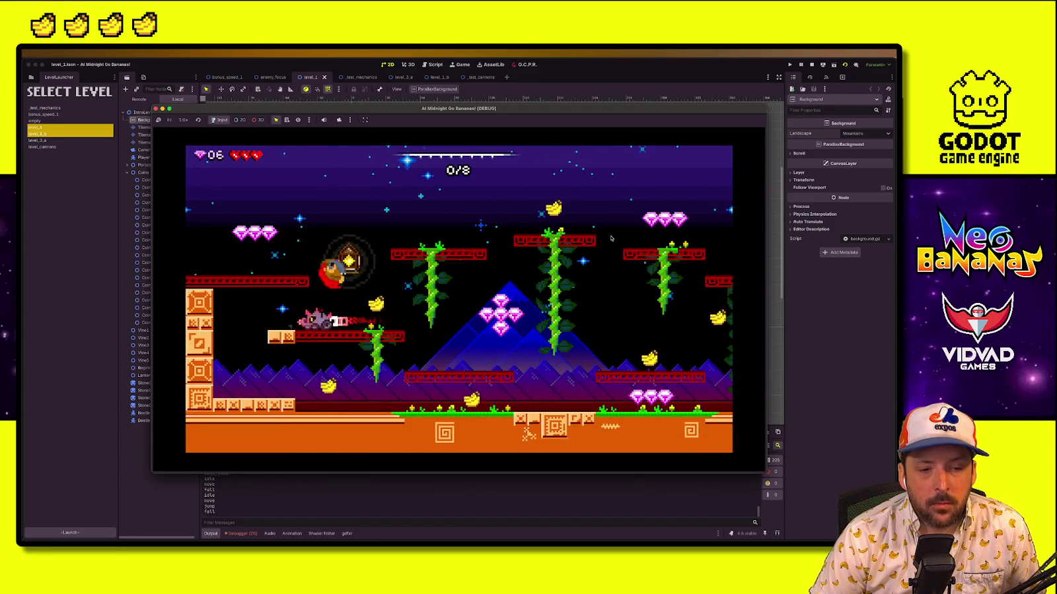
pyautogui.press('space')
pyautogui.press('Right')
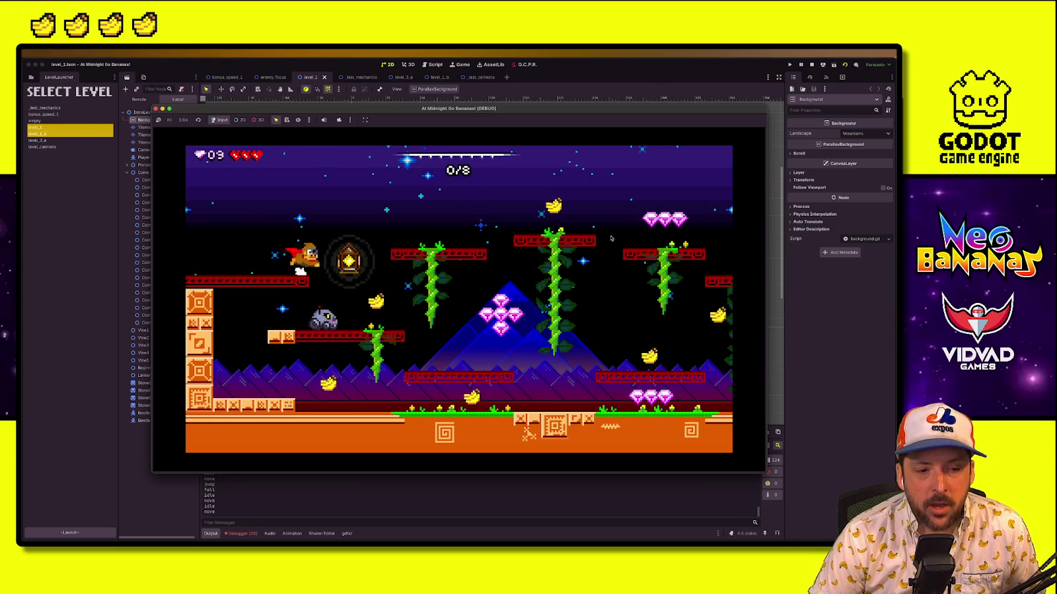
pyautogui.press('Right')
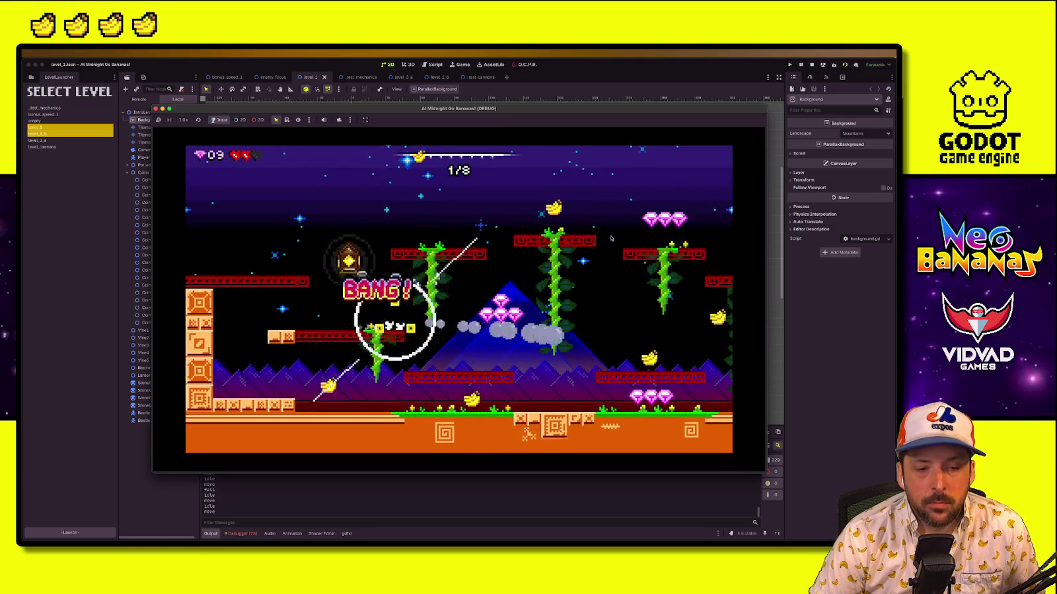
pyautogui.press('Left')
pyautogui.press('space')
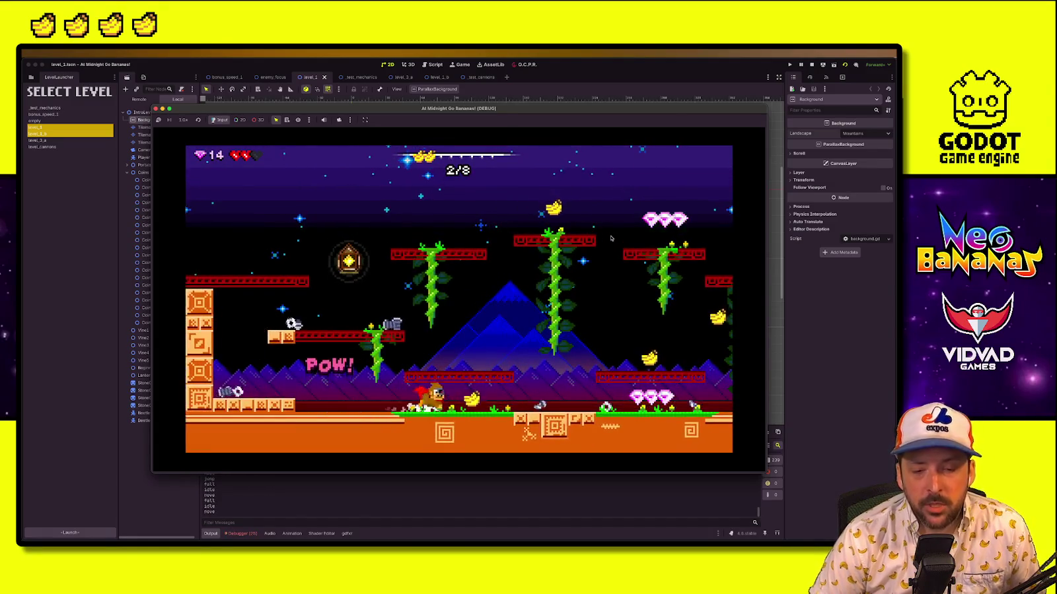
# Climb the vine, collect the left gems, reach the level exit, then stop the game
pyautogui.press('Right')
pyautogui.press('space')
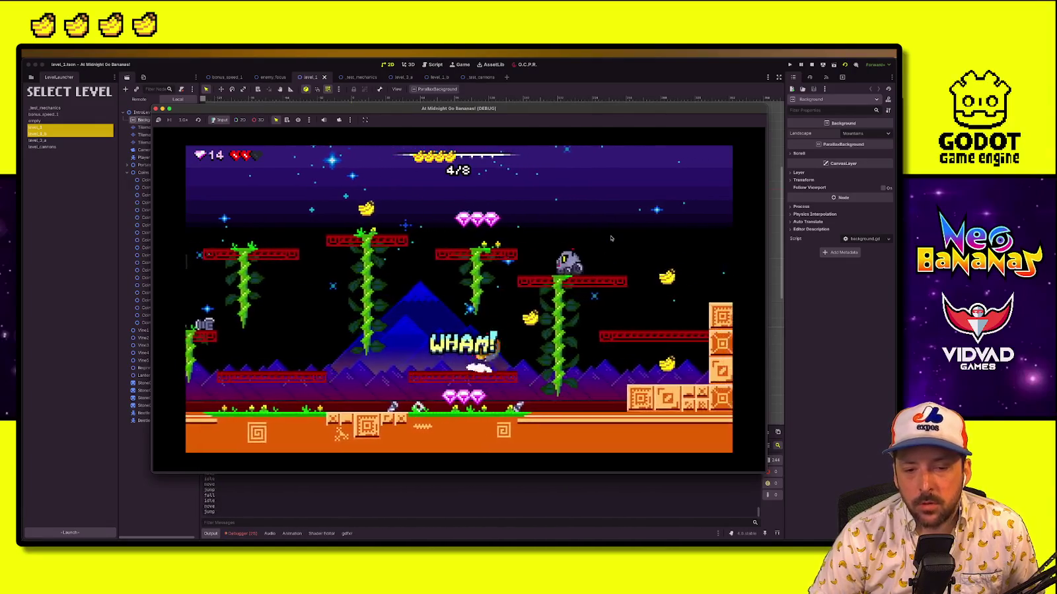
pyautogui.press('Left')
pyautogui.press('Right')
pyautogui.press('space')
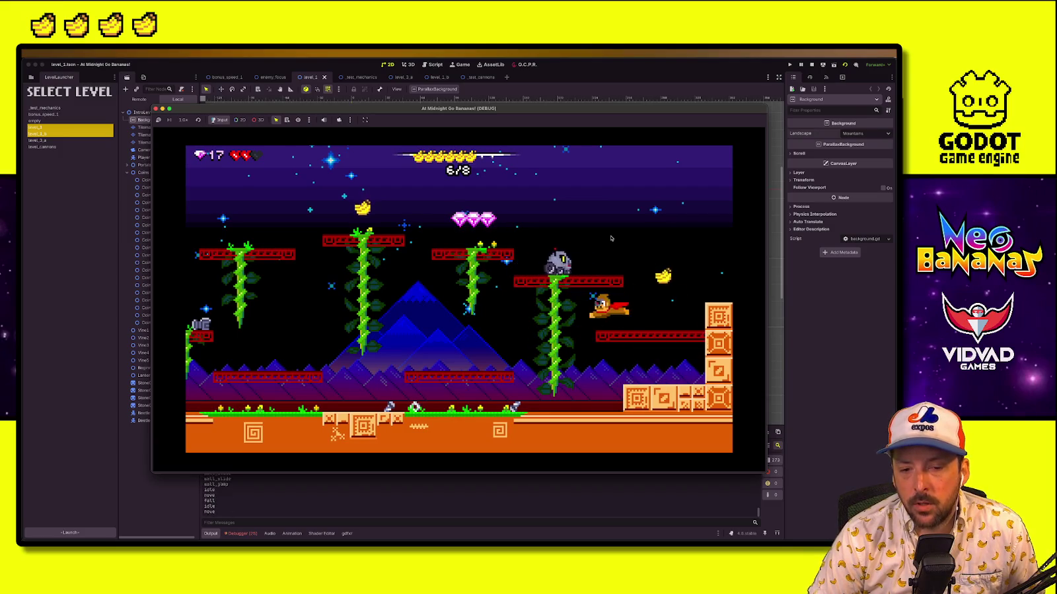
pyautogui.press('Left')
pyautogui.press('space')
pyautogui.press('Right')
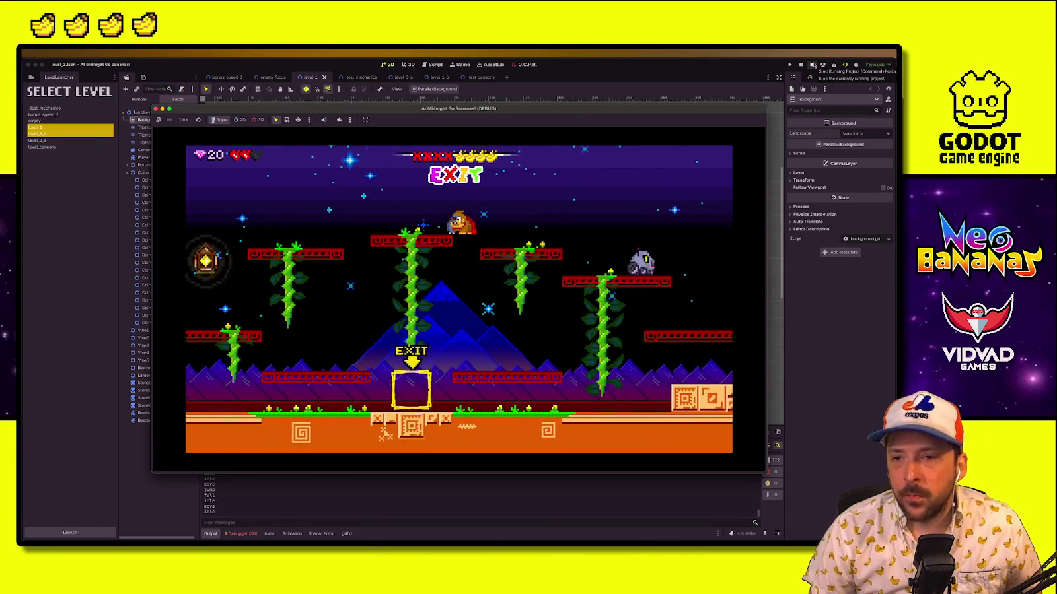
pyautogui.click(812, 65)
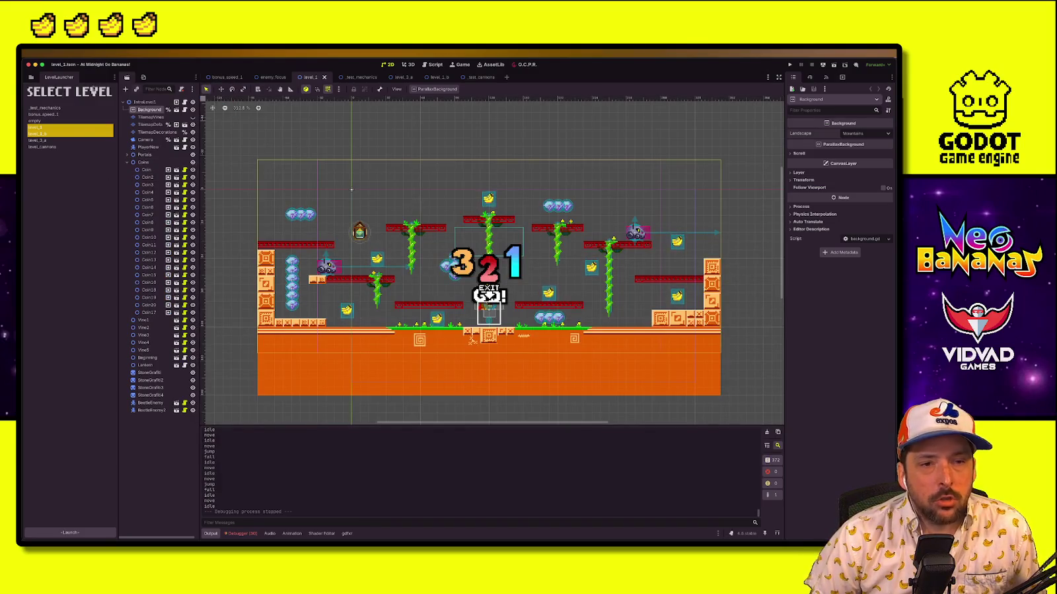
# Open player_new.tscn, select its Hurt node, and expand the Respond To list
pyautogui.hotkey('alt', 'shift', 'o')
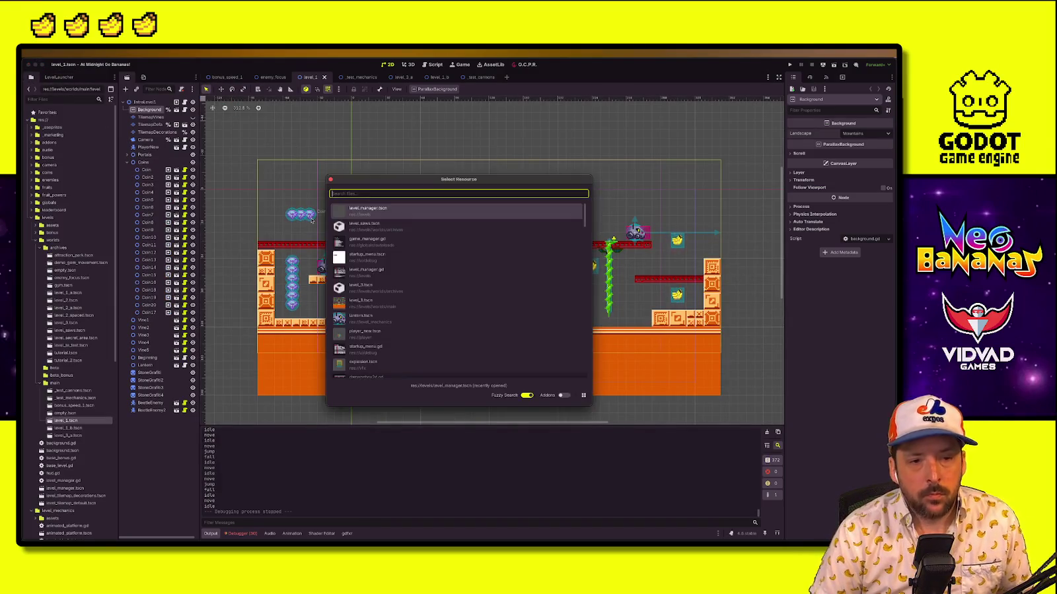
pyautogui.write('player')
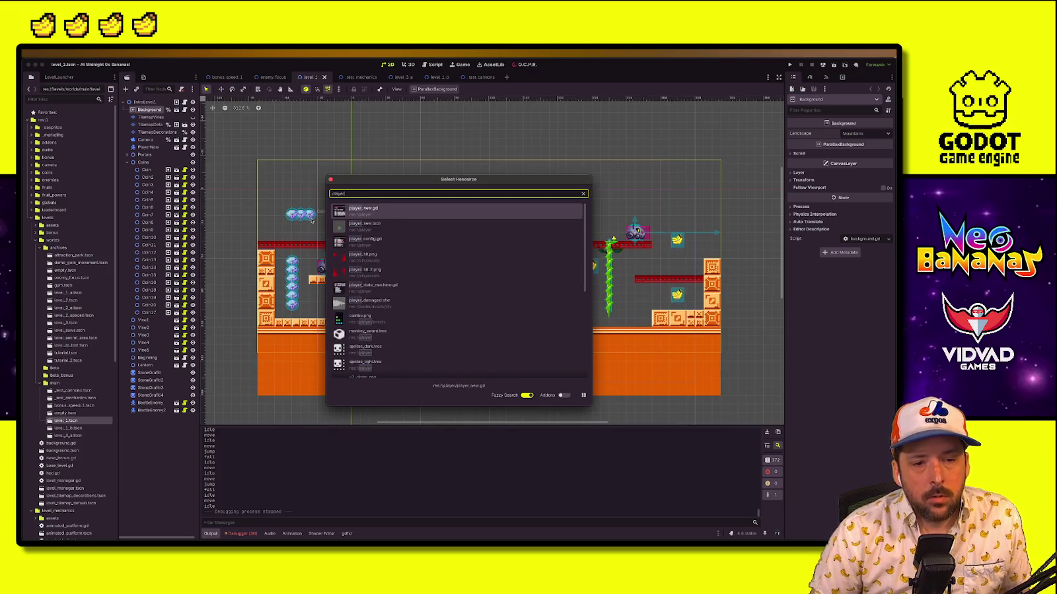
pyautogui.press('Down')
pyautogui.press('Return')
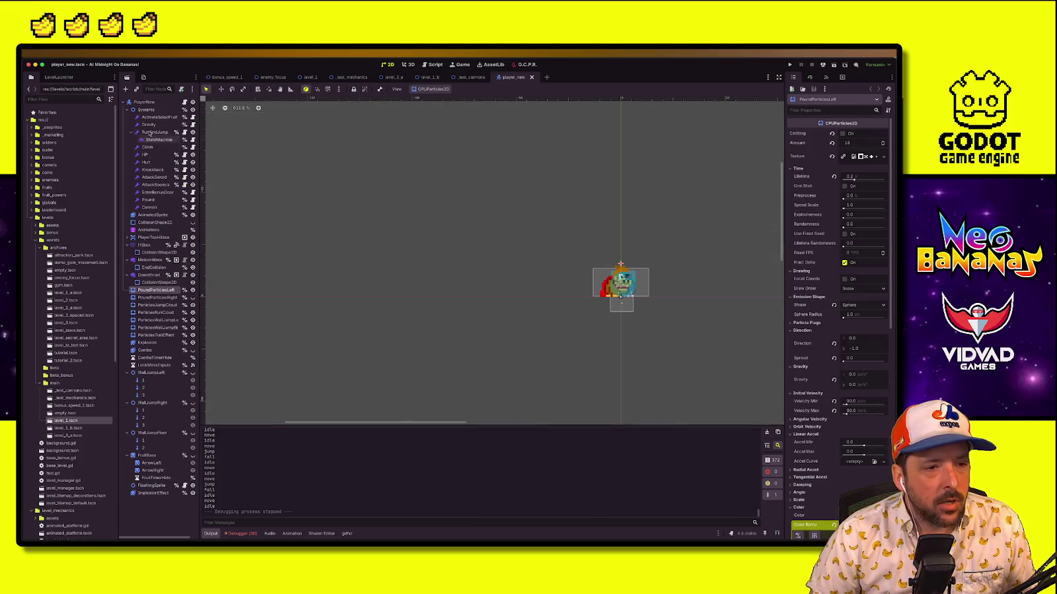
pyautogui.click(146, 163)
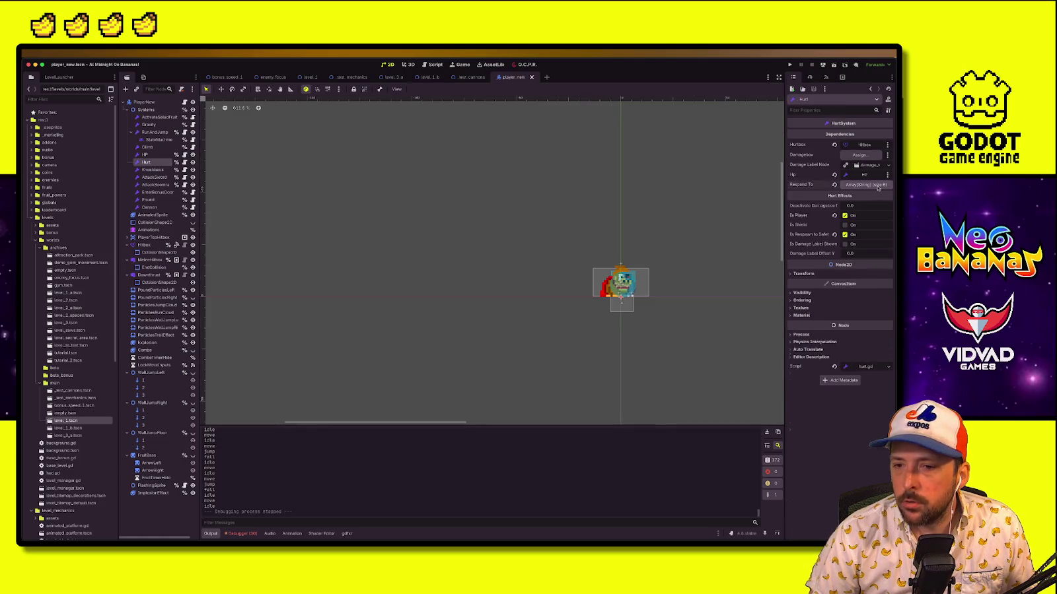
pyautogui.click(877, 186)
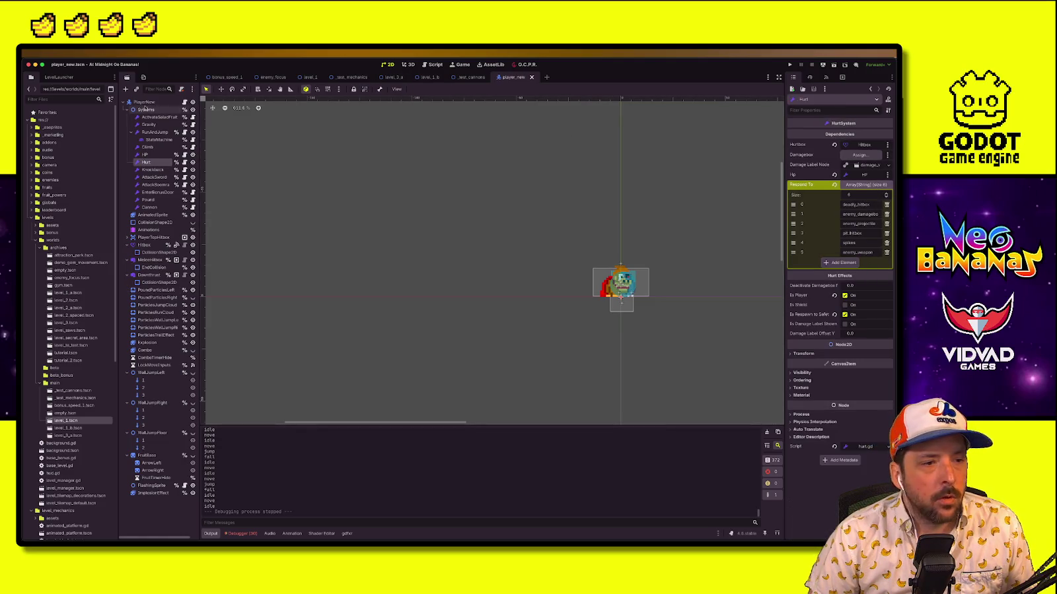
# Open the bomb_explosion script and copy its cherry_explosion group name
pyautogui.click(89, 101)
pyautogui.write('bomb')
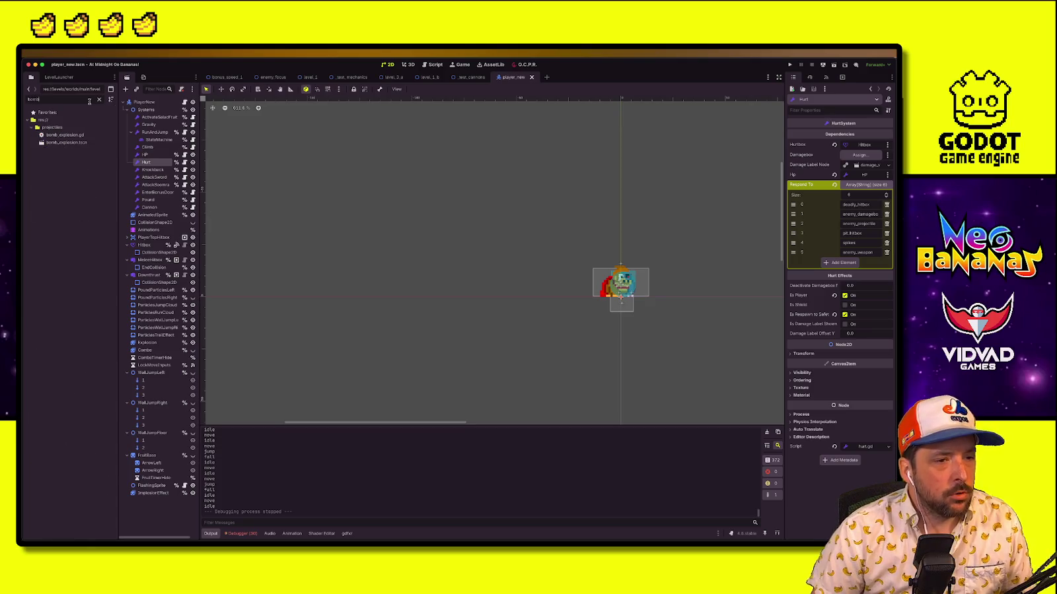
pyautogui.doubleClick(66, 142)
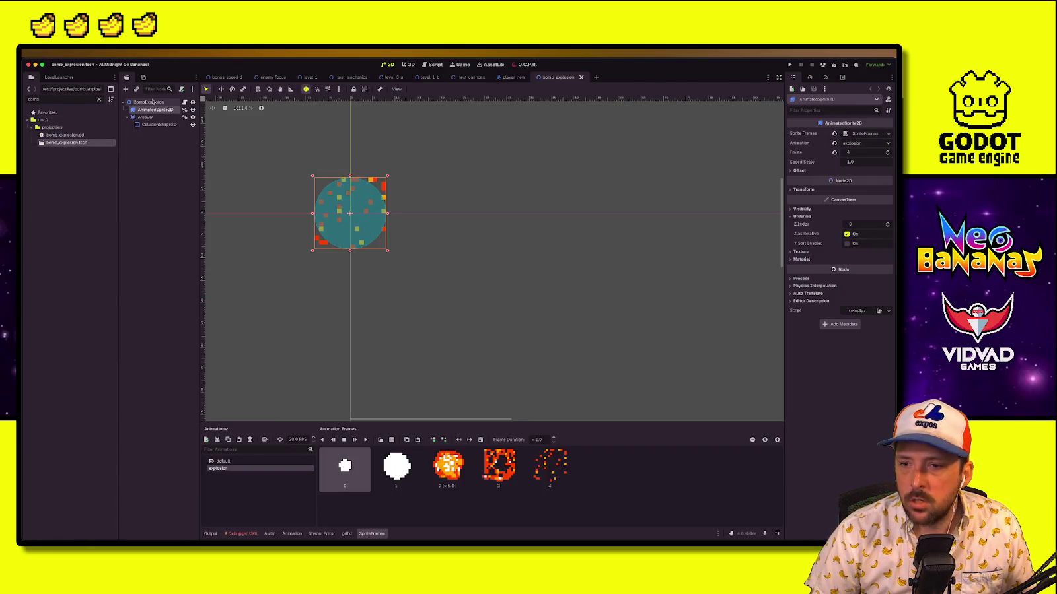
pyautogui.click(153, 101)
pyautogui.click(192, 102)
pyautogui.click(278, 215)
pyautogui.click(363, 181)
pyautogui.click(379, 192)
pyautogui.doubleClick(379, 193)
# Add cherry_explosion as a new Respond To entry on player_new, save, and launch the game
pyautogui.click(507, 77)
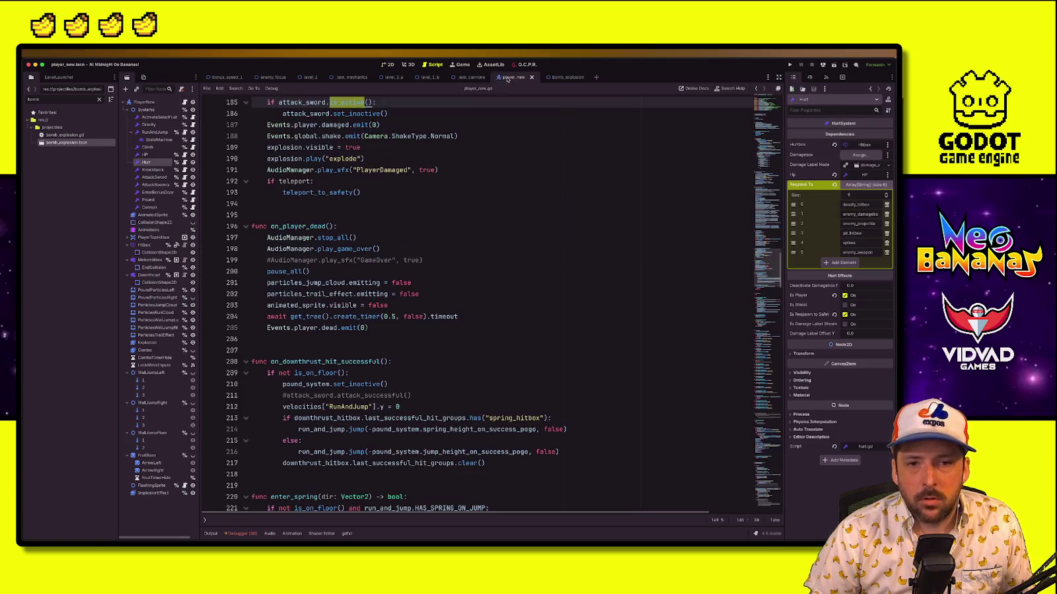
pyautogui.click(850, 262)
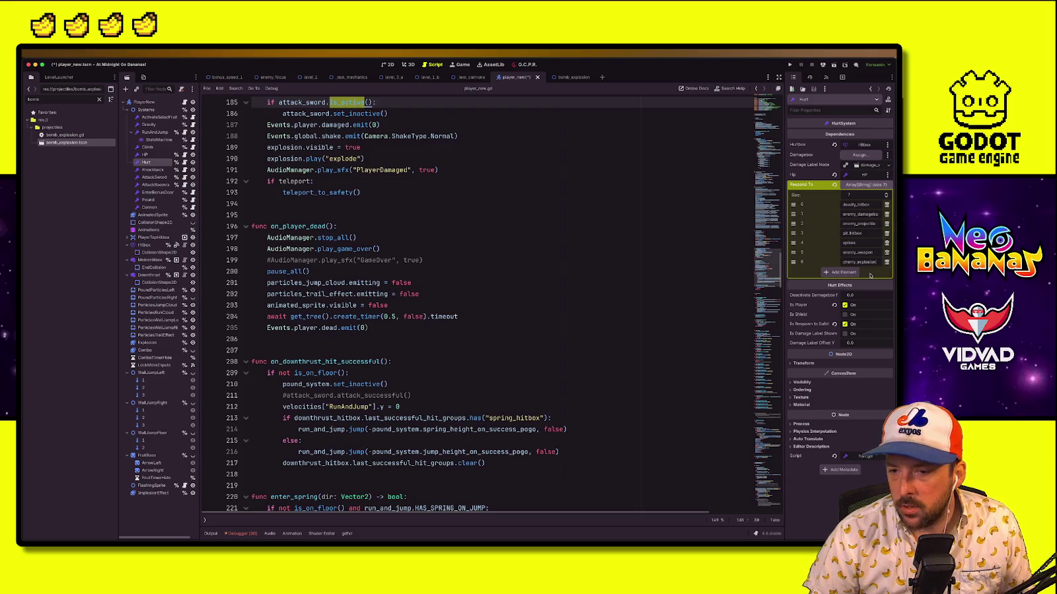
pyautogui.click(311, 272)
pyautogui.hotkey('ctrl', 's')
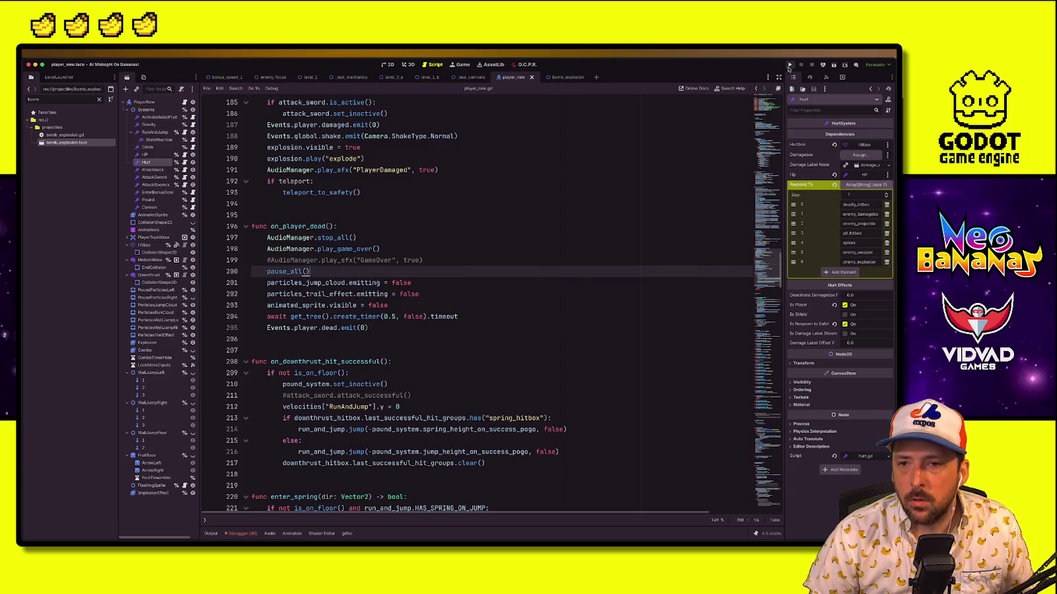
pyautogui.click(789, 65)
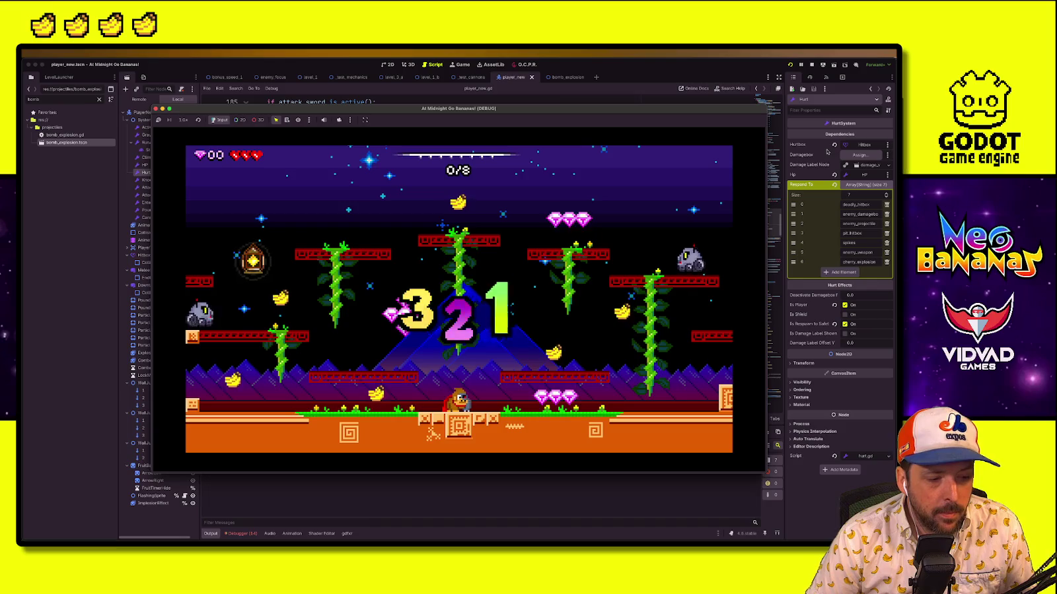
# Run left hitting enemies, then collect gems heading right onto the raised platform
pyautogui.press('Left')
pyautogui.press('space')
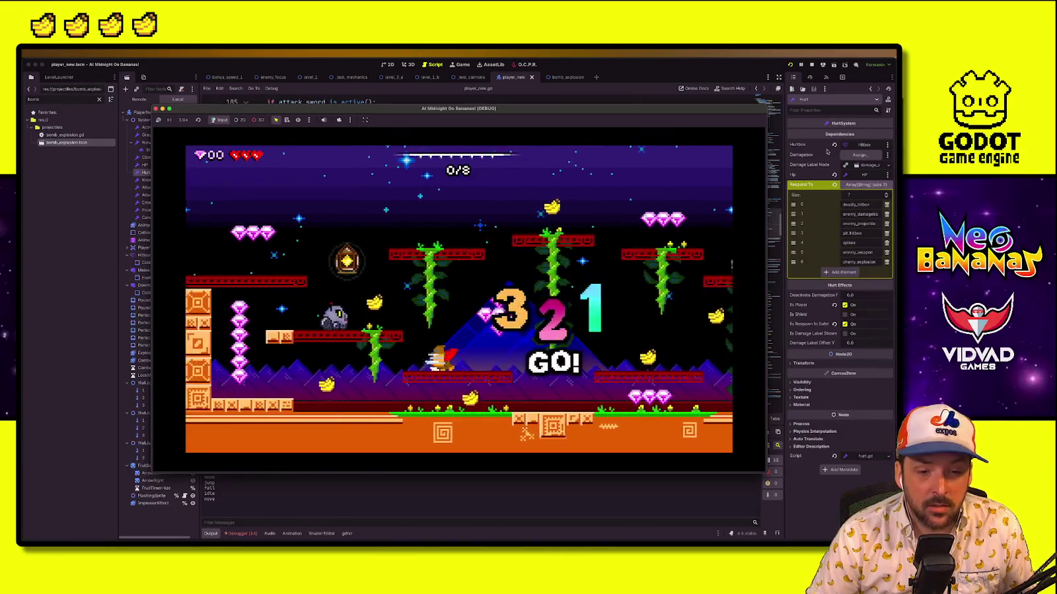
pyautogui.press('Left')
pyautogui.press('space')
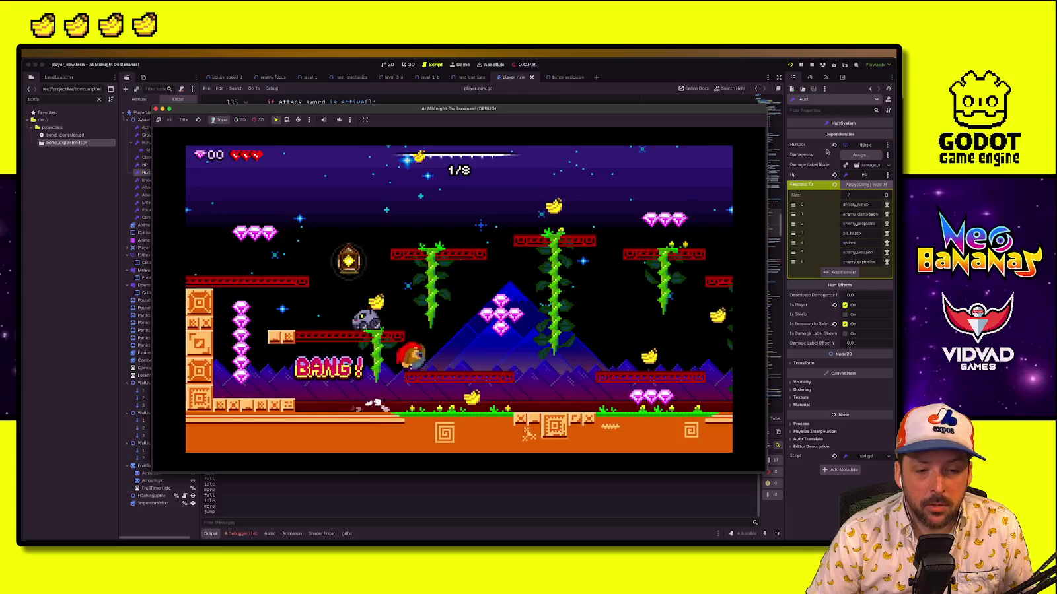
pyautogui.press('Left')
pyautogui.press('space')
pyautogui.press('Left')
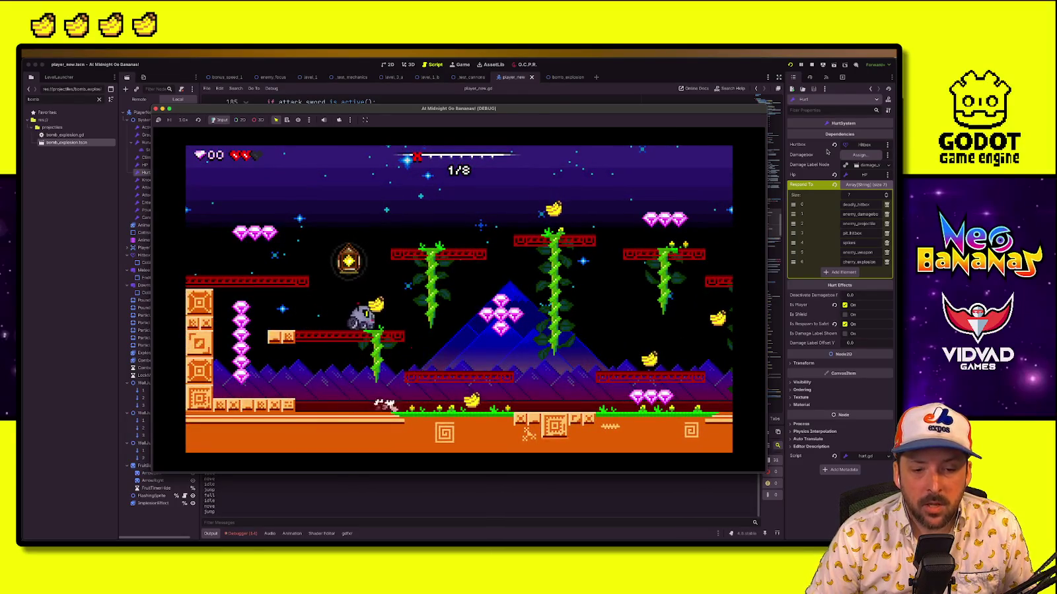
pyautogui.press('Right')
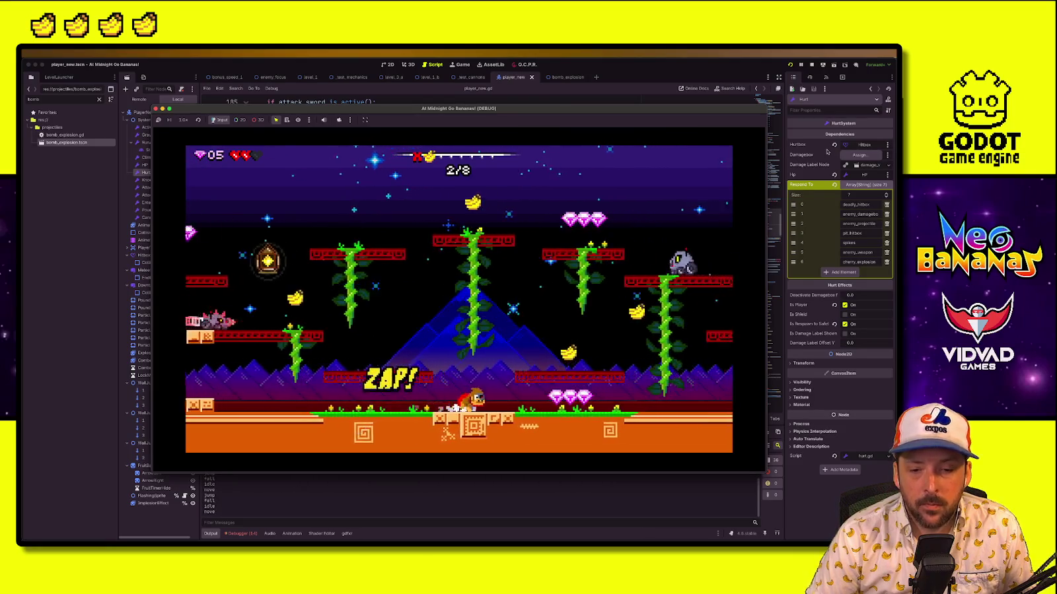
pyautogui.press('Right')
pyautogui.press('space')
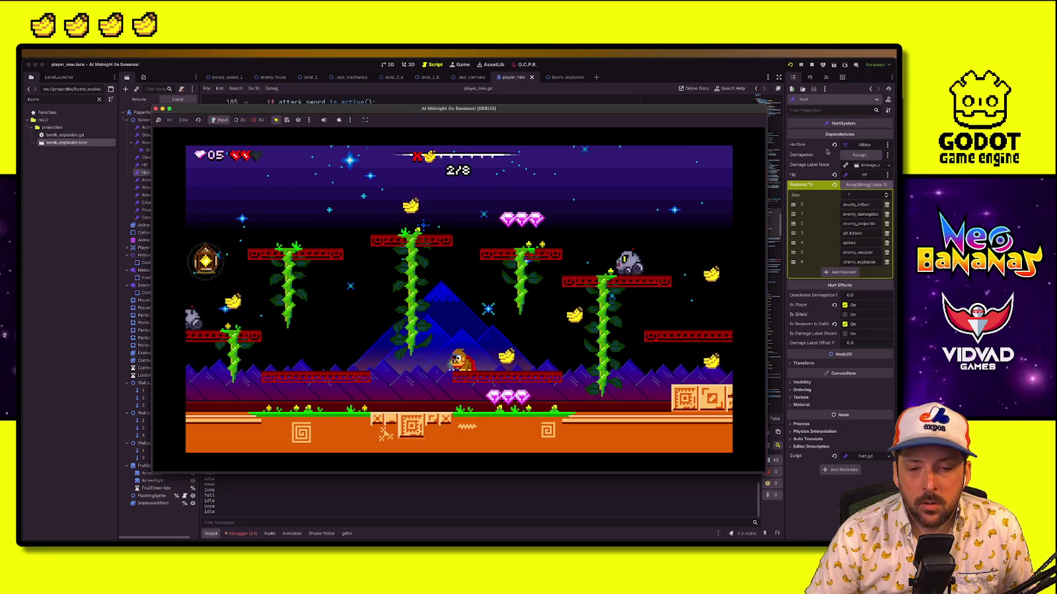
# Trigger the cherry explosion to test damage, collect a banana and pink gems, and destroy the robot
pyautogui.press('space')
pyautogui.press('Right')
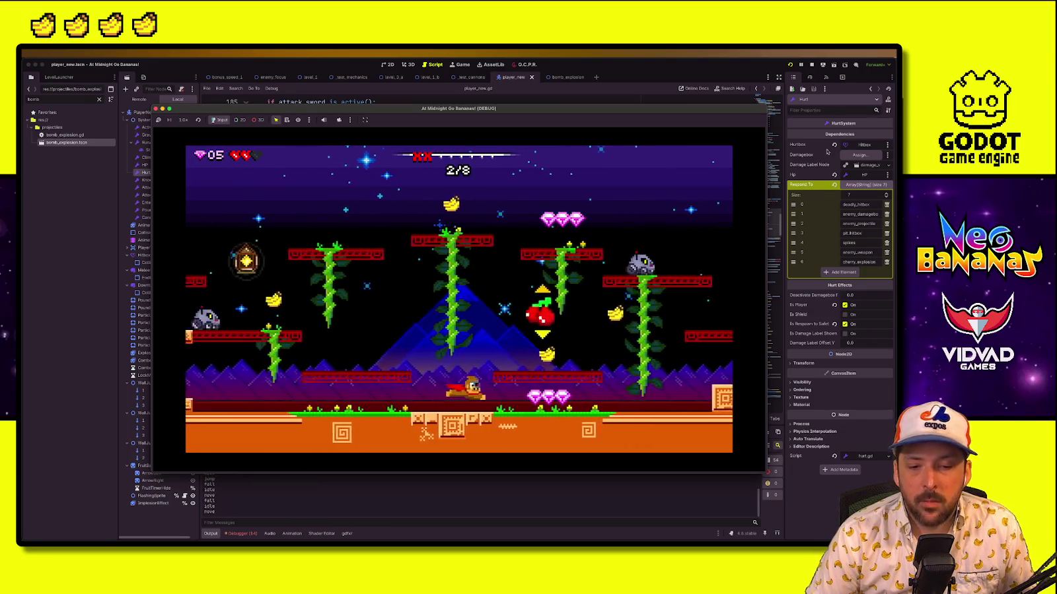
pyautogui.press('space')
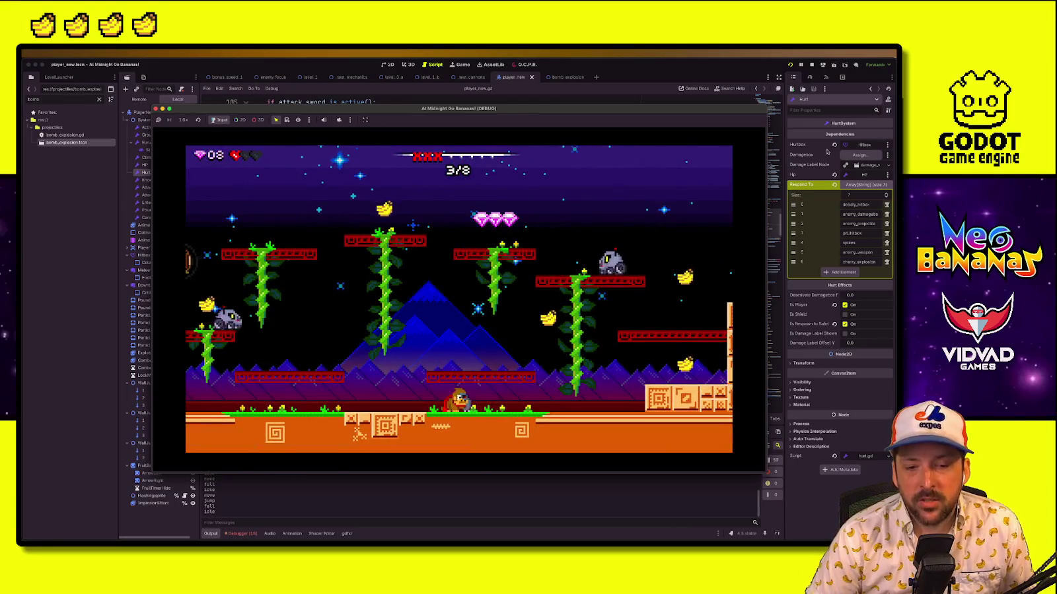
pyautogui.press('Right')
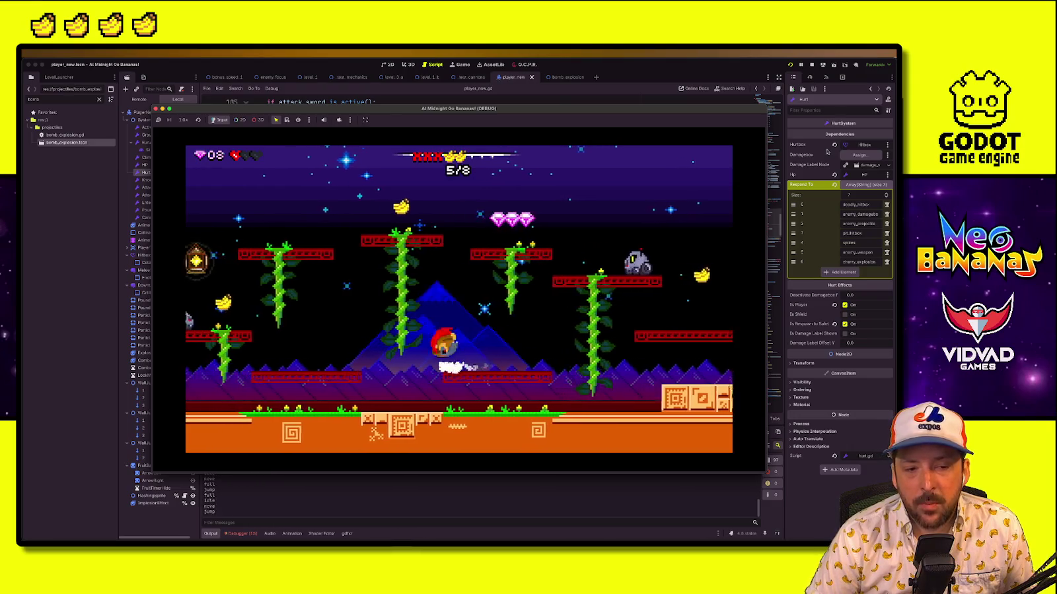
pyautogui.press('Left')
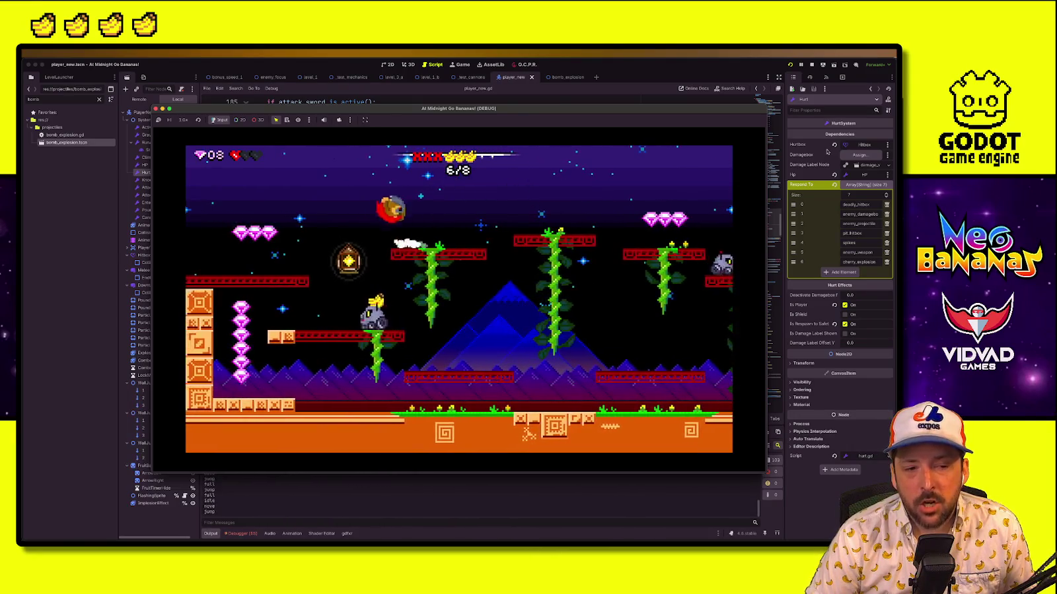
pyautogui.press('Right')
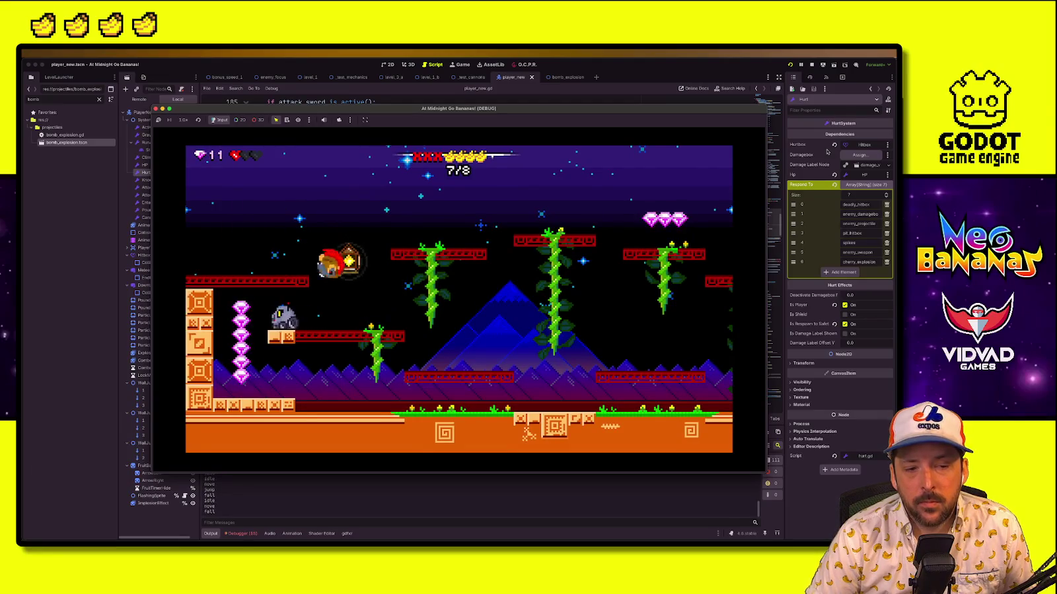
pyautogui.press('Left')
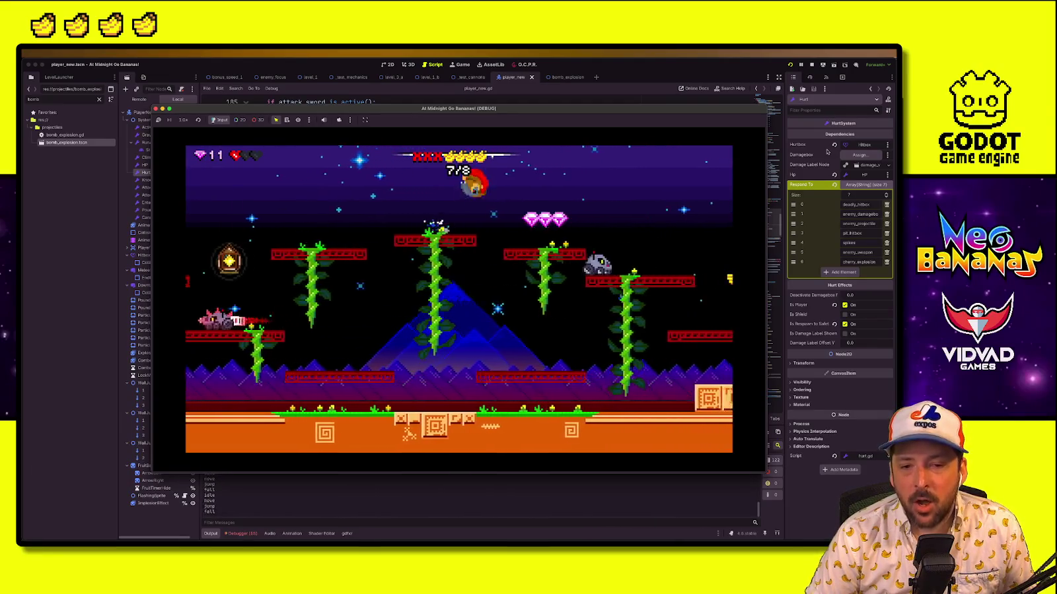
pyautogui.press('Right')
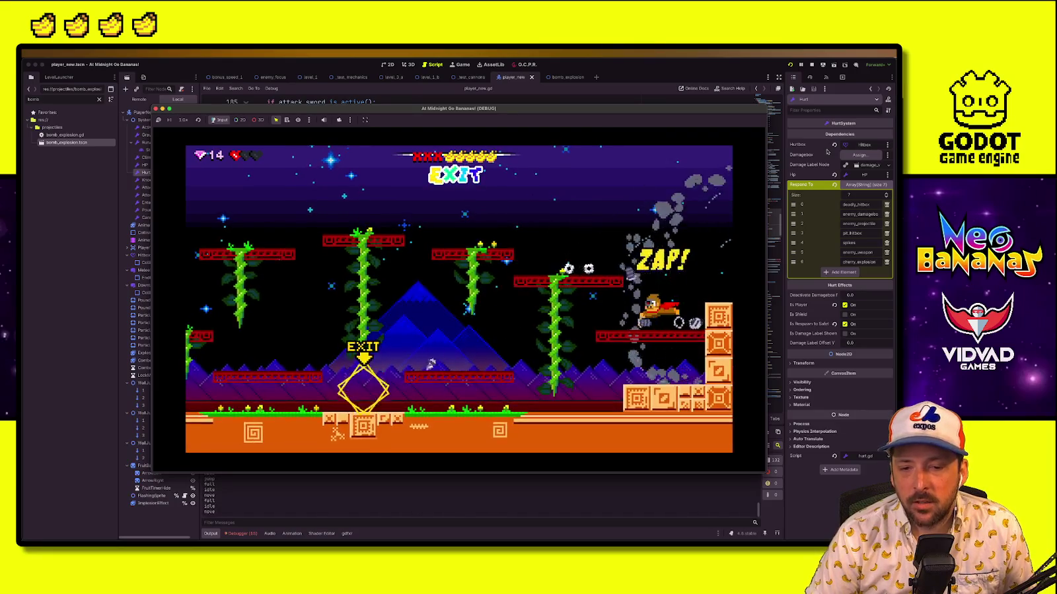
pyautogui.press('Left')
pyautogui.press('space')
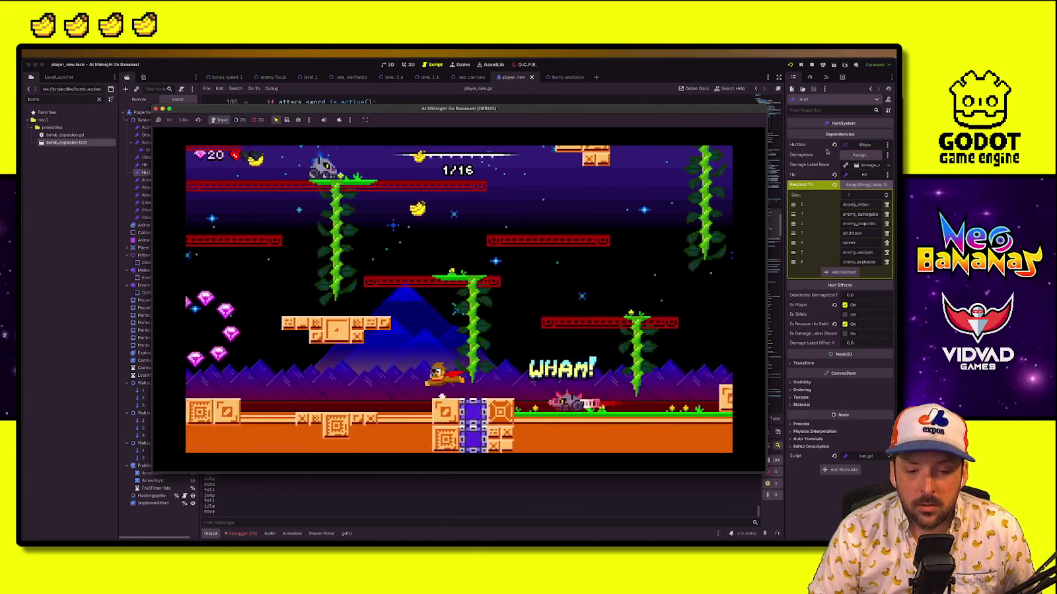
# Drop into the lower room, launch from the cannon onto the vine and red platform, then stop the game
pyautogui.press('Left')
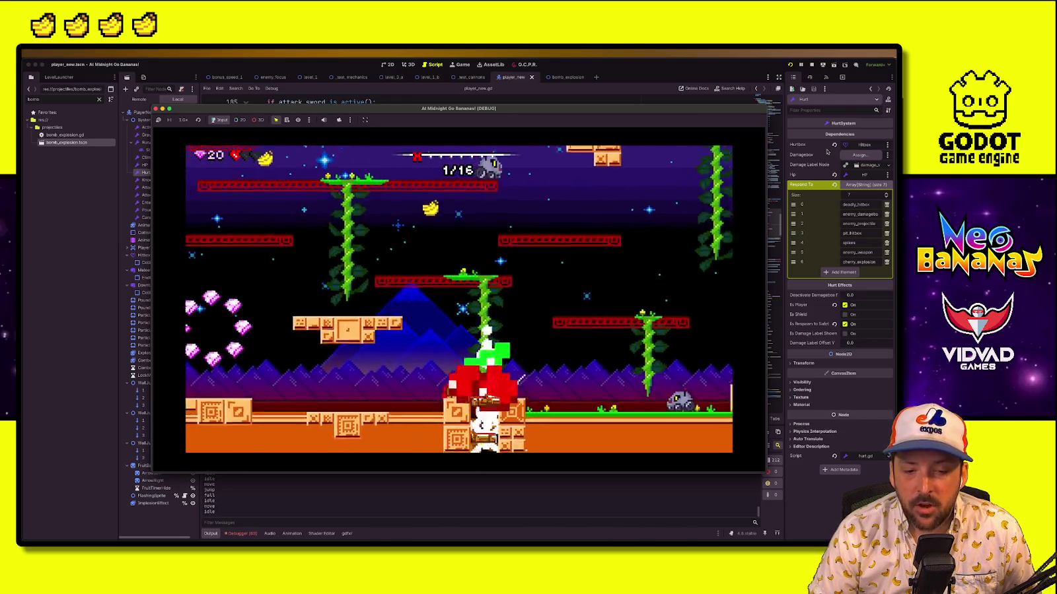
pyautogui.press('Right')
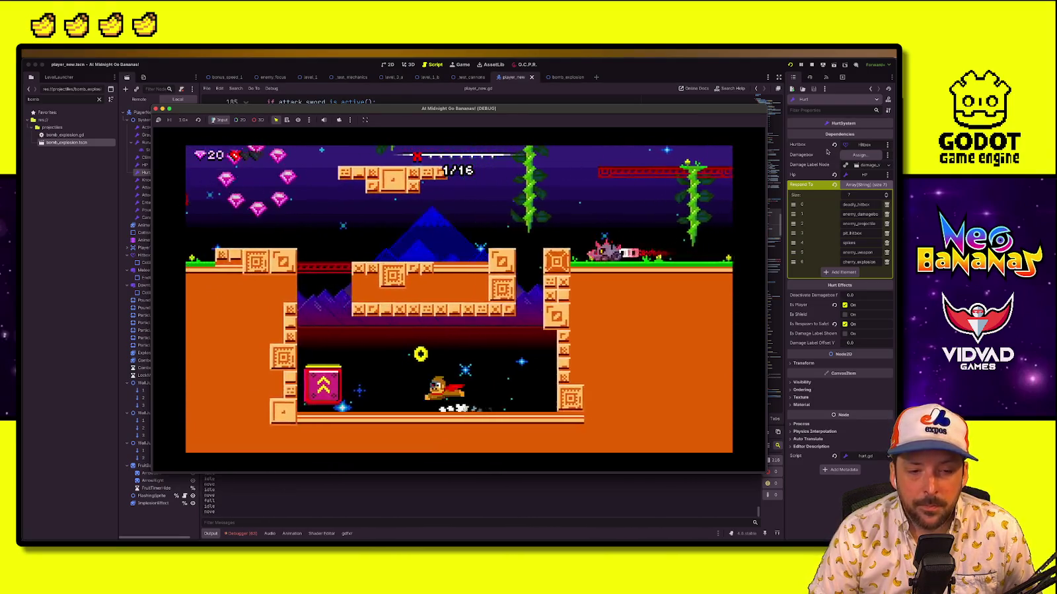
pyautogui.press('Left')
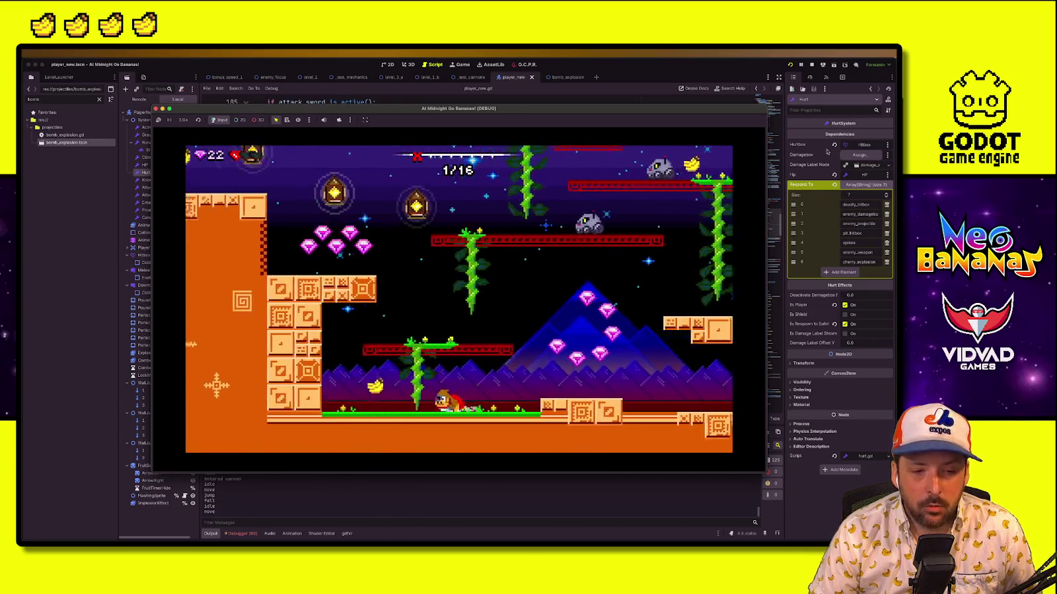
pyautogui.press('Right')
pyautogui.press('Right')
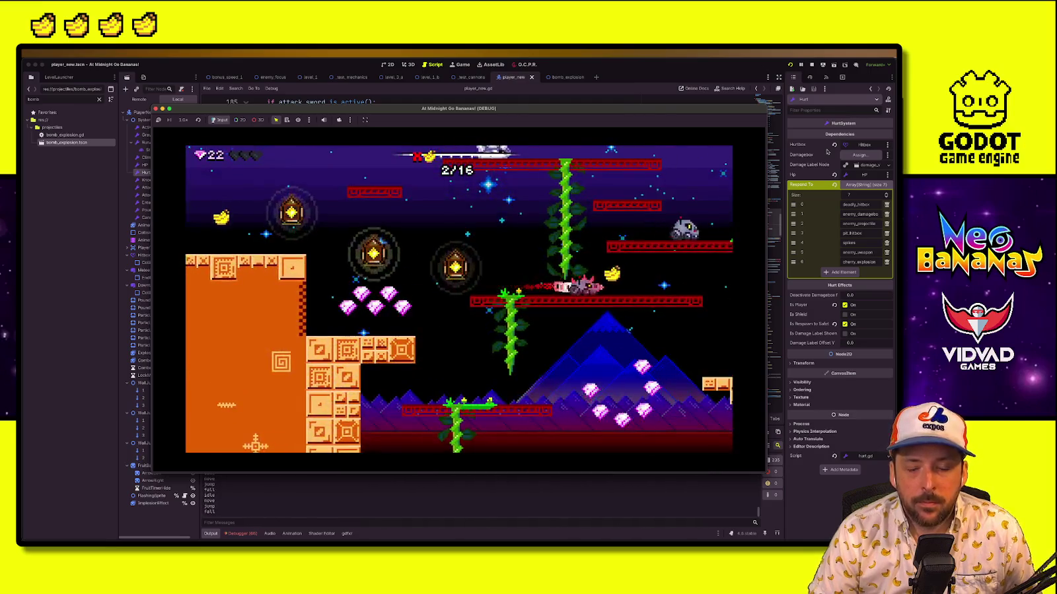
pyautogui.press('Right')
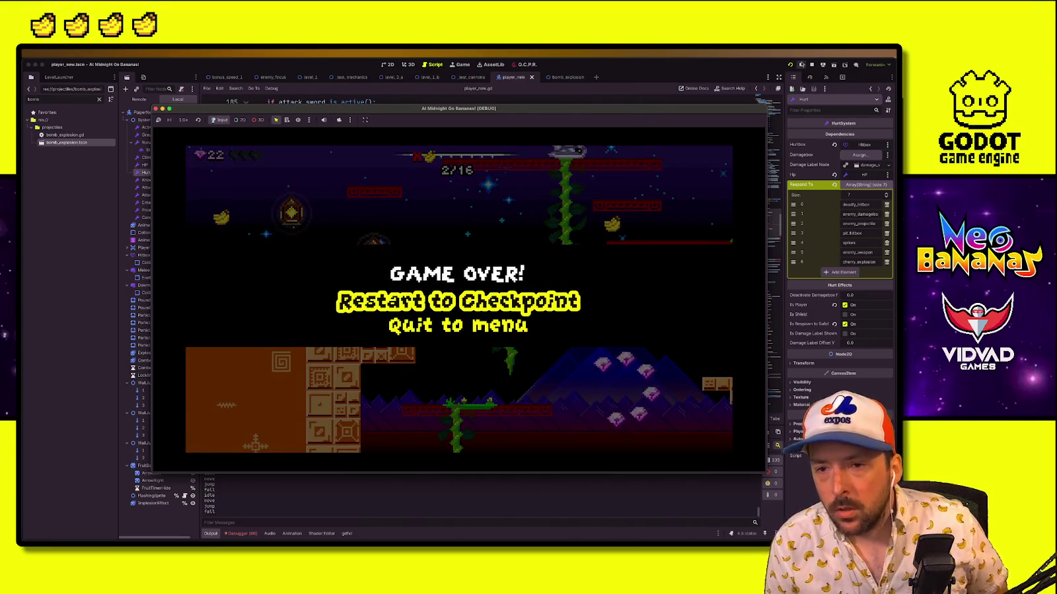
pyautogui.press('super+period')
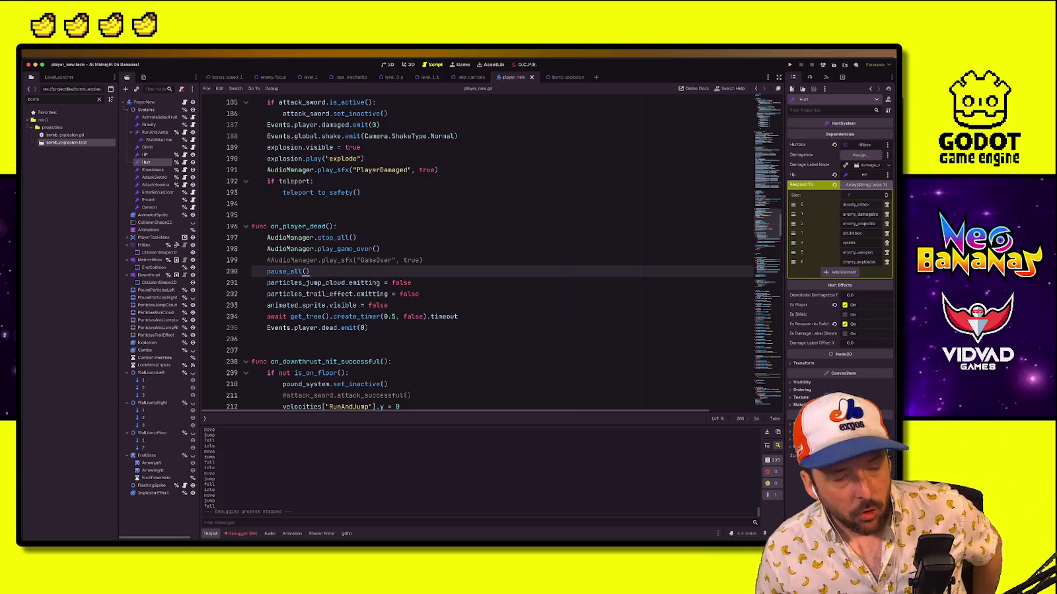
# Inspect on_player_dead's game-over sound, play_game_over and pause_all() lines in player_new.gd
pyautogui.click(587, 249)
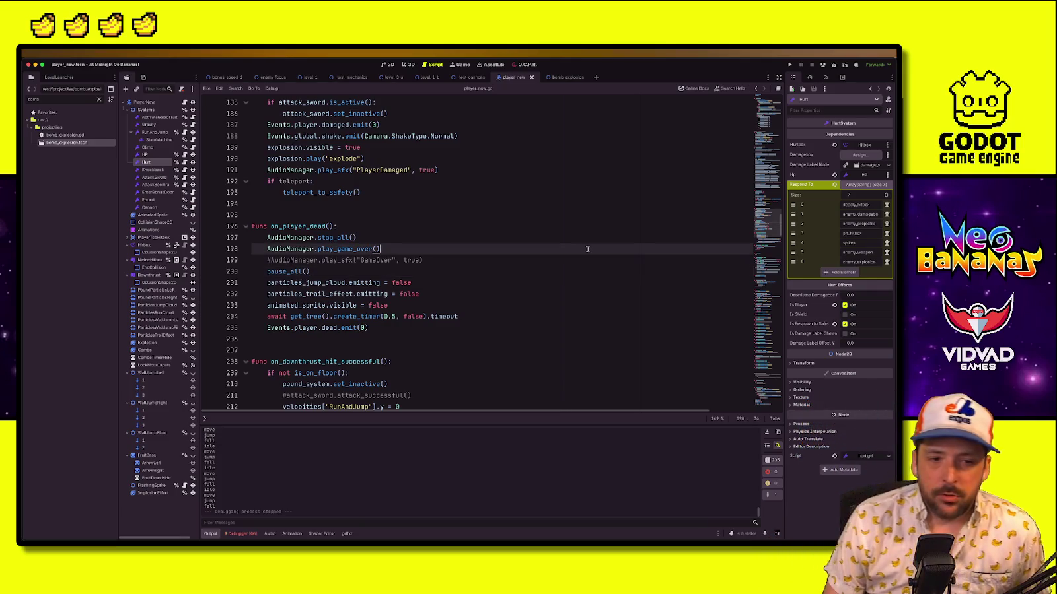
pyautogui.click(440, 285)
pyautogui.click(333, 248)
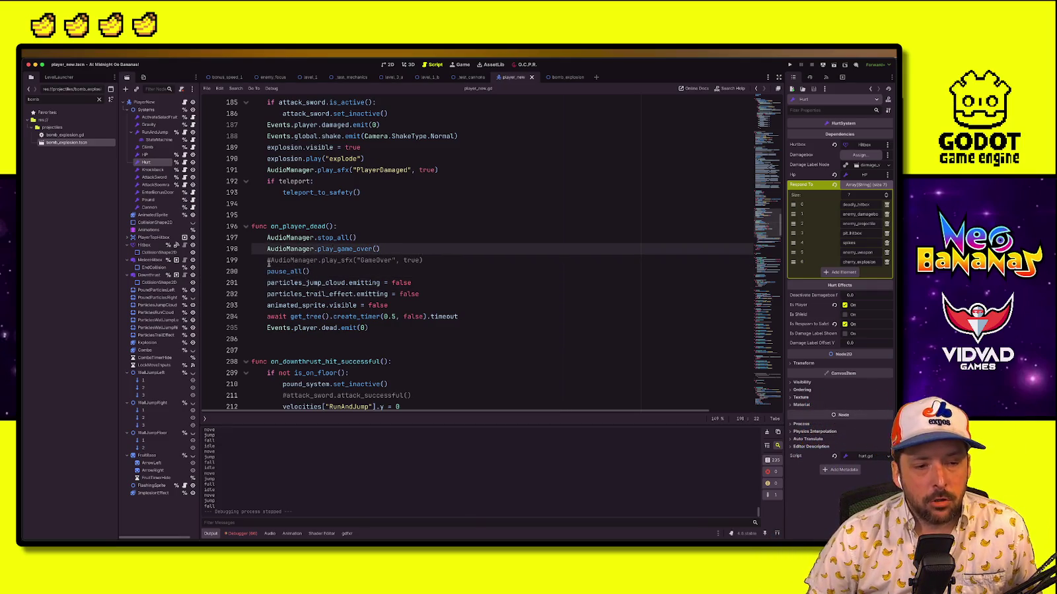
pyautogui.click(268, 259)
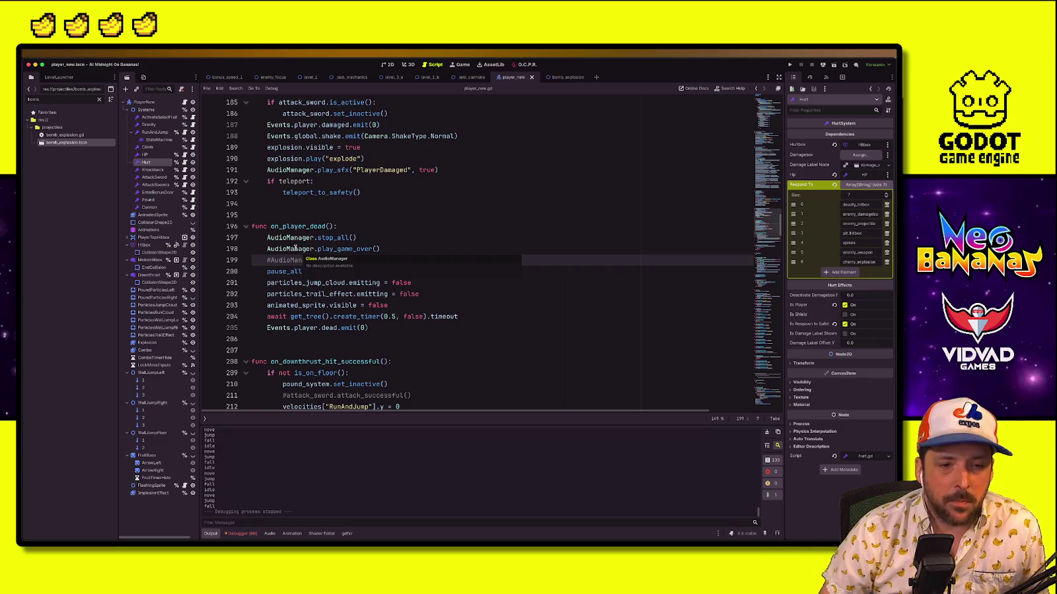
pyautogui.click(357, 267)
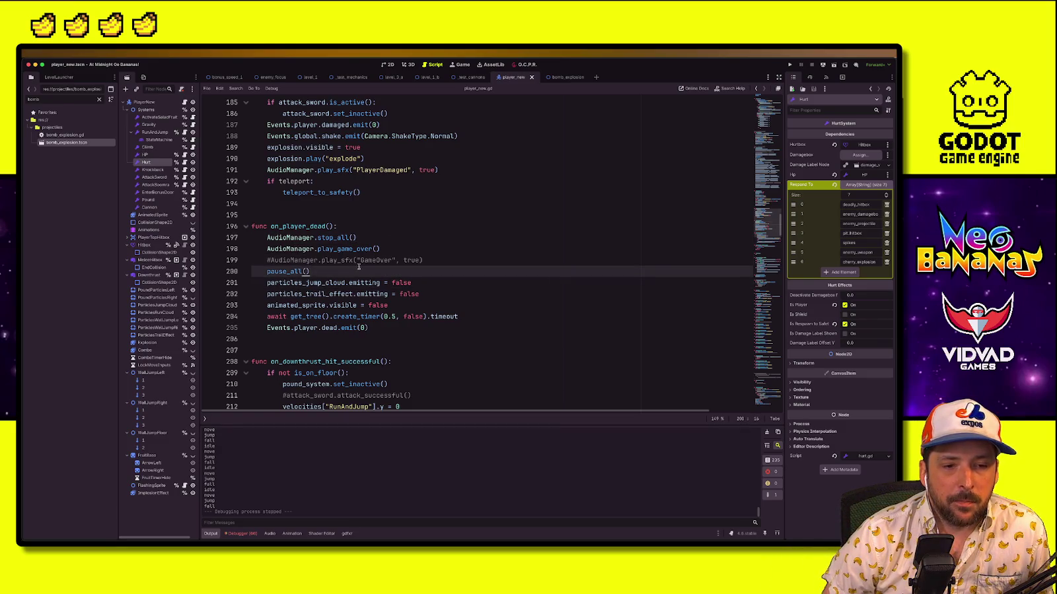
pyautogui.click(403, 260)
pyautogui.click(459, 252)
pyautogui.click(436, 273)
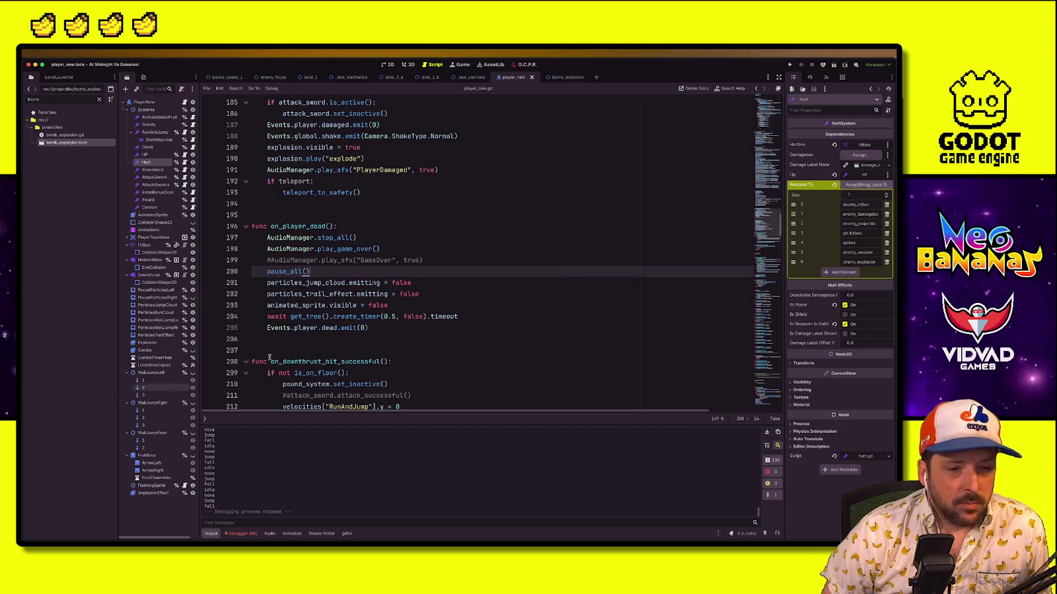
# Check the trail particle and teleport_to_safety lines, then close player_new.gd
pyautogui.click(492, 290)
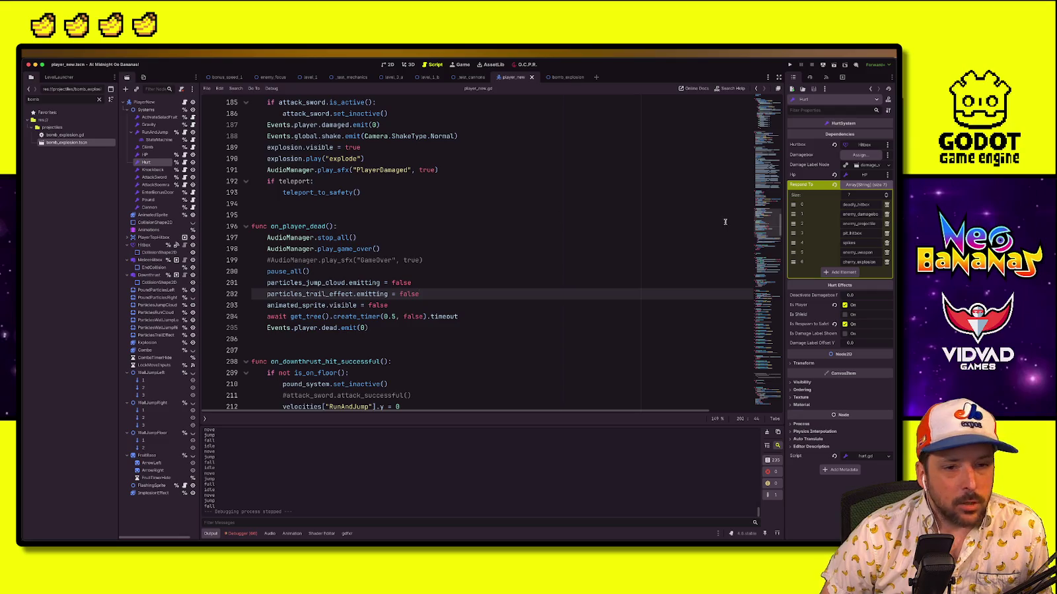
pyautogui.click(378, 192)
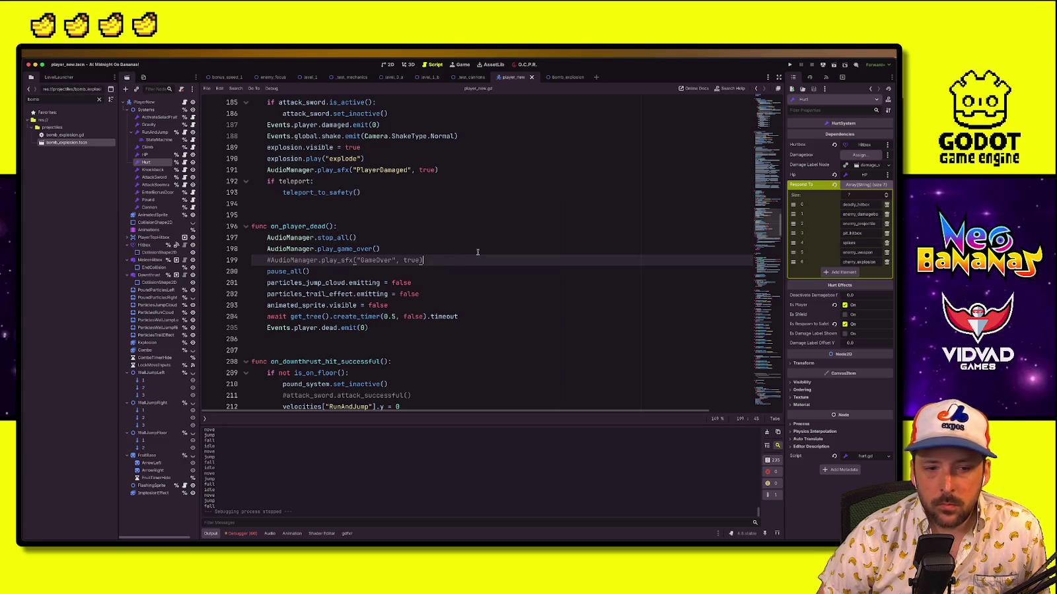
pyautogui.click(371, 218)
pyautogui.scroll(10, 357, 213)
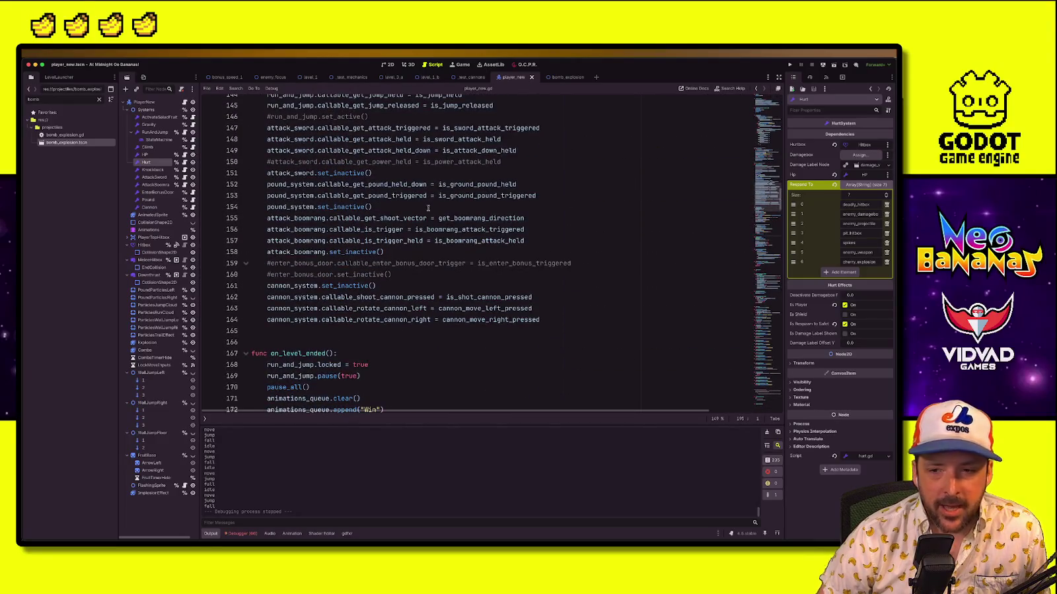
pyautogui.scroll(10, 428, 210)
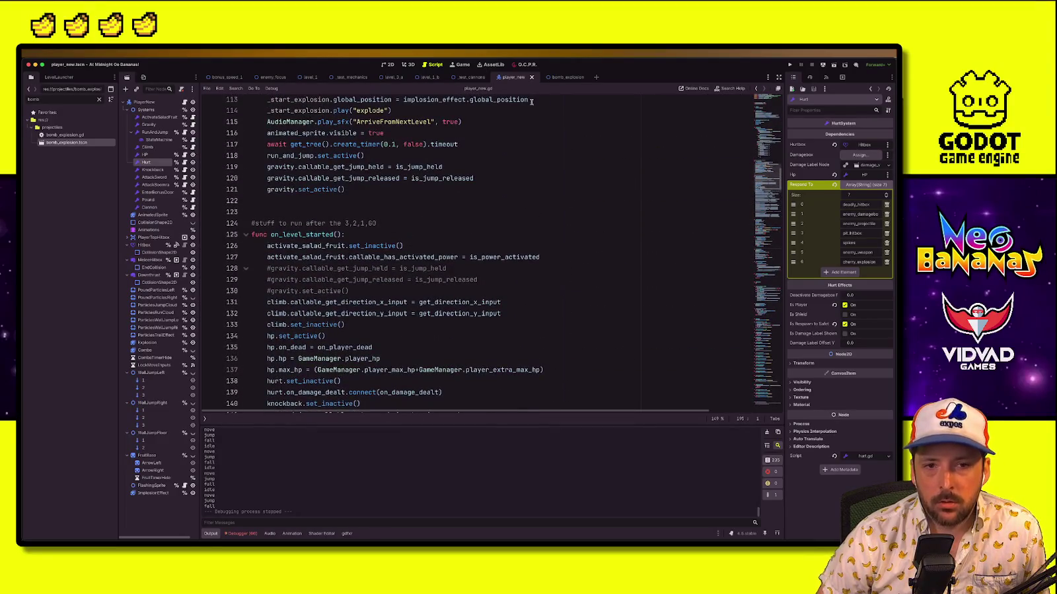
pyautogui.click(532, 79)
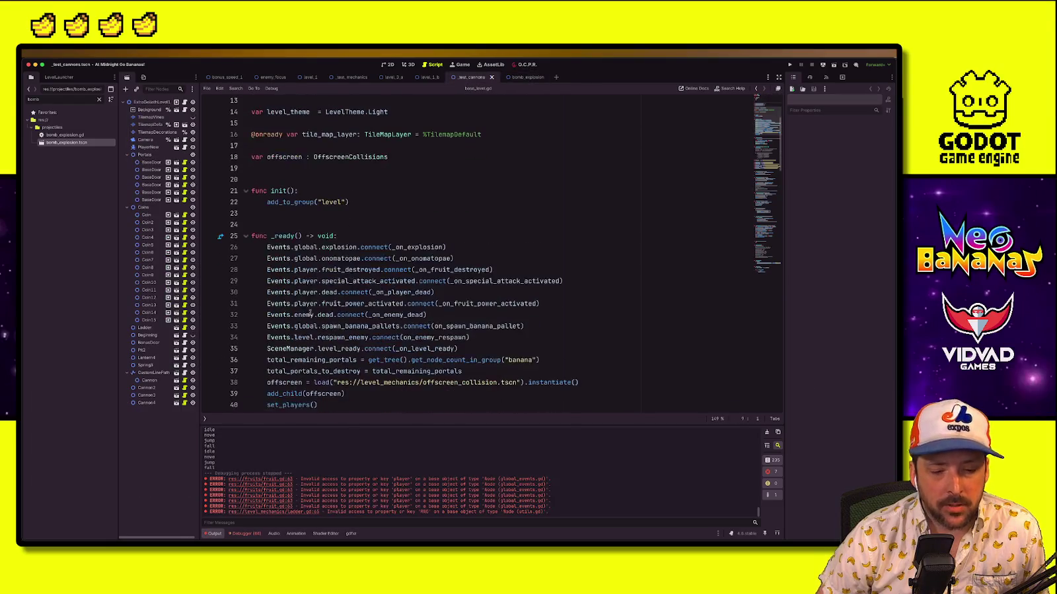
# Read the Level 1 description in the planning spreadsheet's cell B30, then return to Godot
pyautogui.hotkey('ctrl', 'Up')
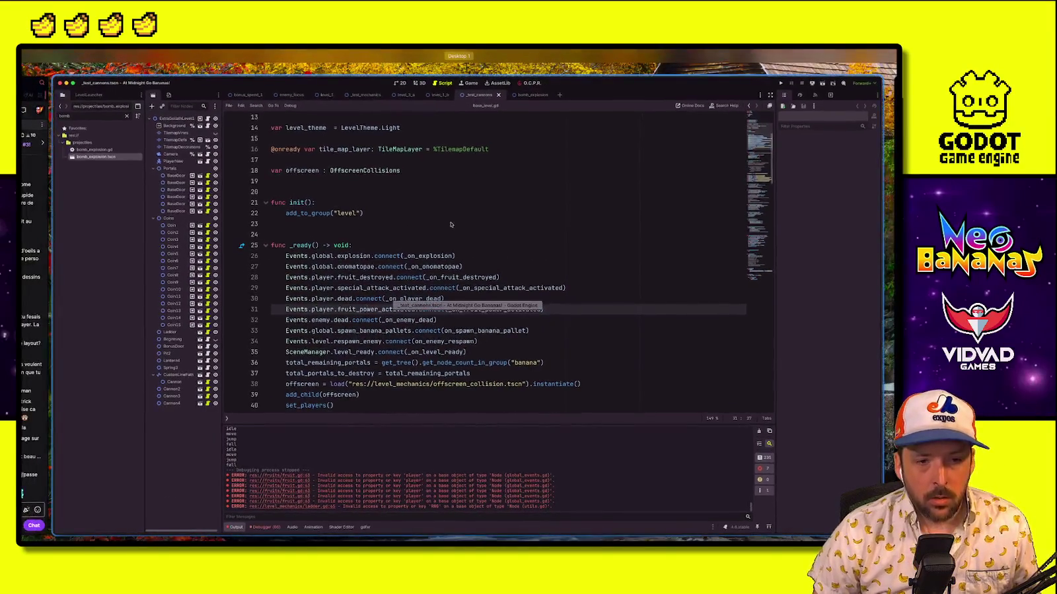
pyautogui.hotkey('ctrl', 'Up')
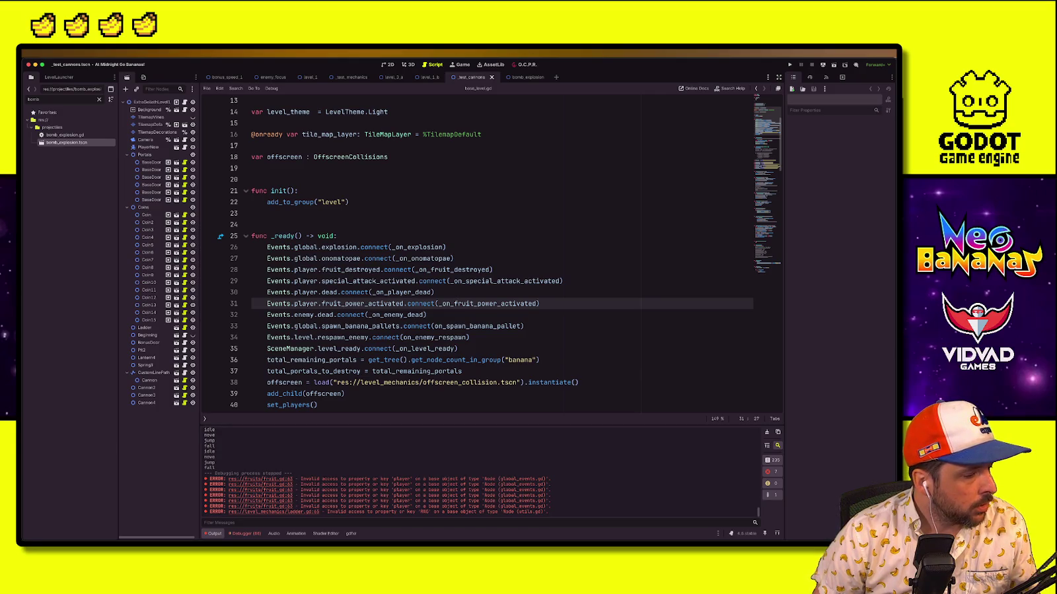
pyautogui.press('super+Tab')
pyautogui.click(238, 437)
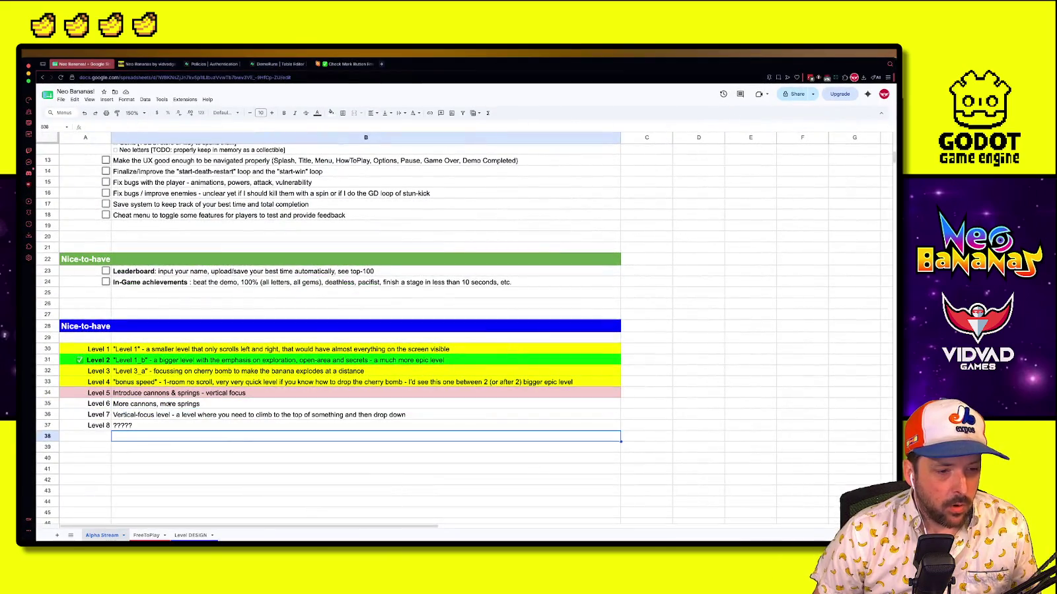
pyautogui.click(254, 352)
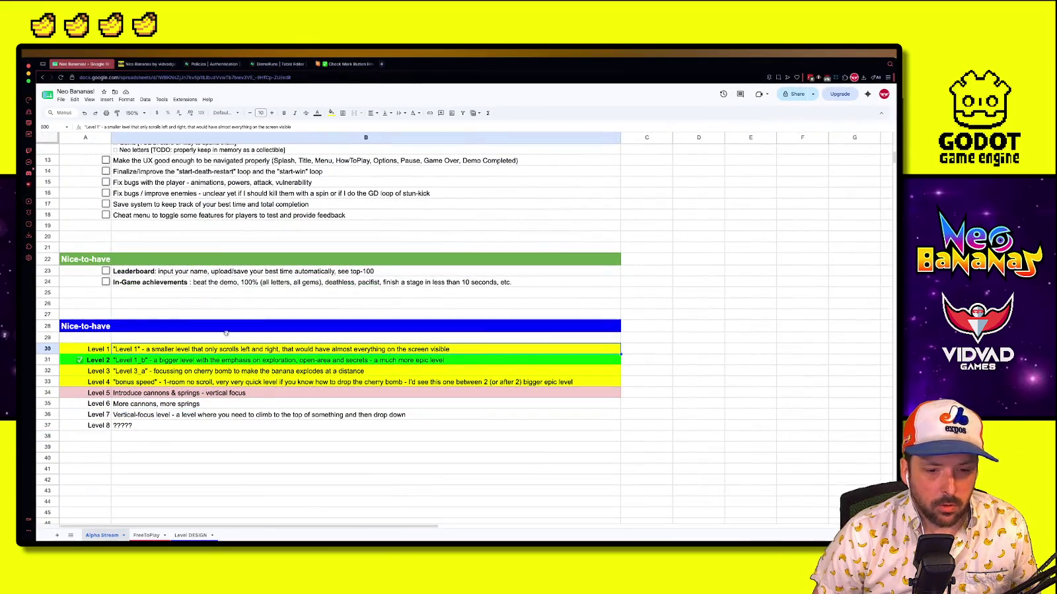
pyautogui.hotkey('ctrl', 'Up')
pyautogui.click(307, 78)
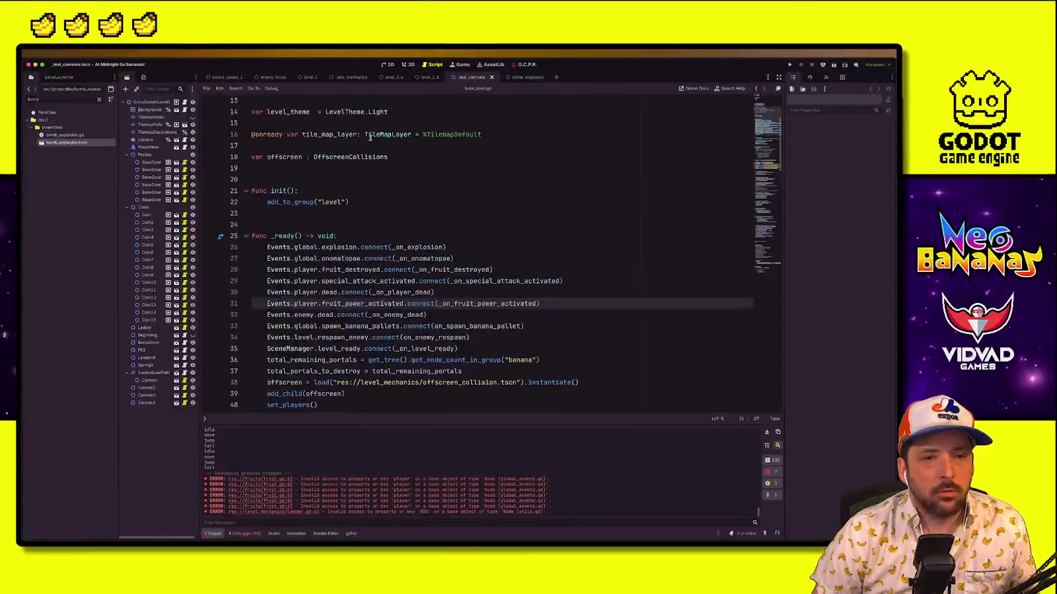
# Open level_1, widen the scene tree panel, and select the TilemapDecorations layer
pyautogui.click(307, 78)
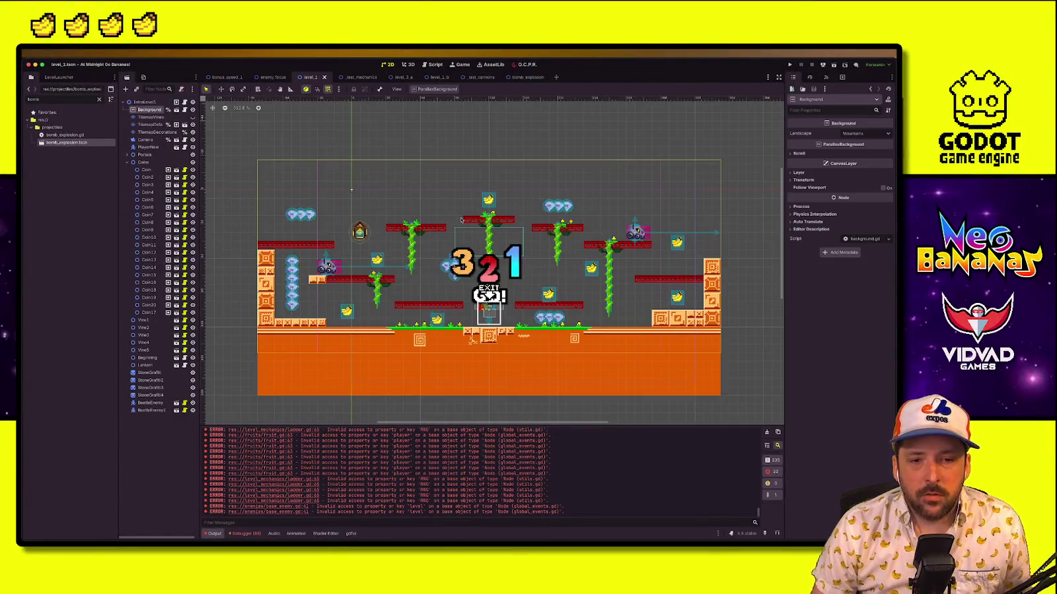
pyautogui.scroll(1, 392, 227)
pyautogui.click(149, 125)
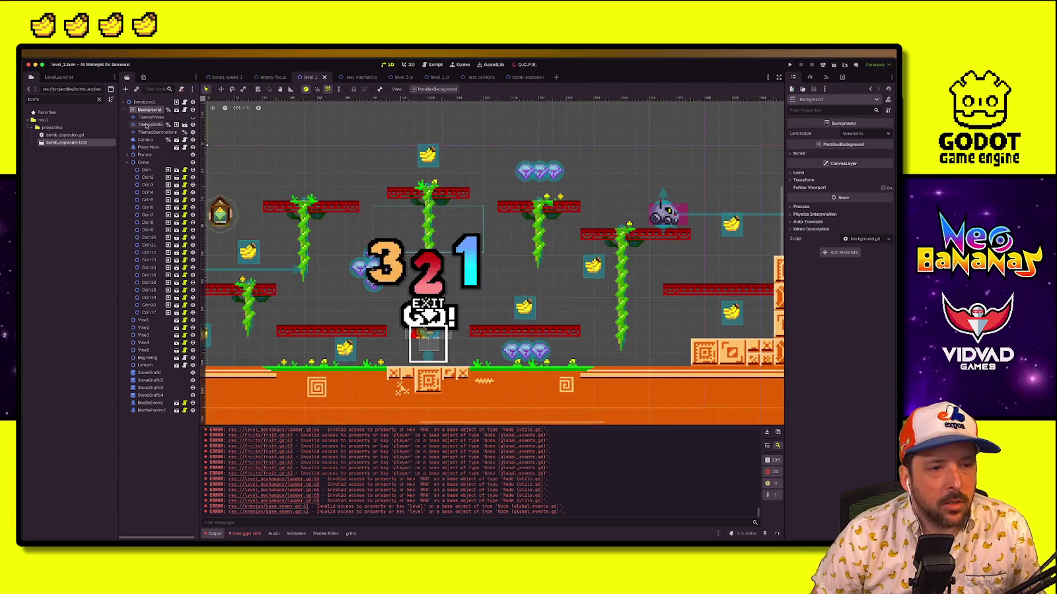
pyautogui.moveTo(201, 192); pyautogui.dragTo(254, 192)
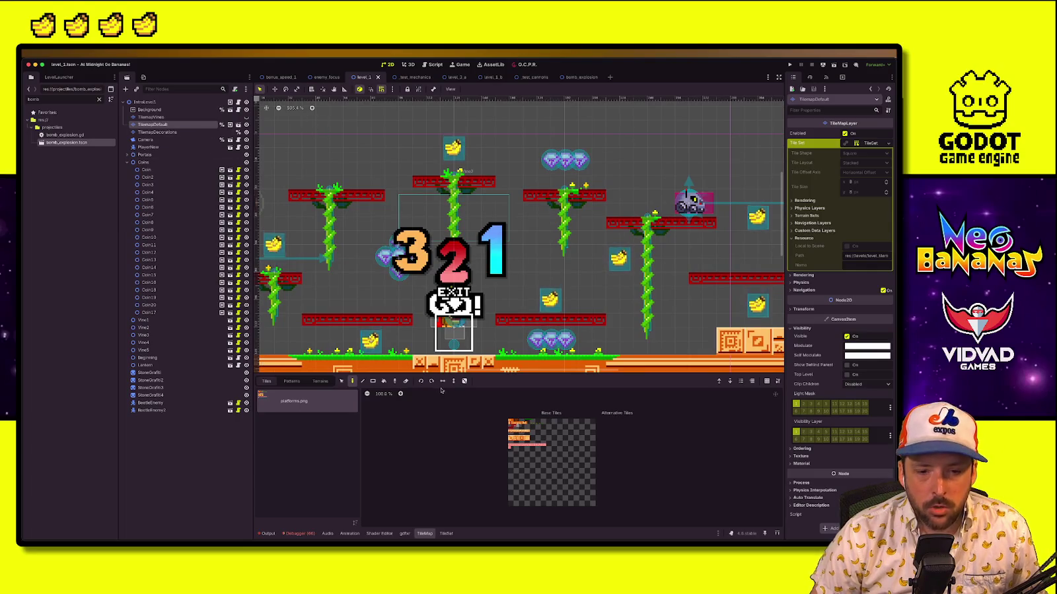
pyautogui.click(406, 382)
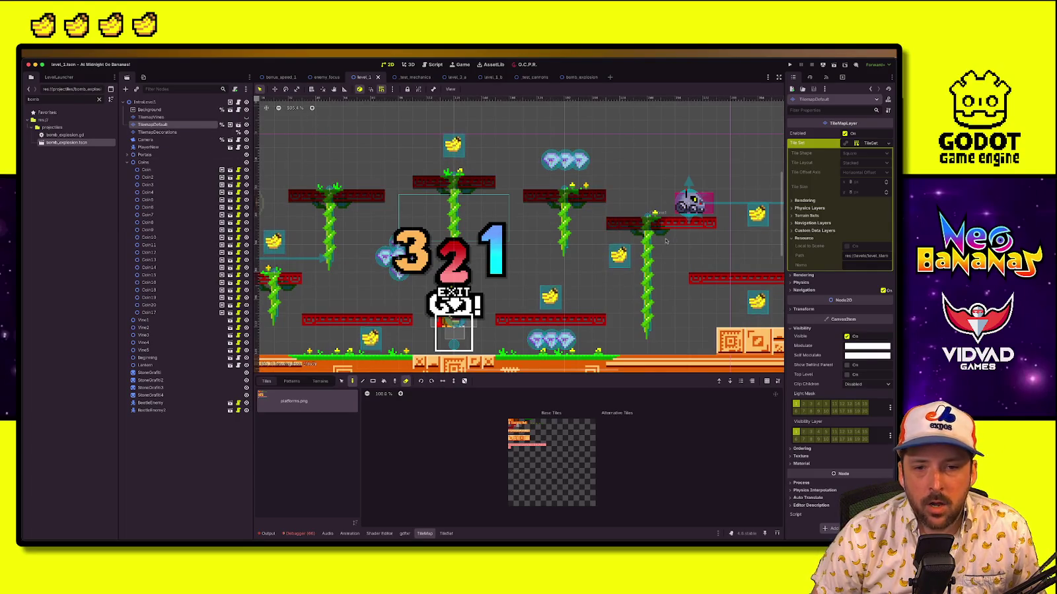
pyautogui.click(157, 132)
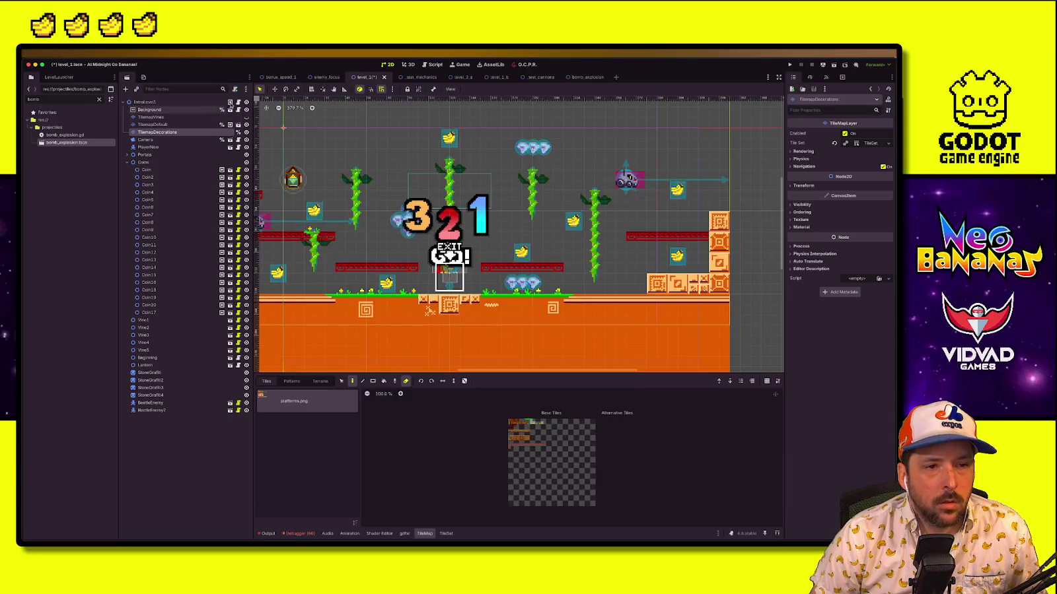
# Select the four vines and drag them below the ground
pyautogui.click(449, 182)
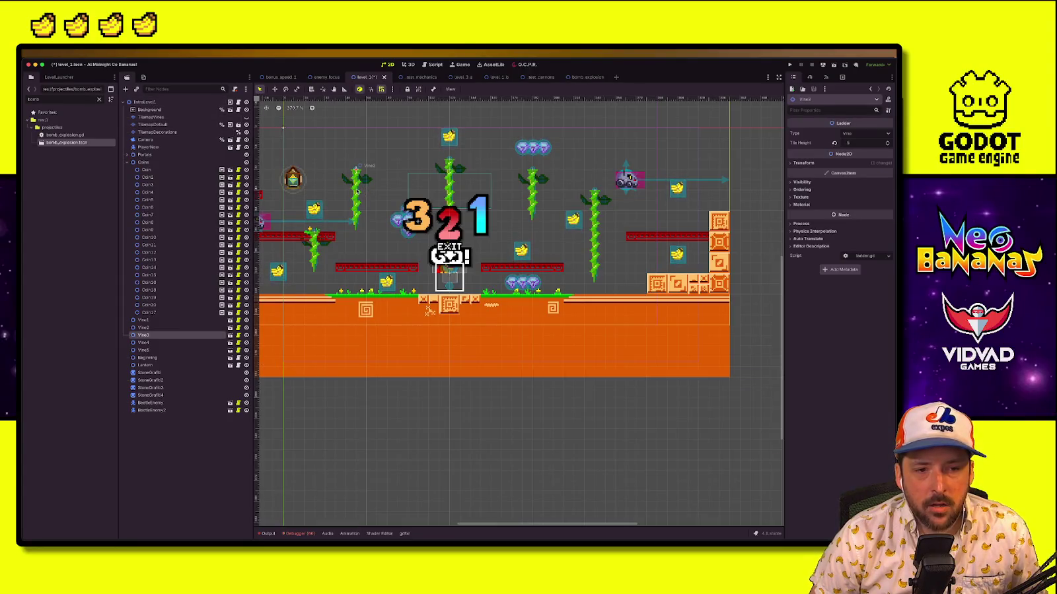
pyautogui.keyDown('shift'); pyautogui.click(449, 182); pyautogui.keyUp('shift')
pyautogui.keyDown('shift'); pyautogui.click(610, 222); pyautogui.keyUp('shift')
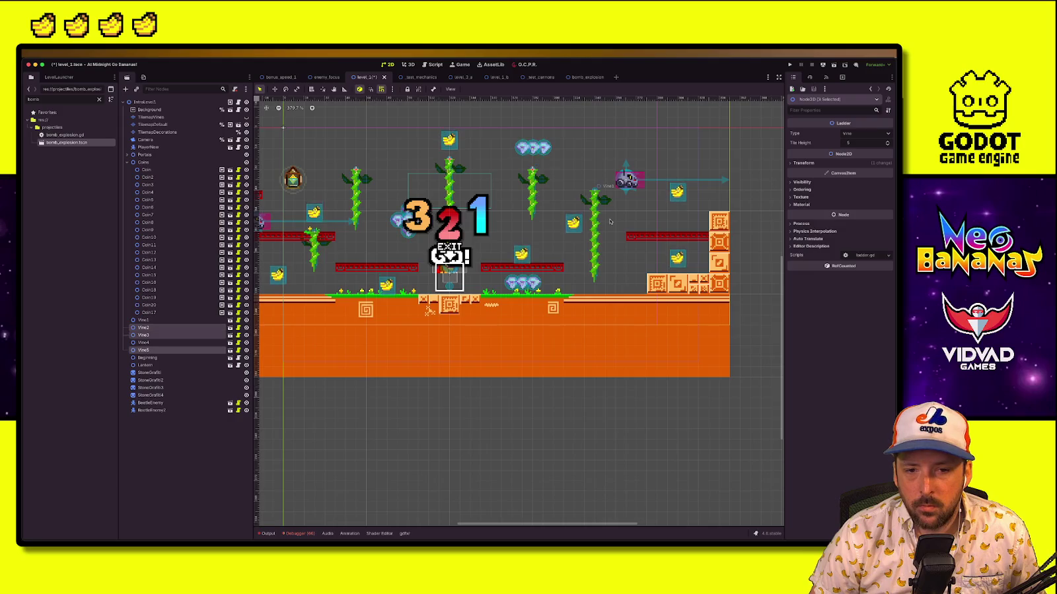
pyautogui.keyDown('shift'); pyautogui.click(597, 214); pyautogui.keyUp('shift')
pyautogui.moveTo(599, 206)
pyautogui.mouseDown()
pyautogui.moveTo(576, 369)
pyautogui.moveTo(577, 453)
pyautogui.mouseUp()
# Move gems Coin7–Coin11 up-left, hide the countdown overlay, and drop a banana and gem cluster below ground
pyautogui.hscroll(-1, 395, 244)
pyautogui.hscroll(-3, 394, 245)
pyautogui.moveTo(281, 218); pyautogui.dragTo(316, 291)
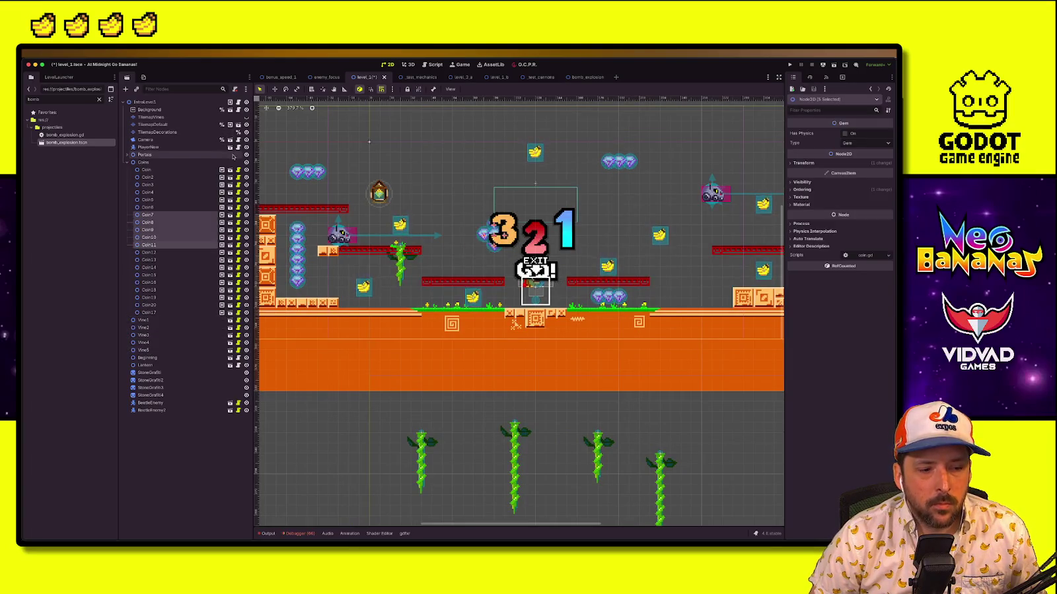
pyautogui.click(247, 357)
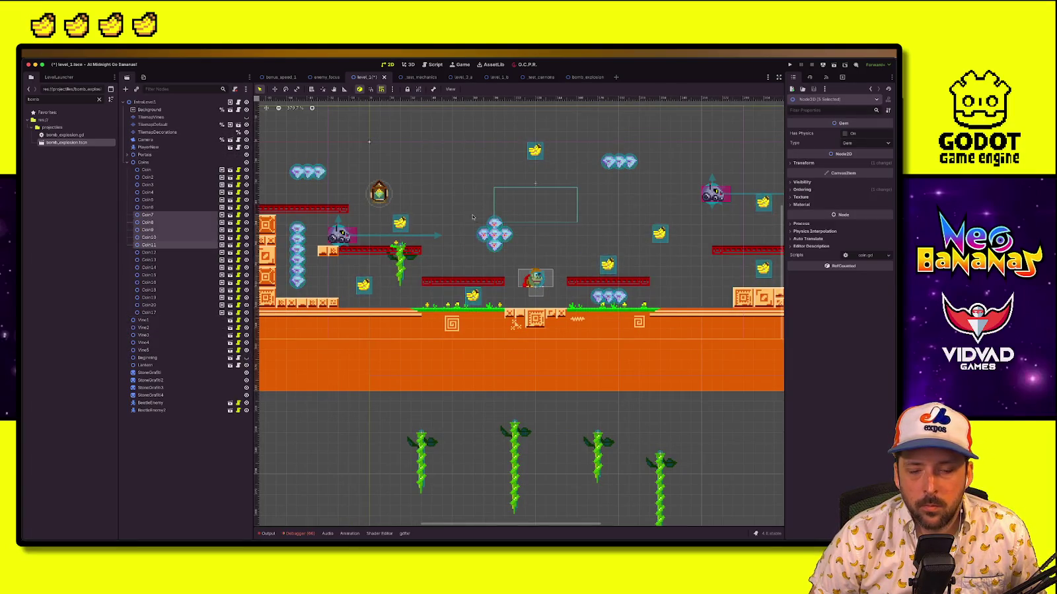
pyautogui.moveTo(493, 235)
pyautogui.mouseDown()
pyautogui.moveTo(379, 182)
pyautogui.moveTo(377, 123)
pyautogui.moveTo(406, 385)
pyautogui.moveTo(338, 452)
pyautogui.mouseUp()
pyautogui.moveTo(514, 133); pyautogui.dragTo(676, 185)
pyautogui.moveTo(635, 156)
pyautogui.mouseDown()
pyautogui.moveTo(631, 240)
pyautogui.moveTo(760, 447)
pyautogui.moveTo(771, 426)
pyautogui.mouseUp()
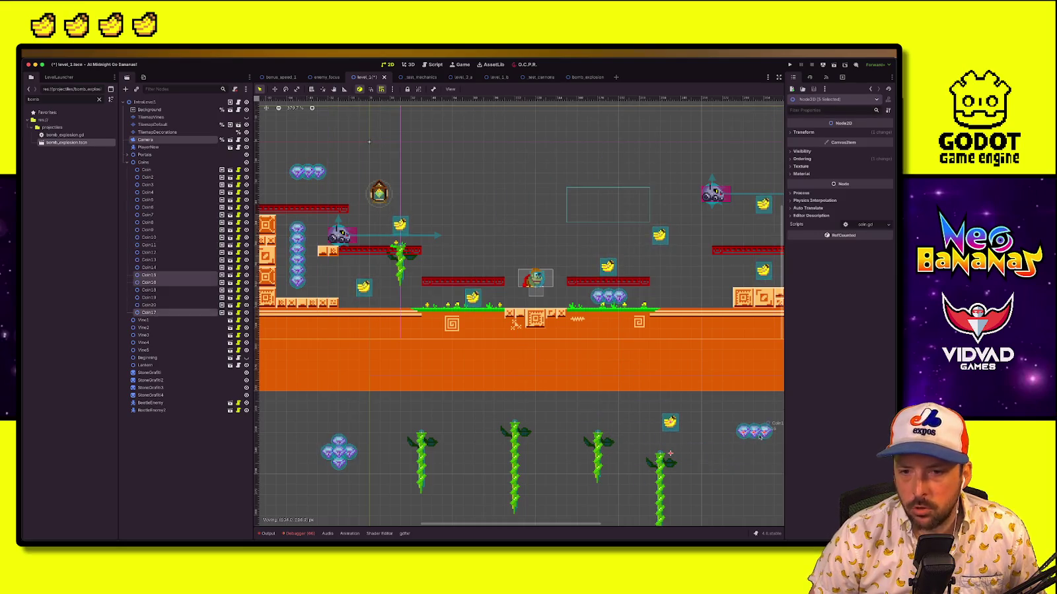
pyautogui.hscroll(5, 660, 396)
# On TilemapDefault, paint a long row of red platform tiles high above the level
pyautogui.click(157, 125)
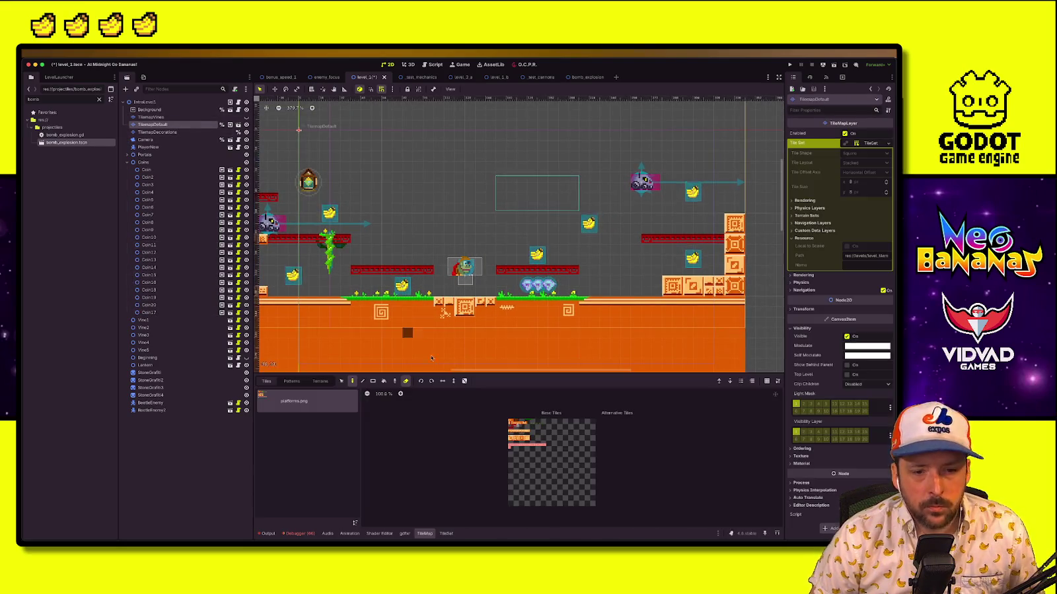
pyautogui.scroll(5, 528, 431)
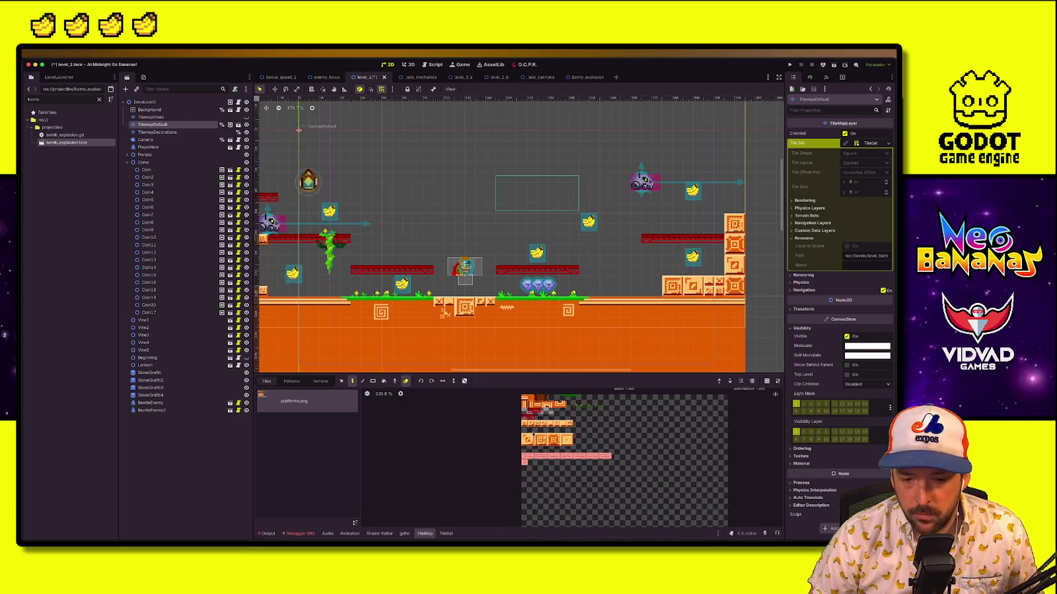
pyautogui.click(558, 424)
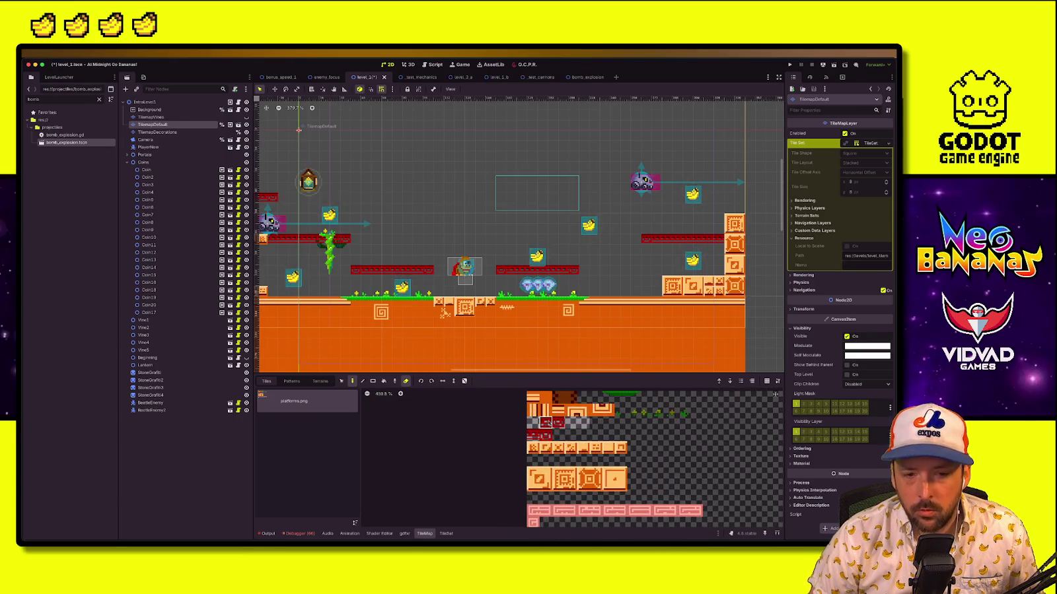
pyautogui.press('e')
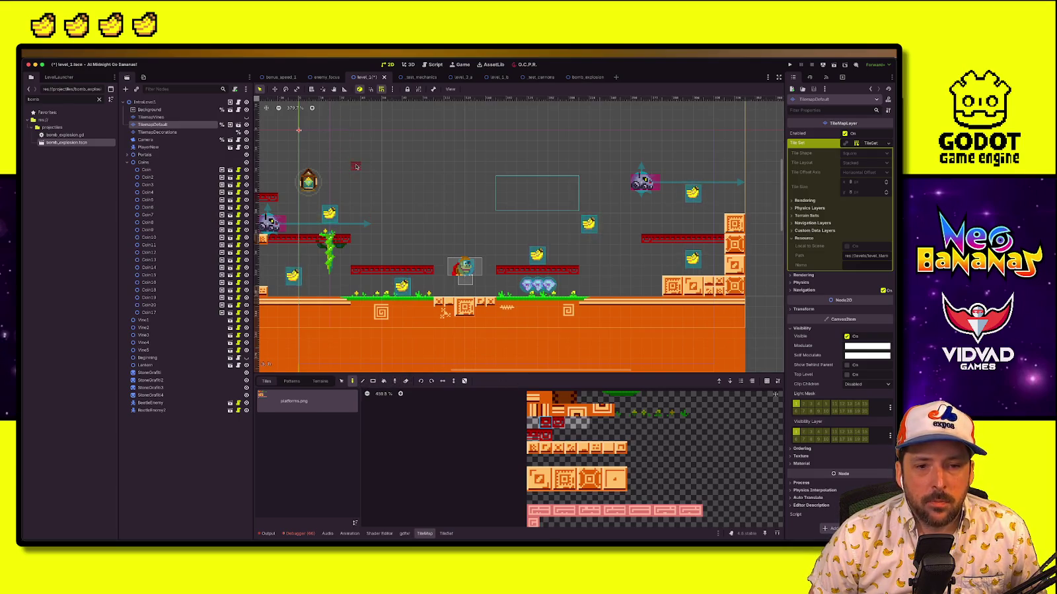
pyautogui.moveTo(359, 162); pyautogui.dragTo(392, 233)
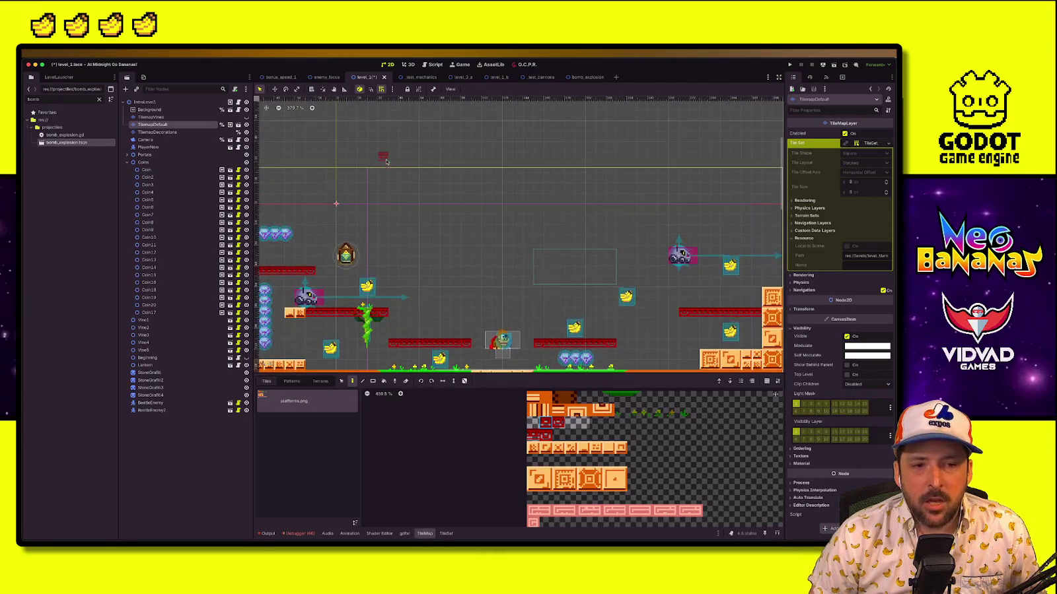
pyautogui.hscroll(-4, 393, 233)
pyautogui.hscroll(5, 576, 216)
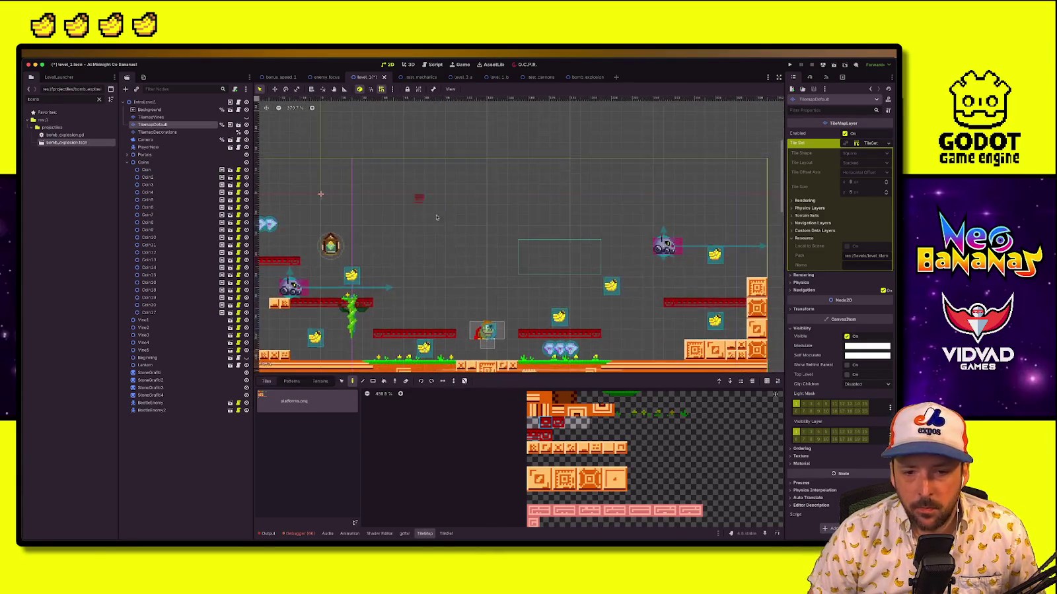
pyautogui.moveTo(435, 231); pyautogui.dragTo(540, 232)
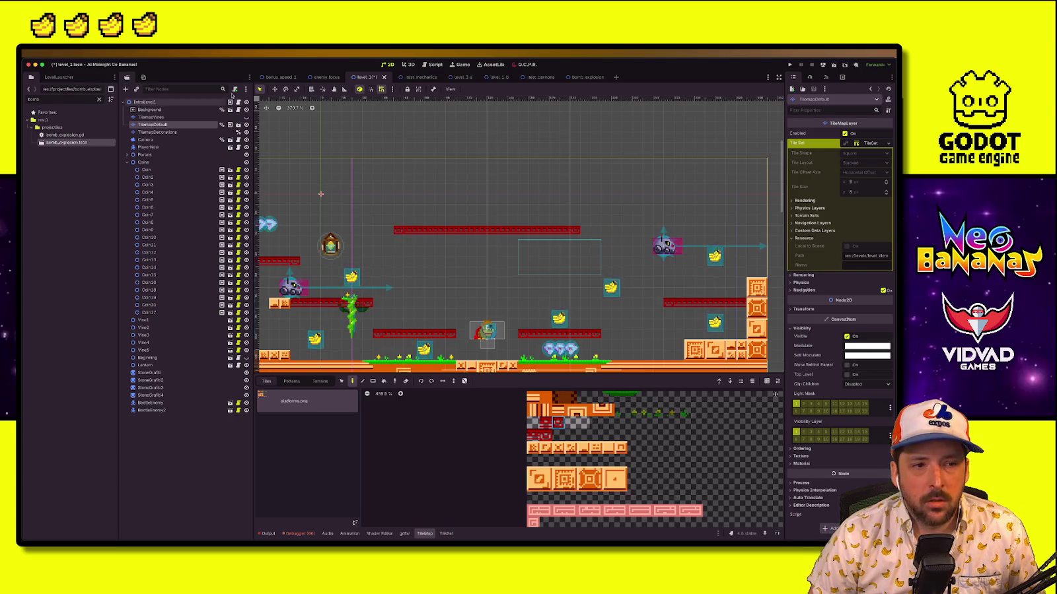
# Move BeetleEnemy2 onto the new high red platform and slide it along the platform
pyautogui.click(652, 246)
pyautogui.moveTo(652, 246); pyautogui.dragTo(395, 215)
pyautogui.hscroll(-3, 396, 216)
pyautogui.moveTo(470, 230); pyautogui.dragTo(633, 225)
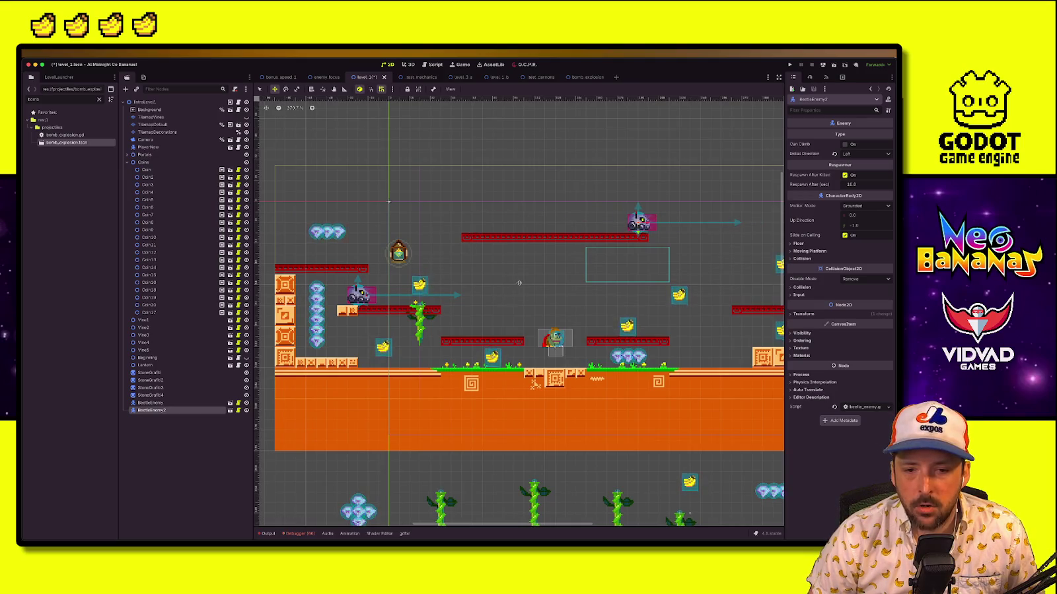
pyautogui.hscroll(3, 523, 249)
pyautogui.hscroll(1, 523, 250)
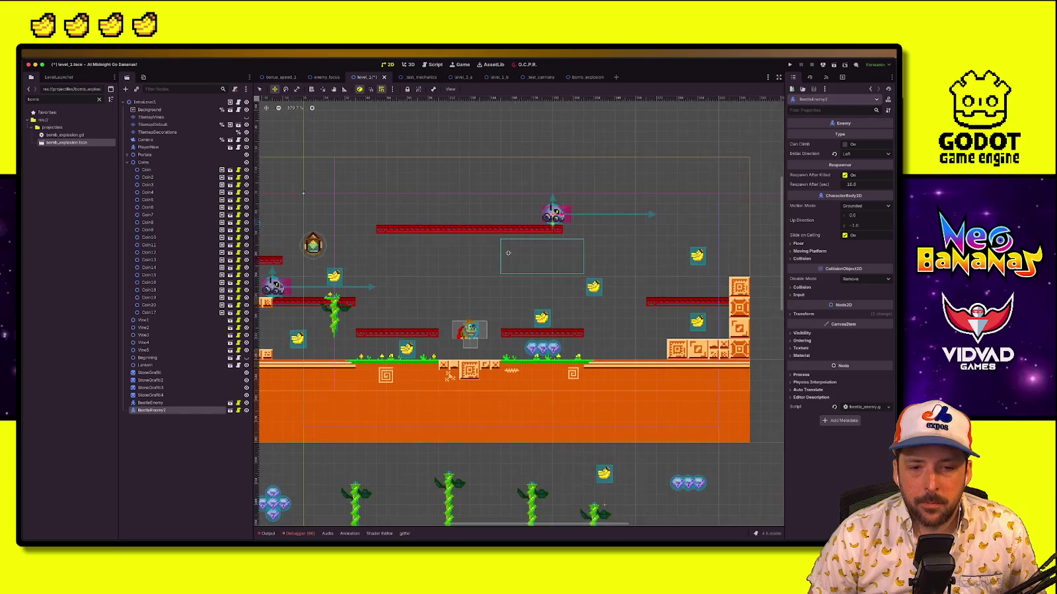
pyautogui.hscroll(-3, 522, 257)
pyautogui.hscroll(1, 509, 370)
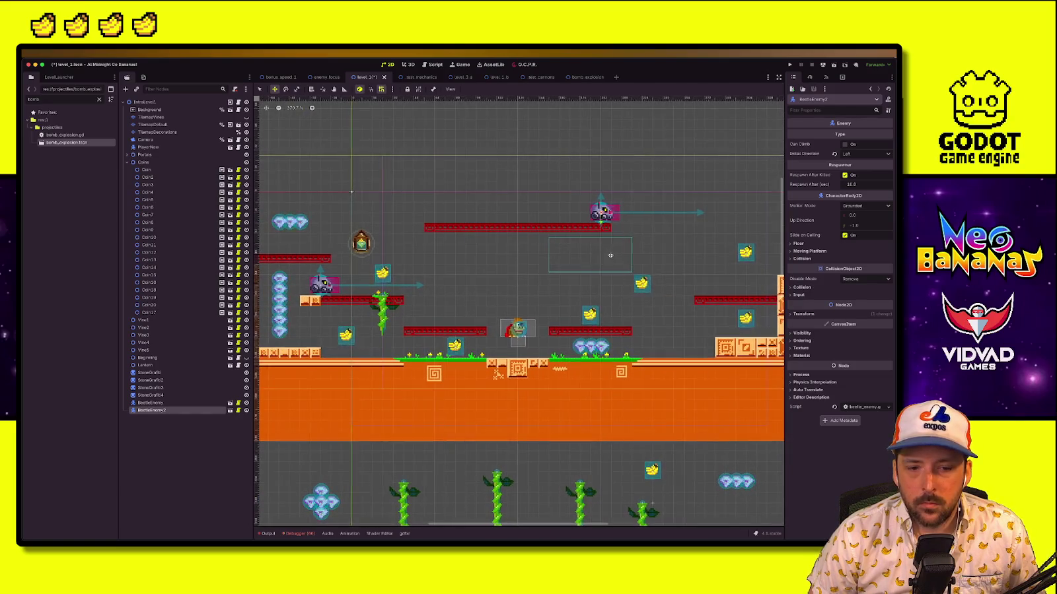
pyautogui.click(499, 486)
# Raise Vine2 to the high platform with Tile Height 9, save level_1, and run a quick playtest
pyautogui.moveTo(499, 486)
pyautogui.mouseDown()
pyautogui.moveTo(510, 260)
pyautogui.moveTo(520, 240)
pyautogui.mouseUp()
pyautogui.click(887, 144)
pyautogui.press('super+s')
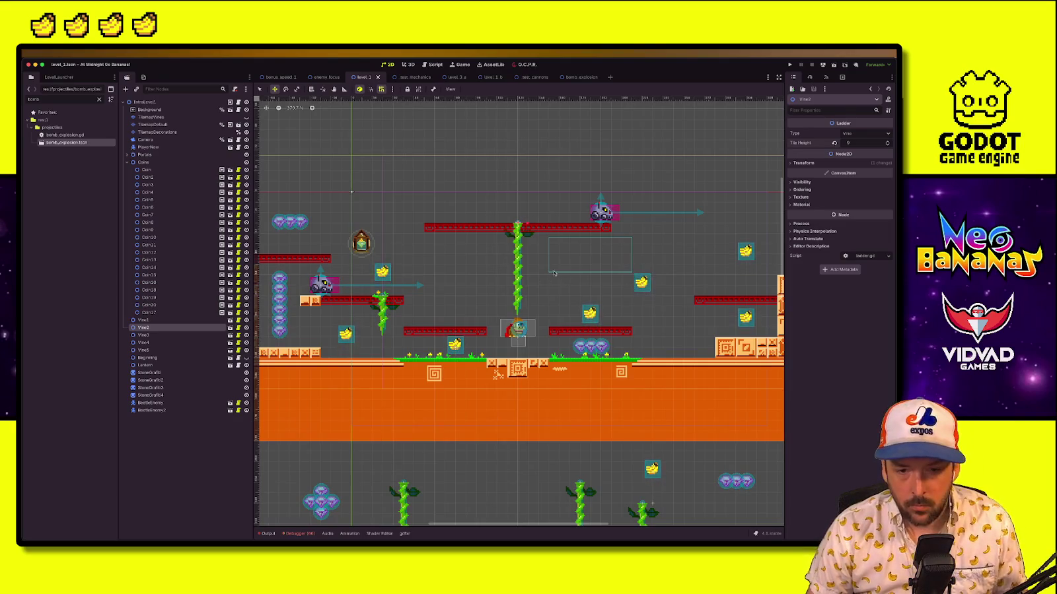
pyautogui.press('super+r')
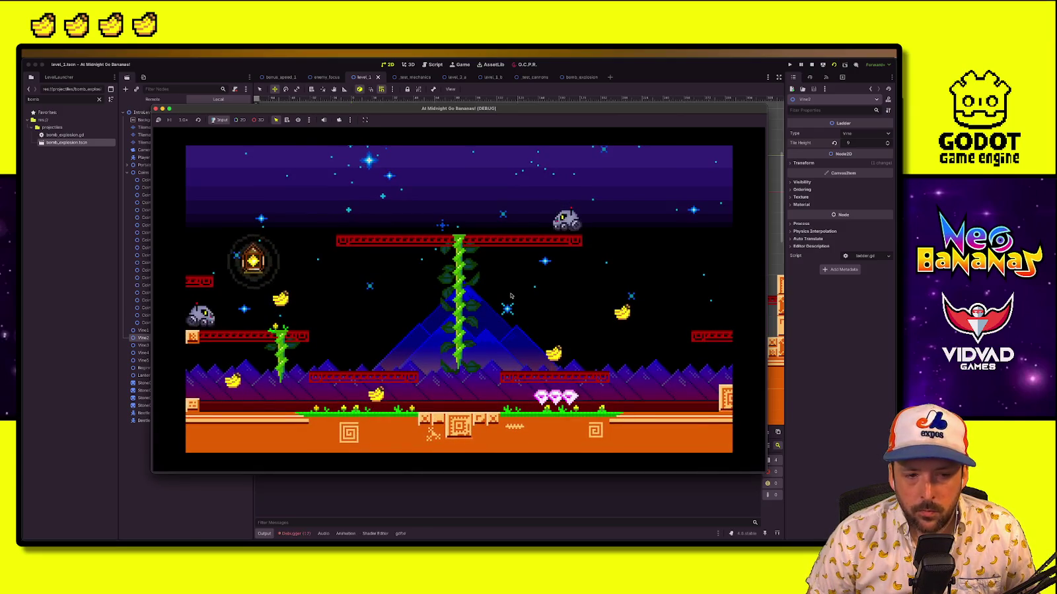
pyautogui.click(811, 64)
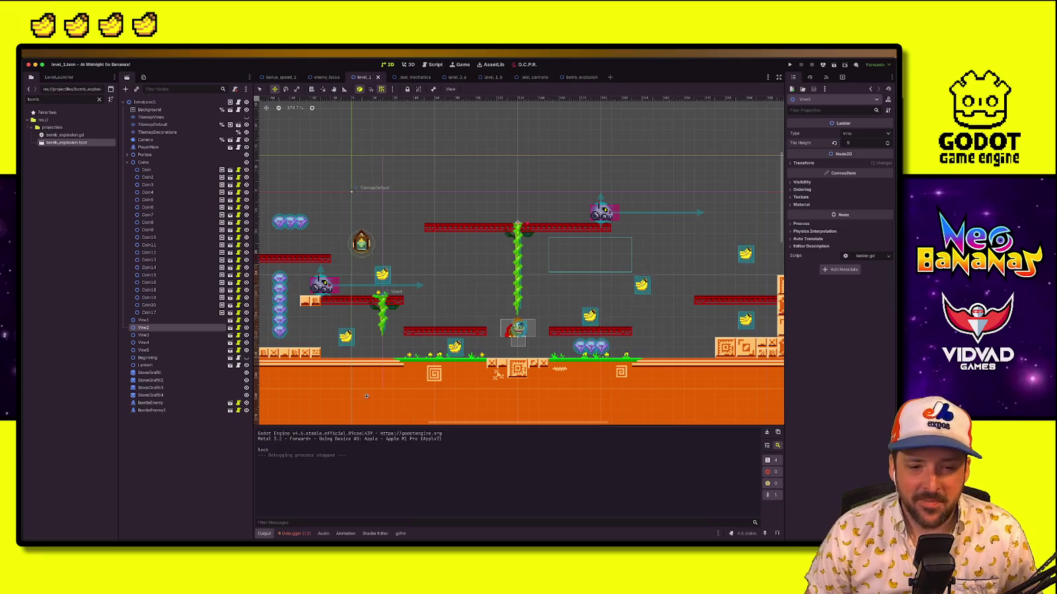
# Select the Lantern and nudge it to a new position
pyautogui.hscroll(-5, 569, 306)
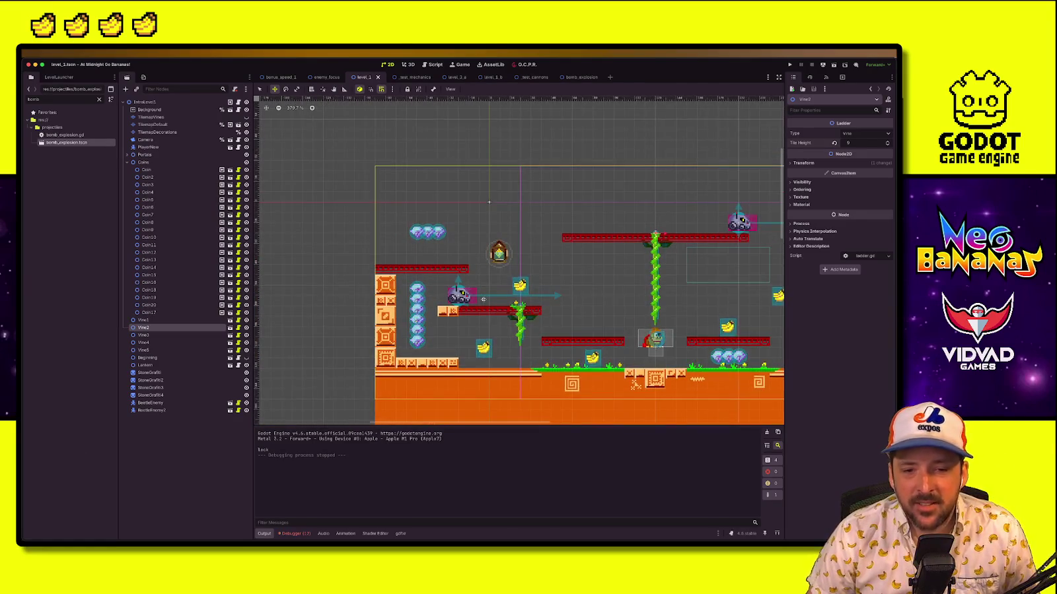
pyautogui.hscroll(2, 499, 318)
pyautogui.hscroll(1, 499, 319)
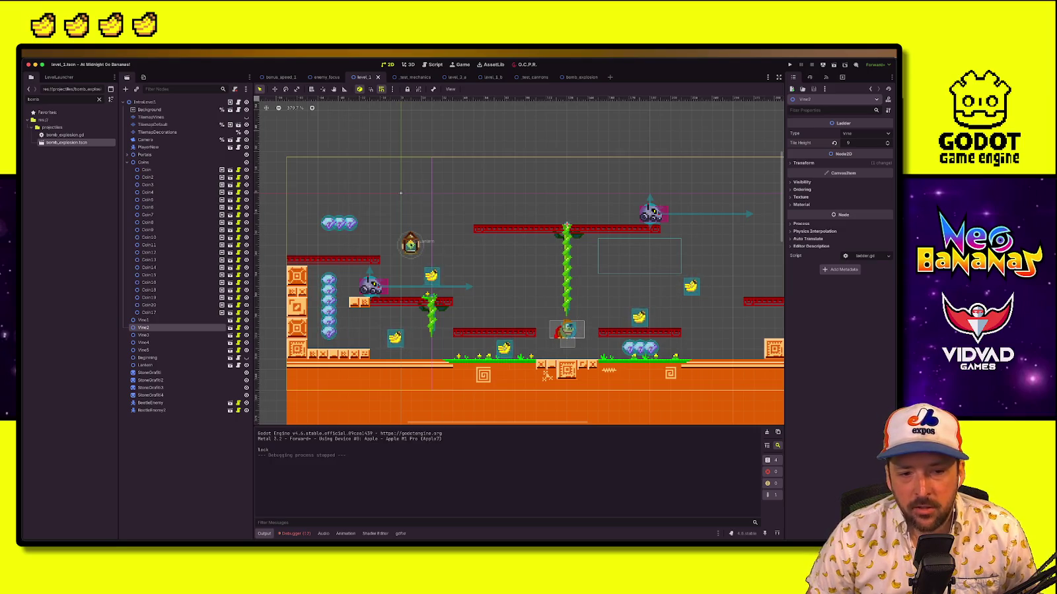
pyautogui.click(145, 365)
pyautogui.moveTo(423, 244); pyautogui.dragTo(422, 245)
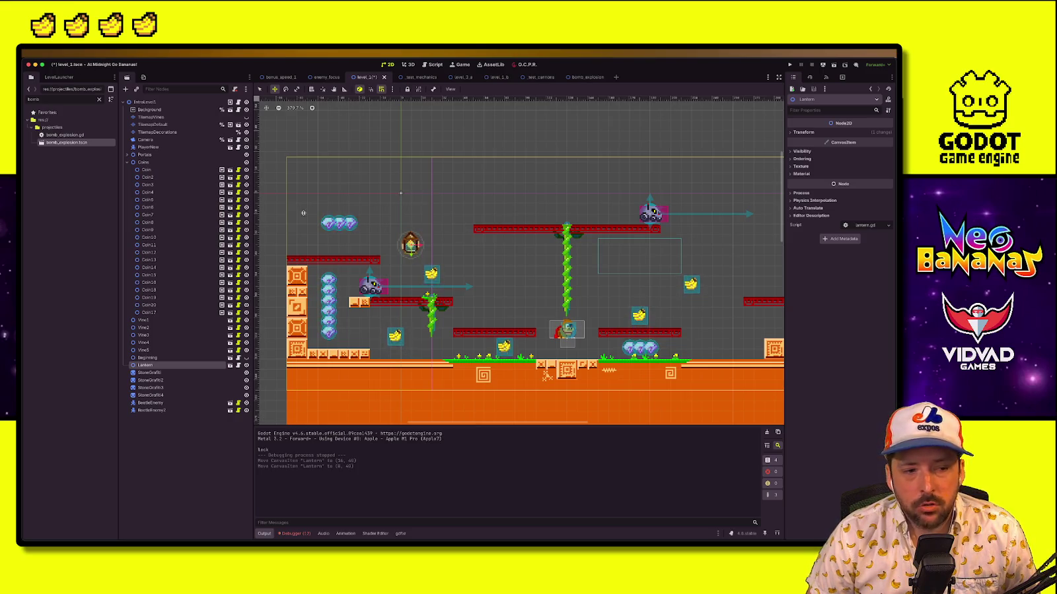
# Select TilemapDefault so its tile palette is ready for more painting
pyautogui.click(162, 117)
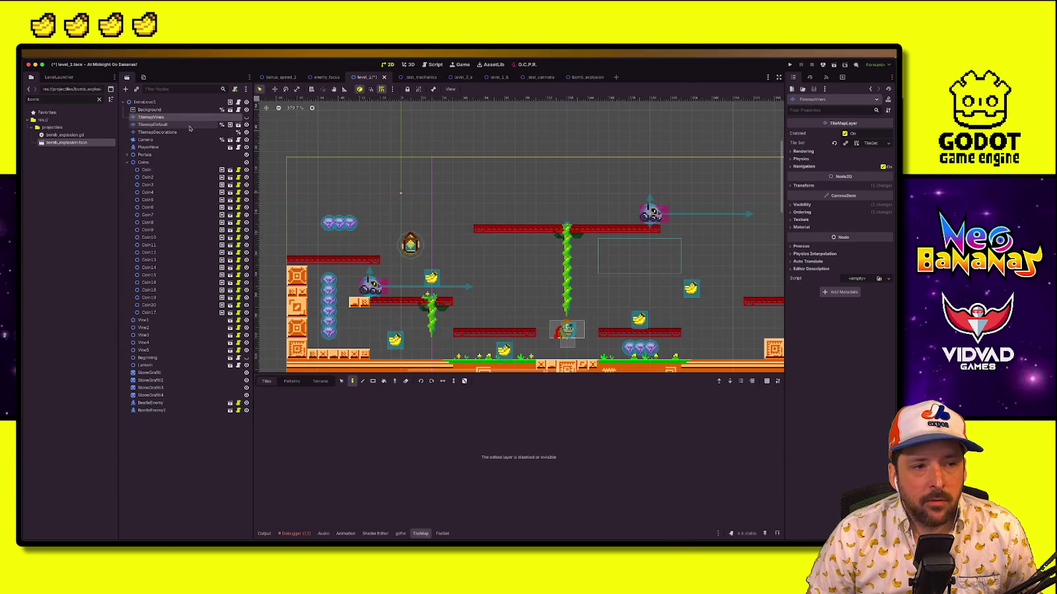
pyautogui.click(189, 126)
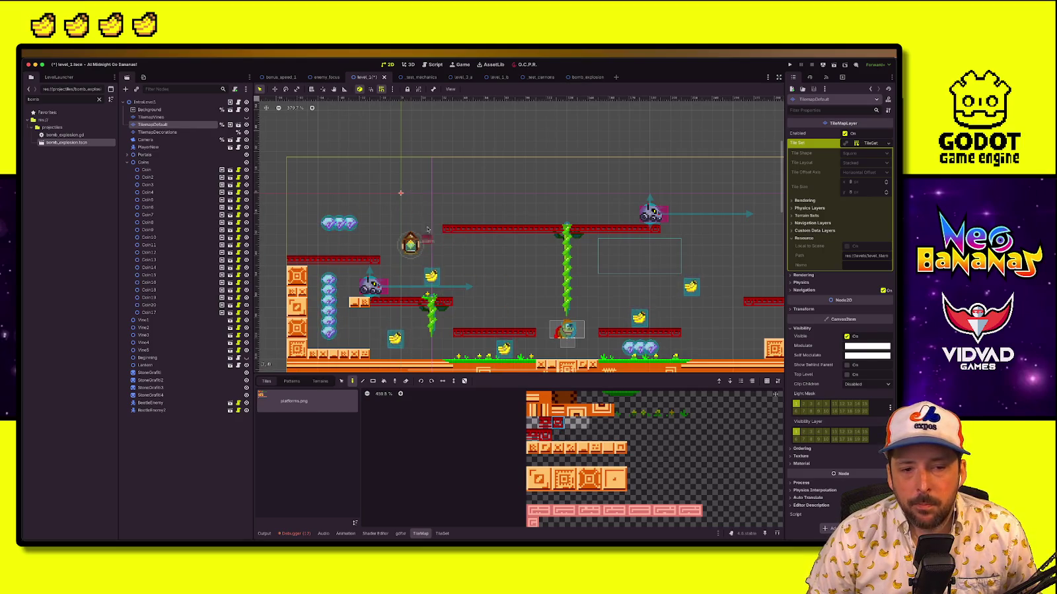
pyautogui.hscroll(3, 552, 279)
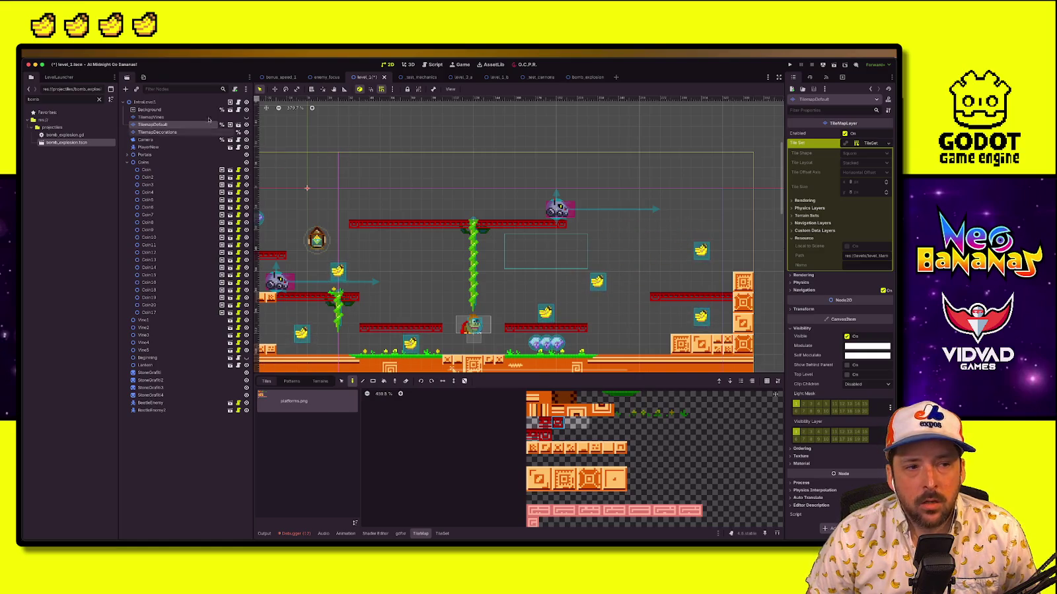
pyautogui.click(146, 102)
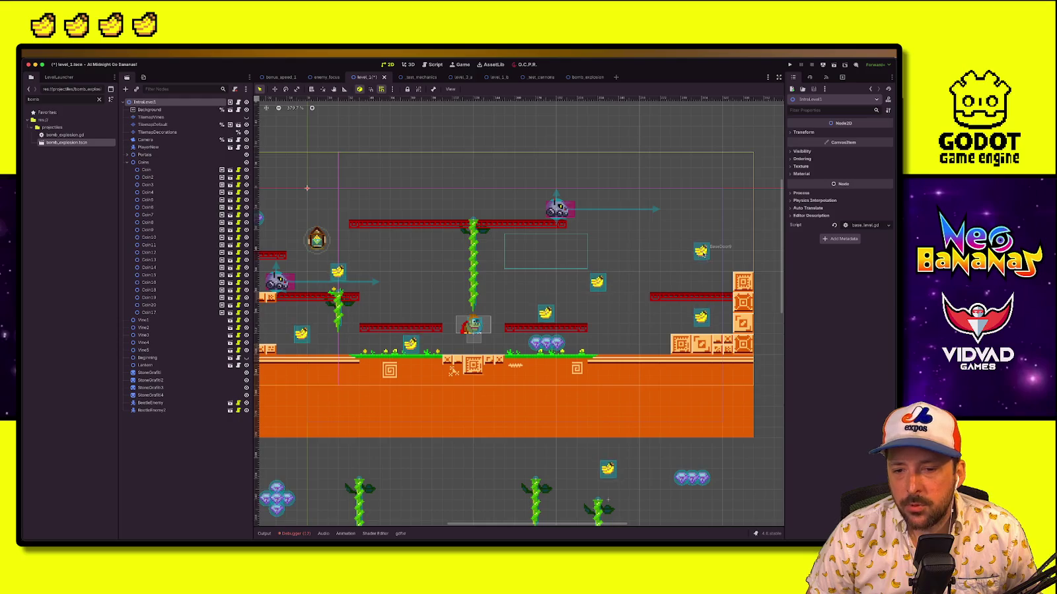
pyautogui.hscroll(-5, 491, 324)
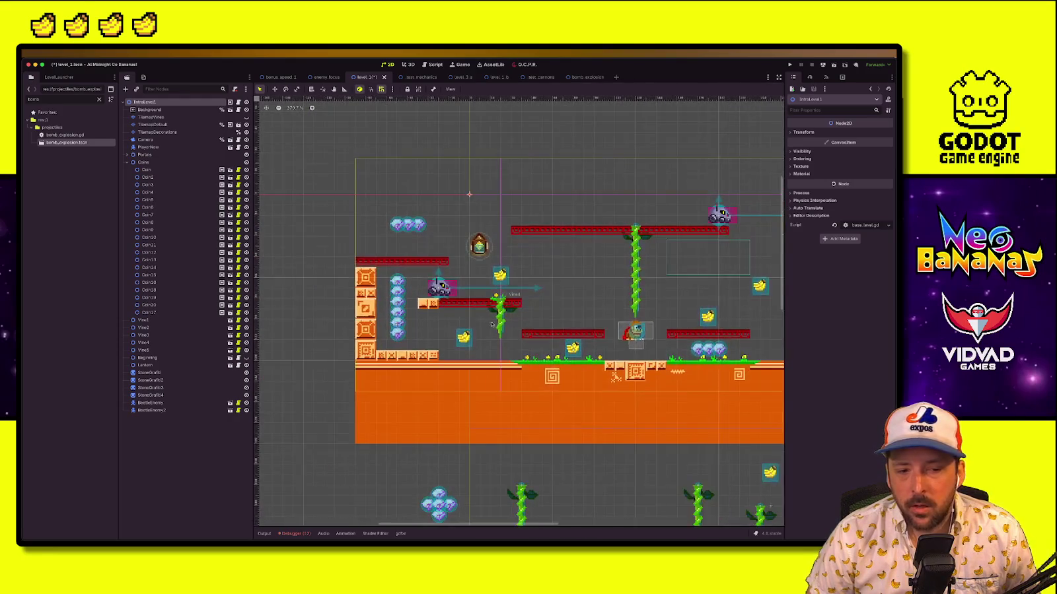
pyautogui.moveTo(492, 324); pyautogui.dragTo(390, 312)
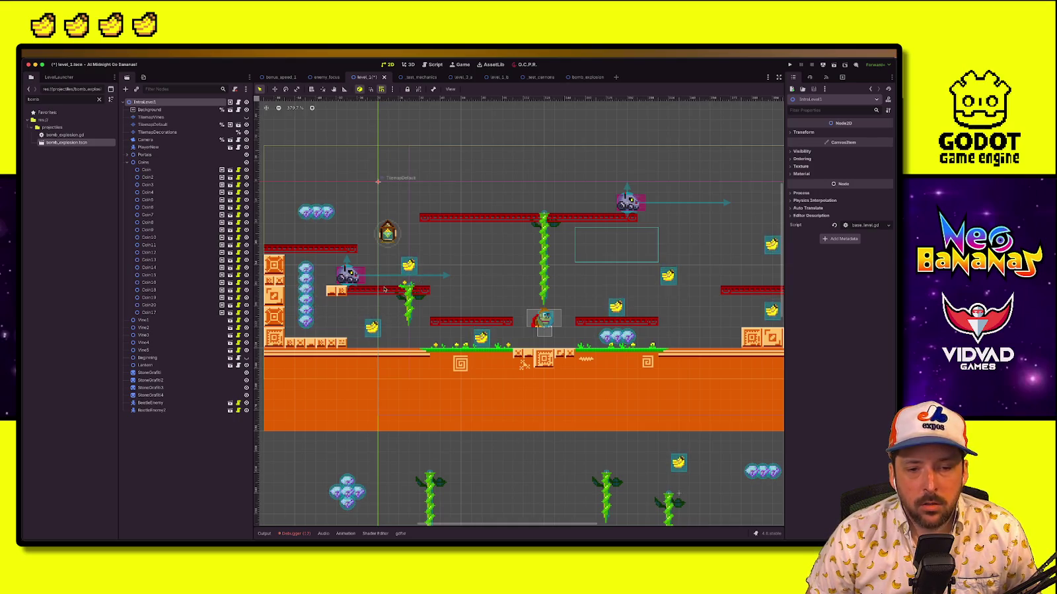
pyautogui.click(429, 397)
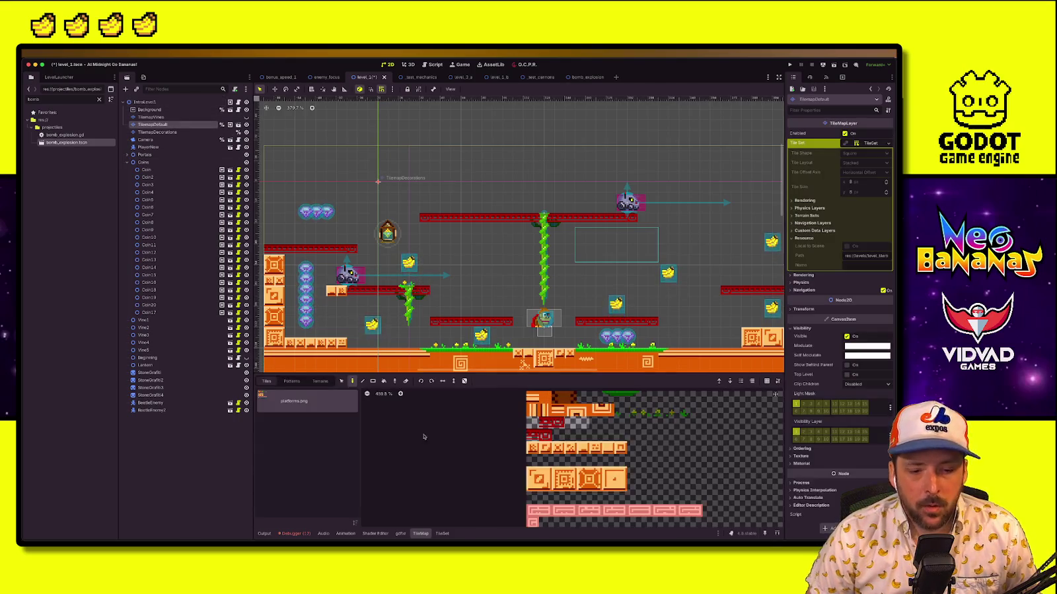
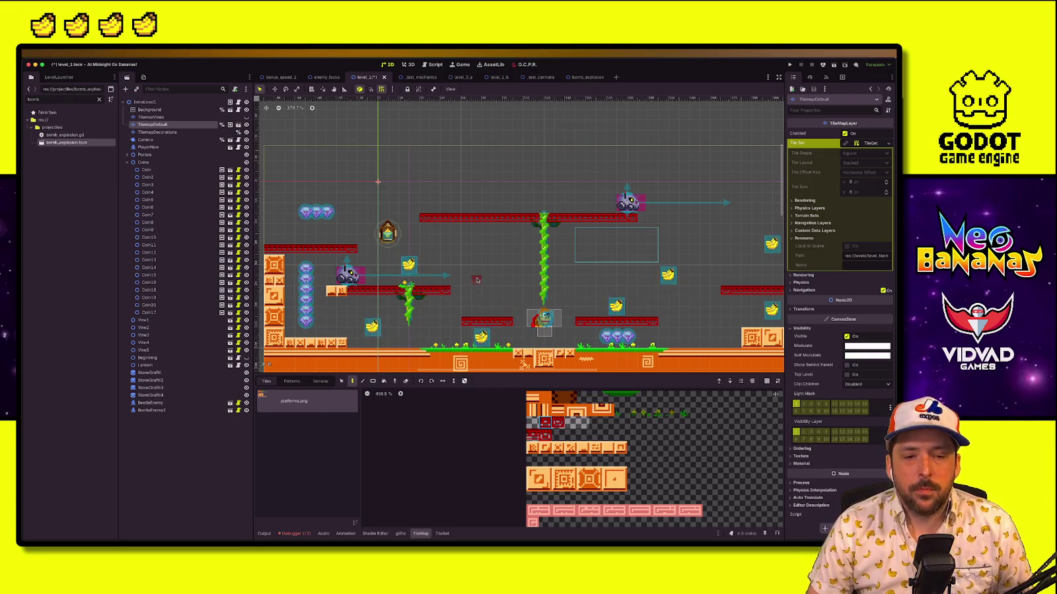
# Paint tall orange wall columns up the left and right edges of the level
pyautogui.hscroll(2, 501, 299)
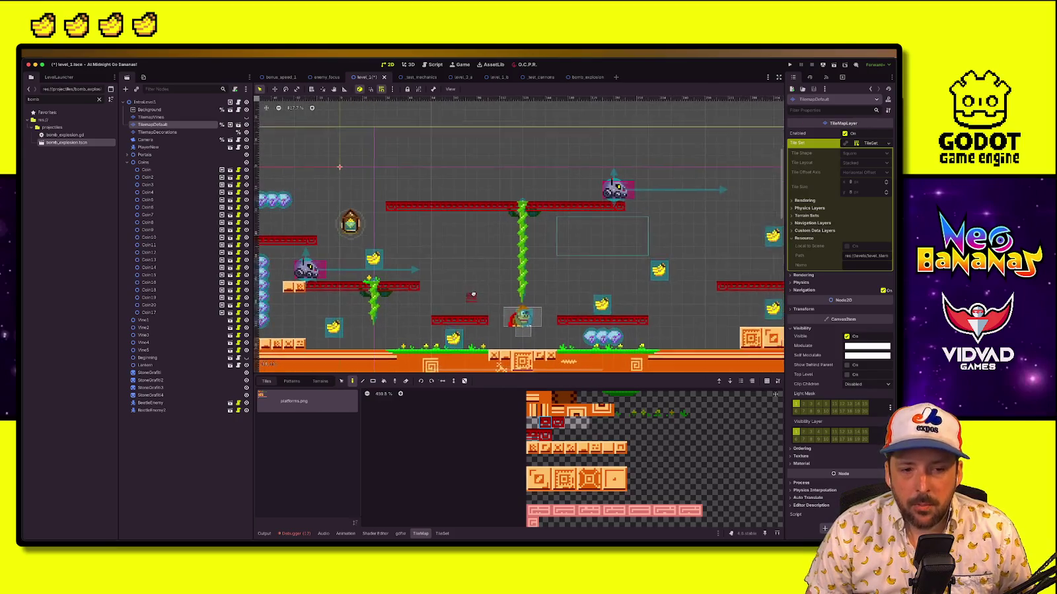
pyautogui.hscroll(-5, 528, 310)
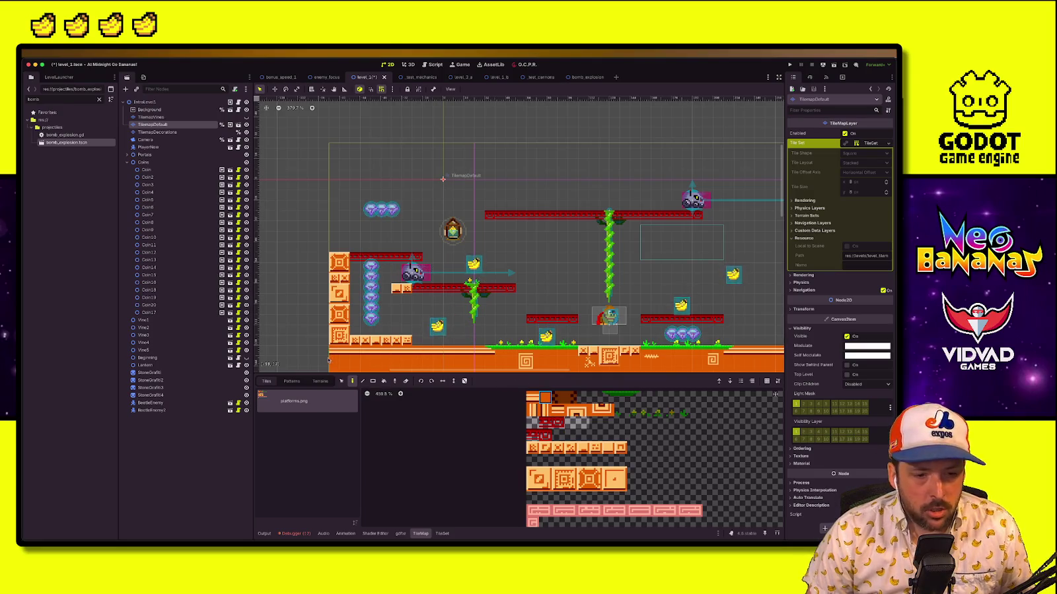
pyautogui.moveTo(322, 358)
pyautogui.mouseDown()
pyautogui.moveTo(300, 148)
pyautogui.moveTo(307, 113)
pyautogui.mouseUp()
pyautogui.hscroll(10, 780, 311)
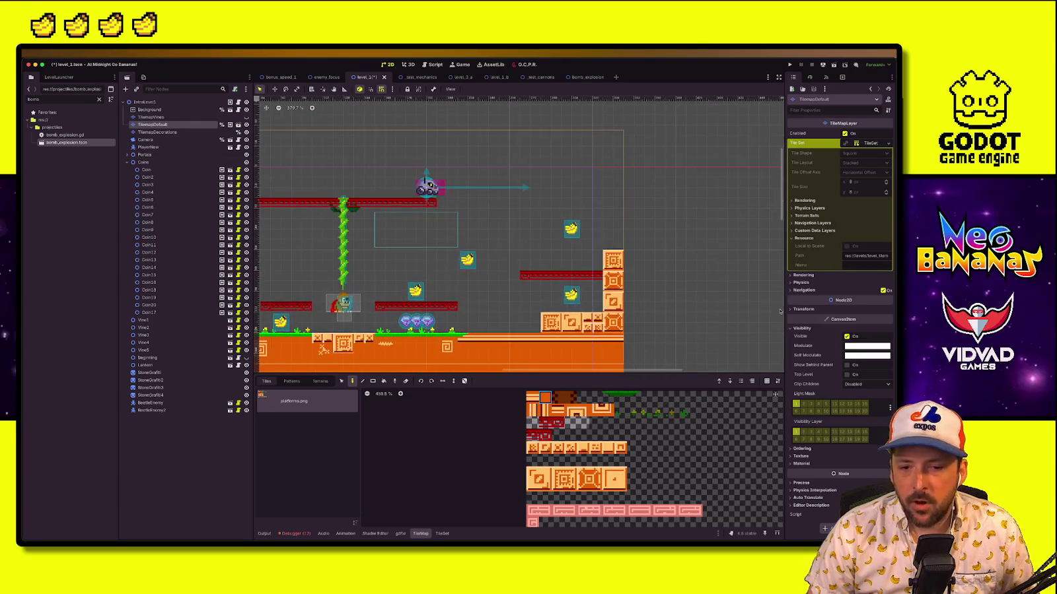
pyautogui.moveTo(632, 368)
pyautogui.mouseDown()
pyautogui.moveTo(680, 189)
pyautogui.moveTo(634, 113)
pyautogui.mouseUp()
# Line the inside of both walls with columns of orange brick tiles from the atlas
pyautogui.hscroll(-2, 659, 344)
pyautogui.click(608, 448)
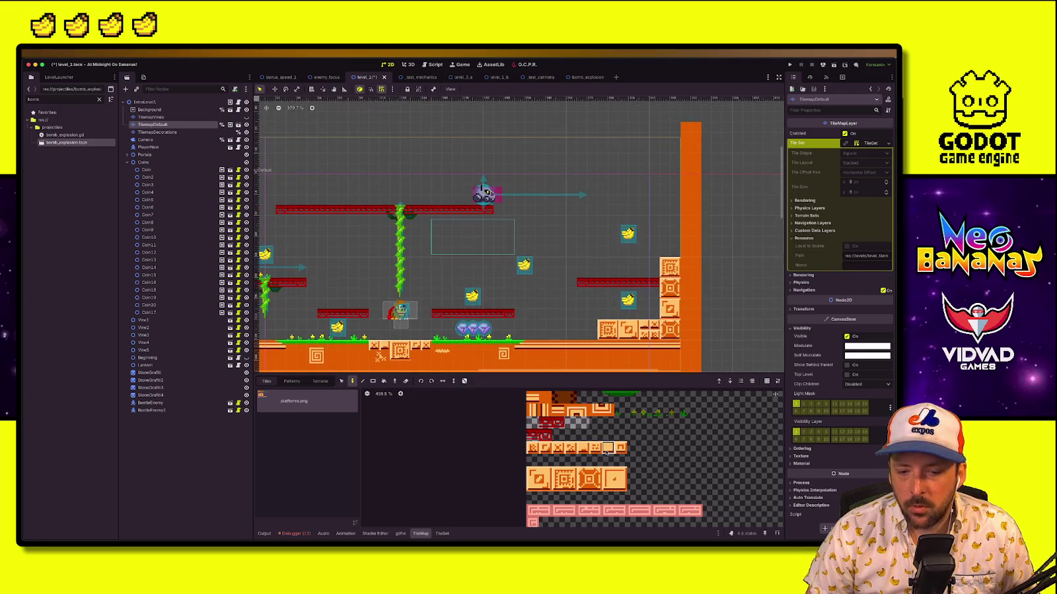
pyautogui.moveTo(682, 255); pyautogui.dragTo(684, 130)
pyautogui.moveTo(675, 192); pyautogui.dragTo(682, 117)
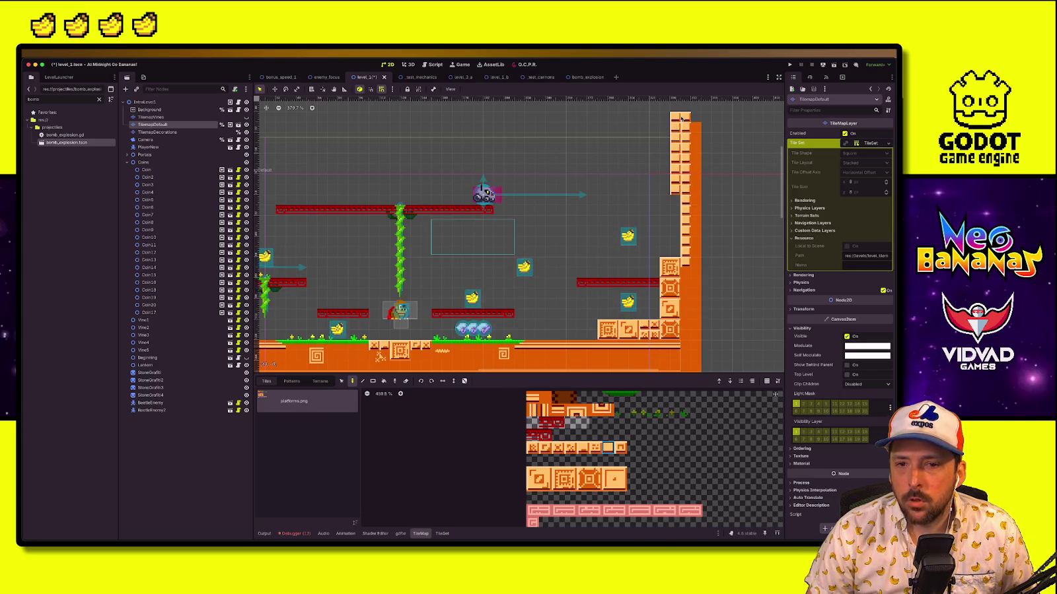
pyautogui.hscroll(-10, 718, 181)
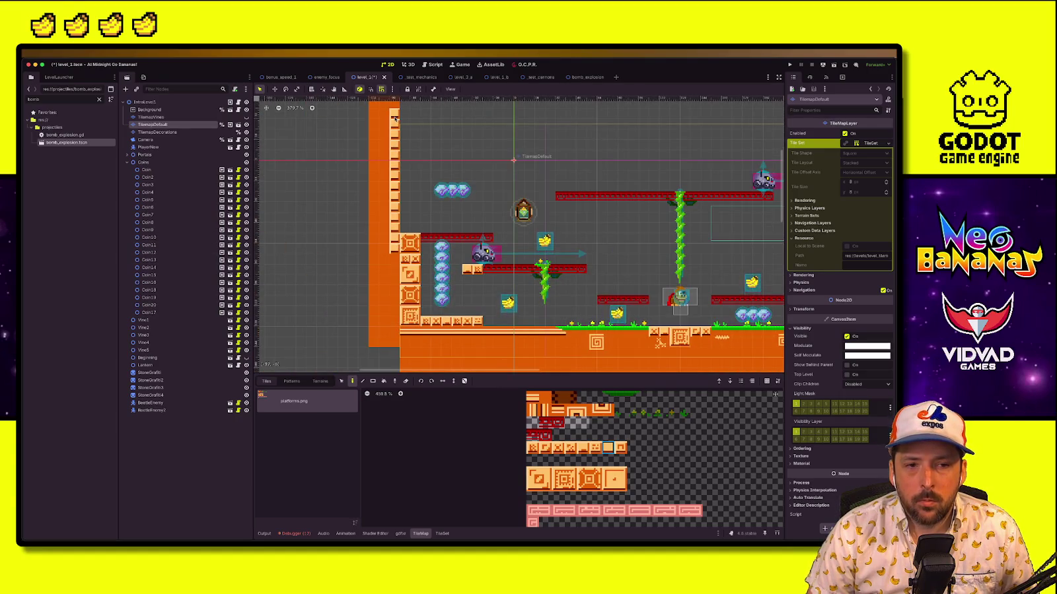
pyautogui.moveTo(384, 115); pyautogui.dragTo(383, 191)
pyautogui.hscroll(5, 393, 240)
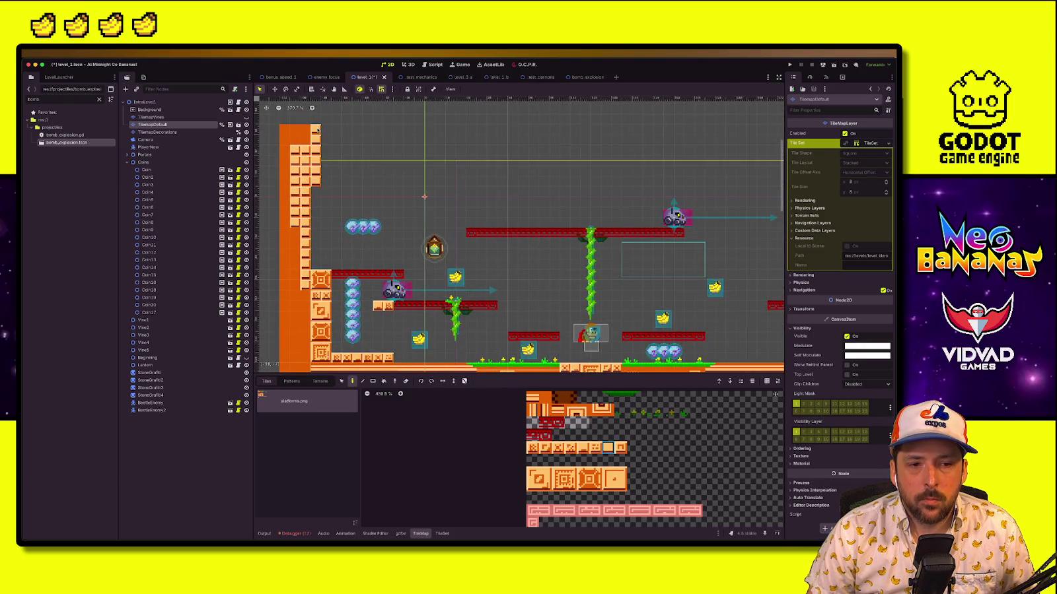
pyautogui.scroll(-3, 466, 265)
pyautogui.hscroll(2, 589, 297)
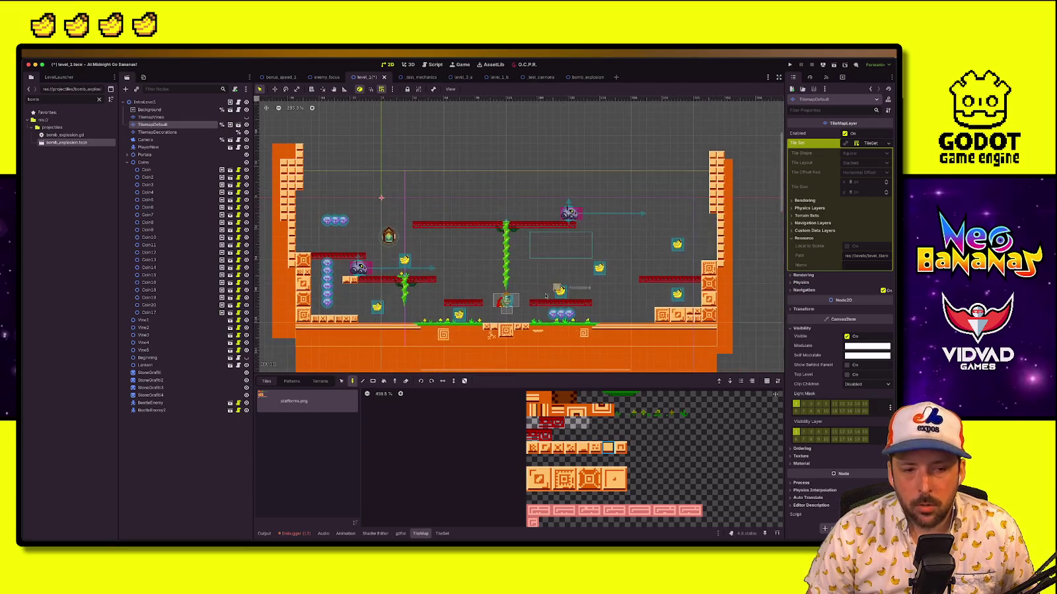
pyautogui.click(147, 140)
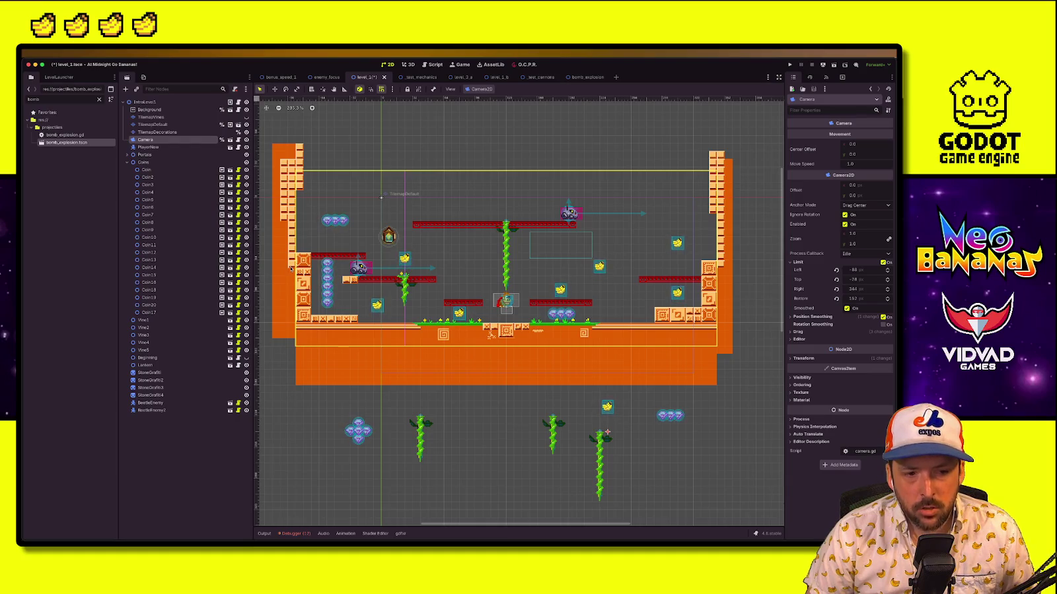
# Set the camera's Limit Left to -96 and Limit Right to 352
pyautogui.click(871, 269)
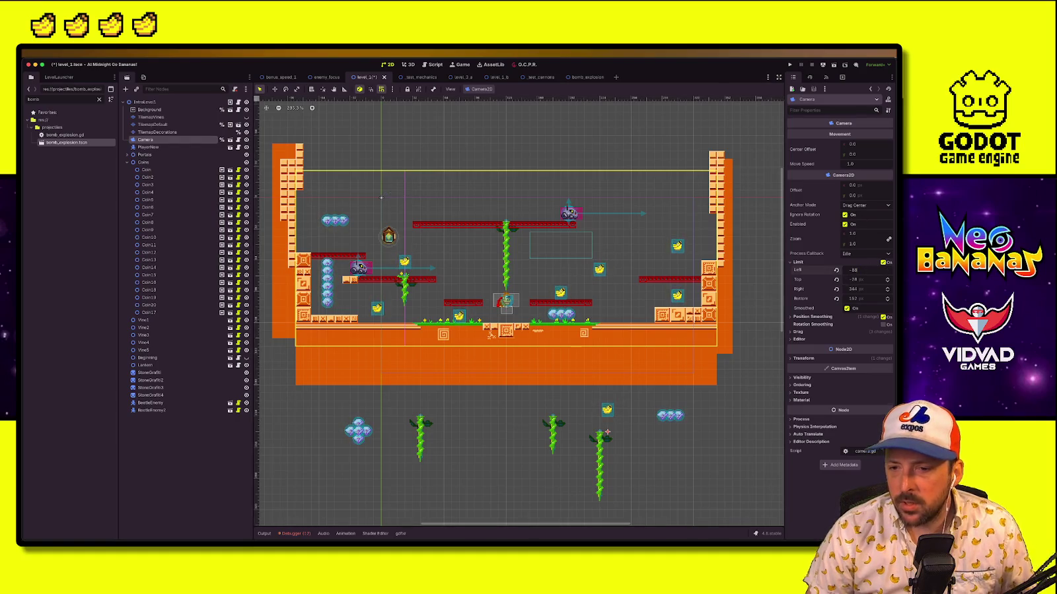
pyautogui.press('Return')
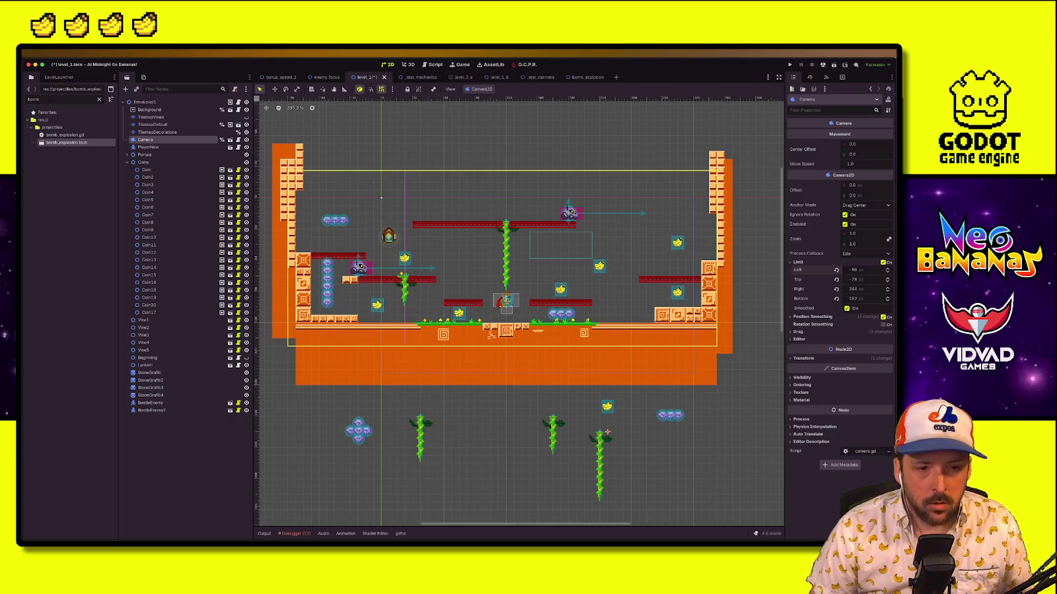
pyautogui.click(872, 290)
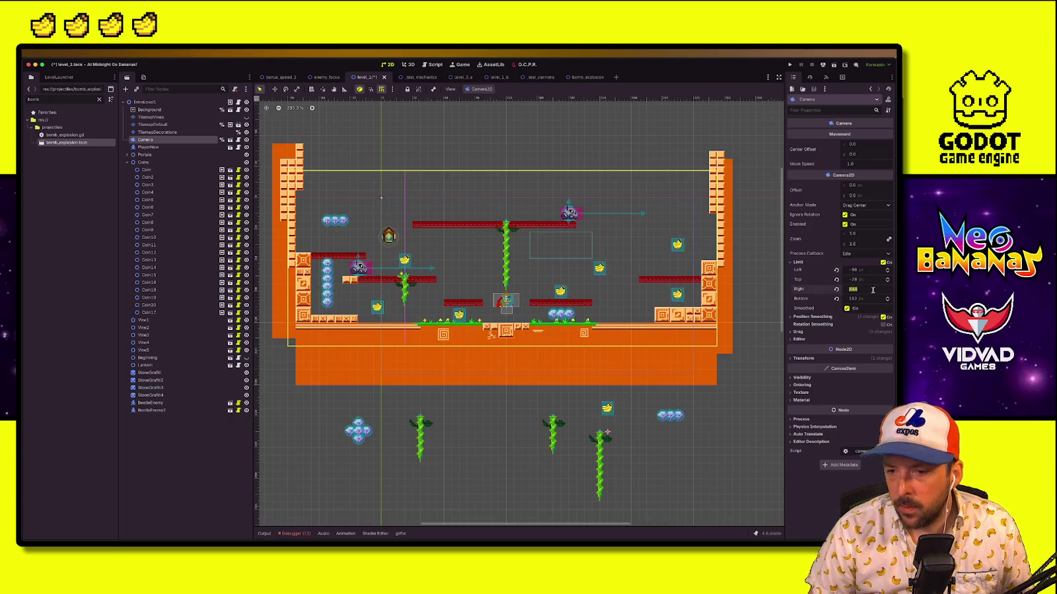
pyautogui.press('Return')
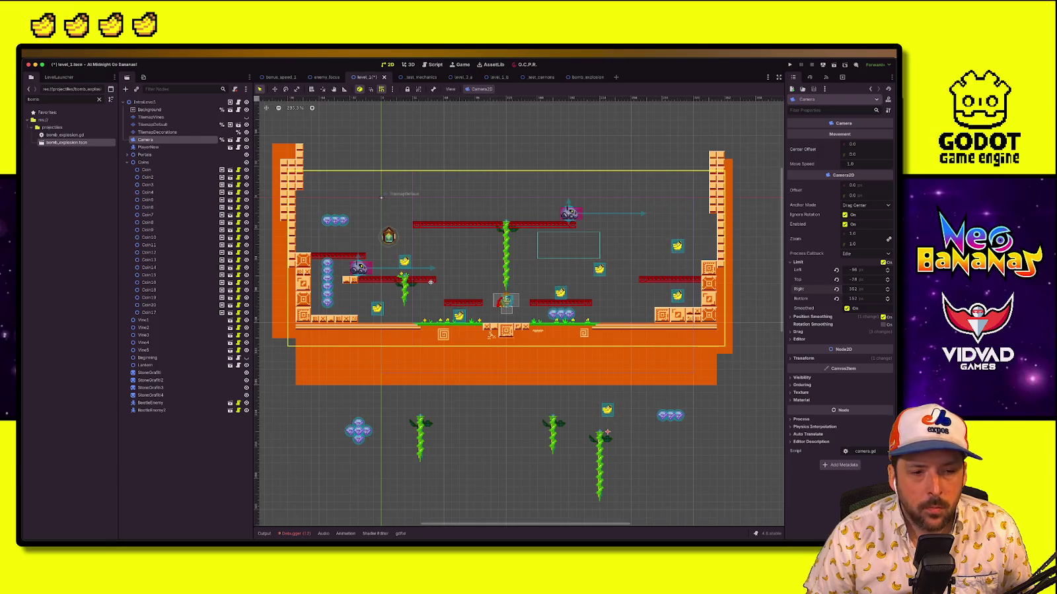
# Pick an atlas tile on the default tile layer and save level_1
pyautogui.click(171, 132)
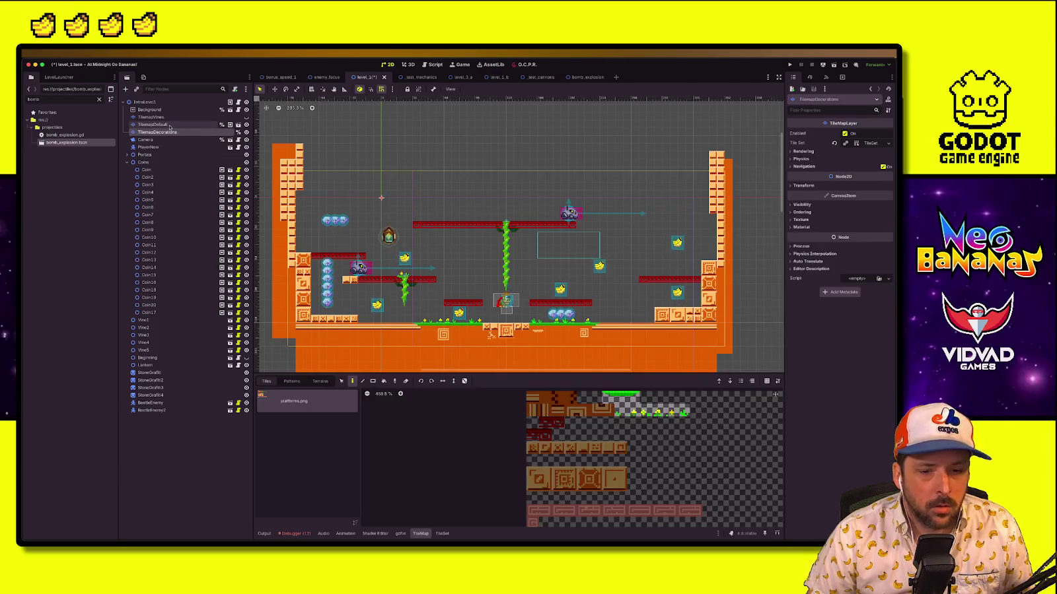
pyautogui.click(169, 124)
pyautogui.click(545, 397)
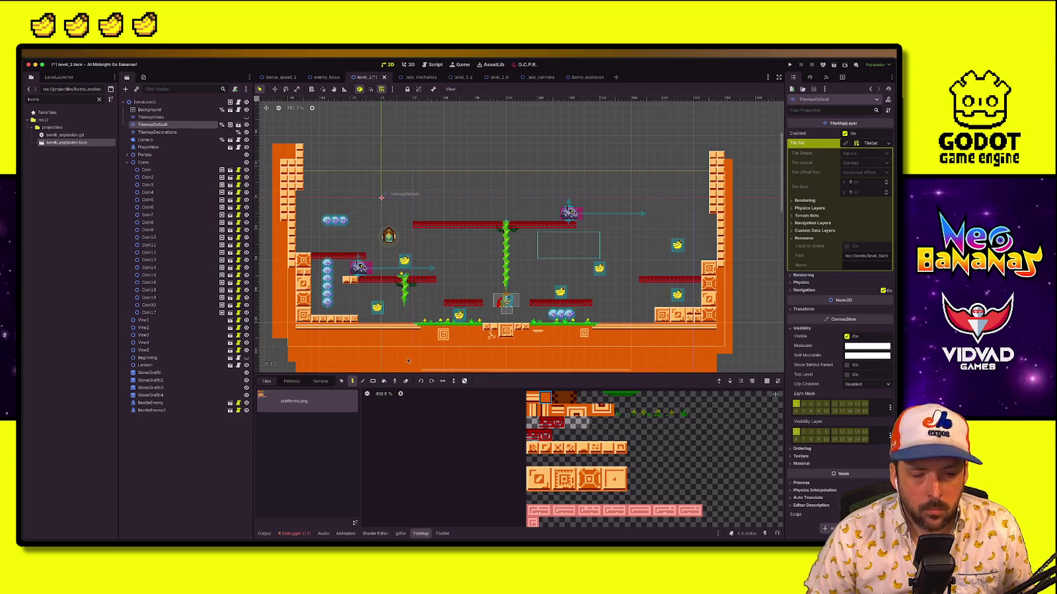
pyautogui.hotkey('ctrl', 's')
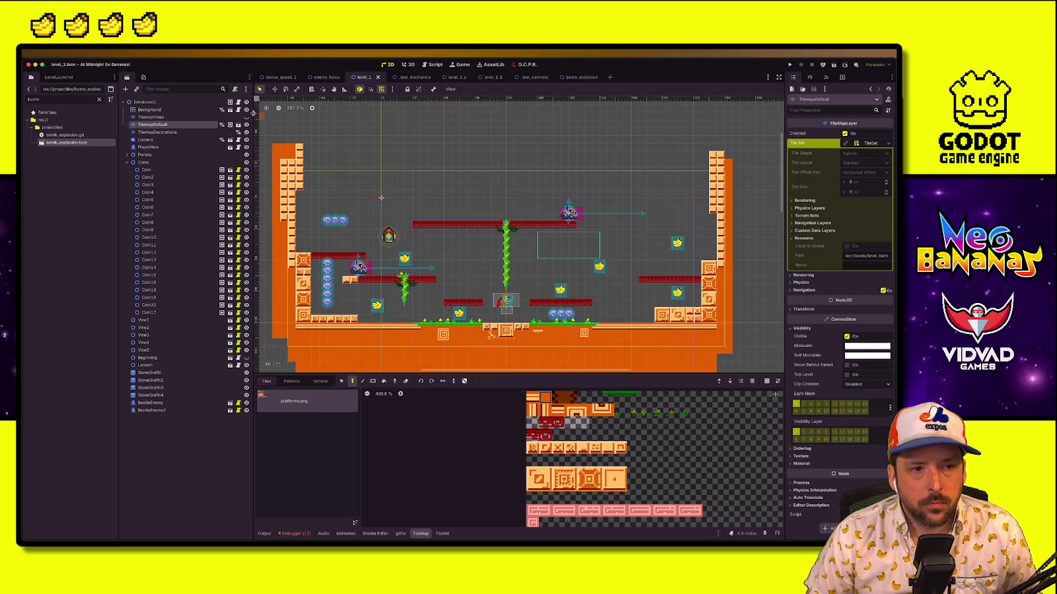
# Move the BaseDoor7 banana up onto the top red platform
pyautogui.click(166, 101)
pyautogui.click(599, 268)
pyautogui.press('w')
pyautogui.moveTo(588, 263)
pyautogui.mouseDown()
pyautogui.moveTo(518, 255)
pyautogui.moveTo(463, 210)
pyautogui.moveTo(444, 211)
pyautogui.mouseUp()
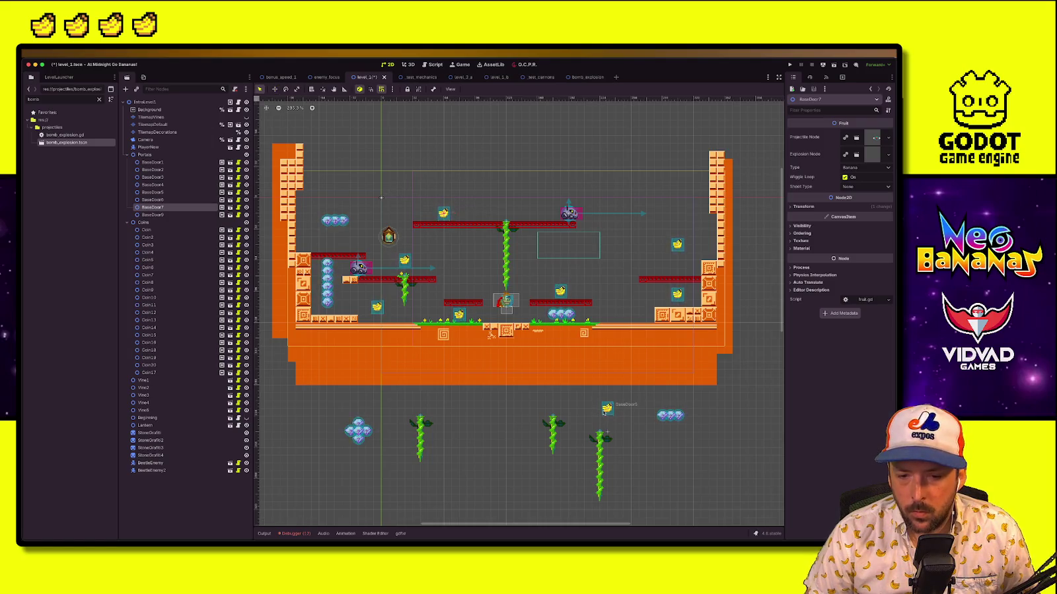
# Bring the BaseDoor5 banana up from below and place it beside the central vine
pyautogui.click(606, 409)
pyautogui.moveTo(606, 410)
pyautogui.mouseDown()
pyautogui.moveTo(606, 241)
pyautogui.moveTo(622, 248)
pyautogui.moveTo(476, 248)
pyautogui.moveTo(499, 248)
pyautogui.mouseUp()
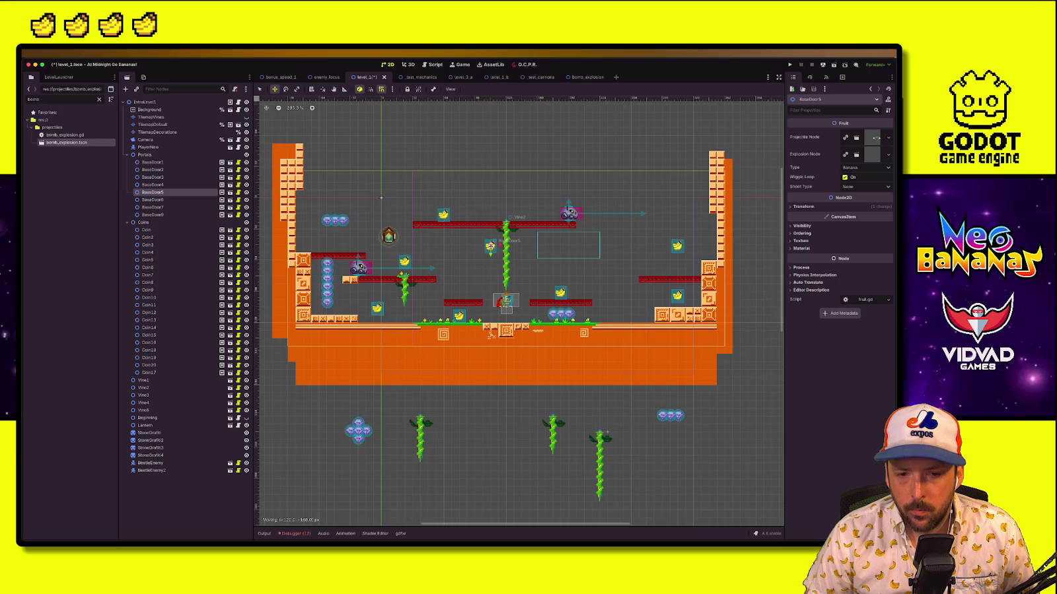
pyautogui.moveTo(491, 249); pyautogui.dragTo(491, 250)
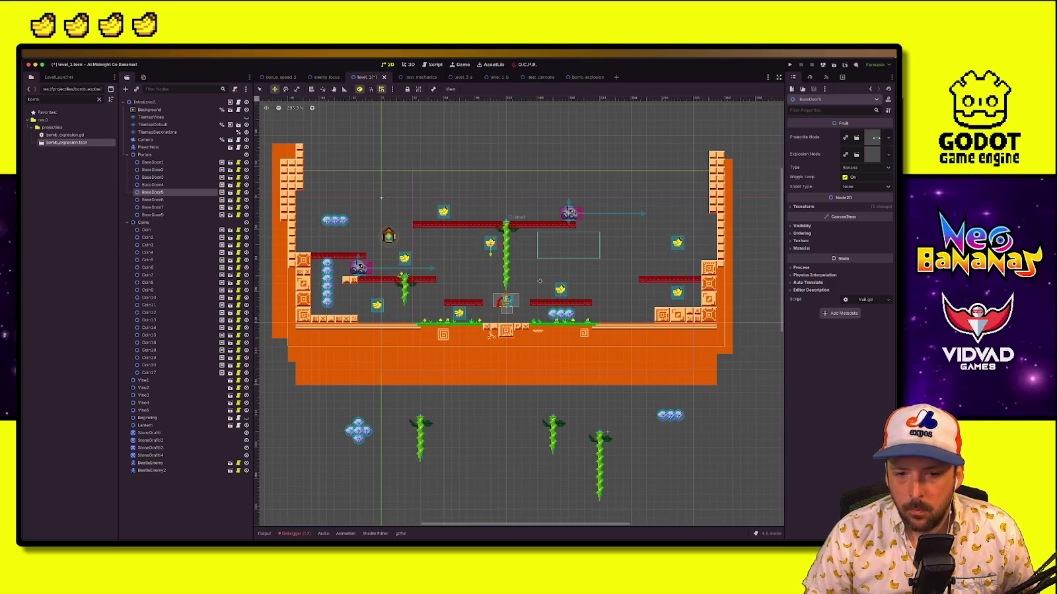
# Duplicate Coin17, Coin19 and Coin20 and move the copies out of the Coins group
pyautogui.click(159, 371)
pyautogui.keyDown('shift'); pyautogui.click(161, 358); pyautogui.keyUp('shift')
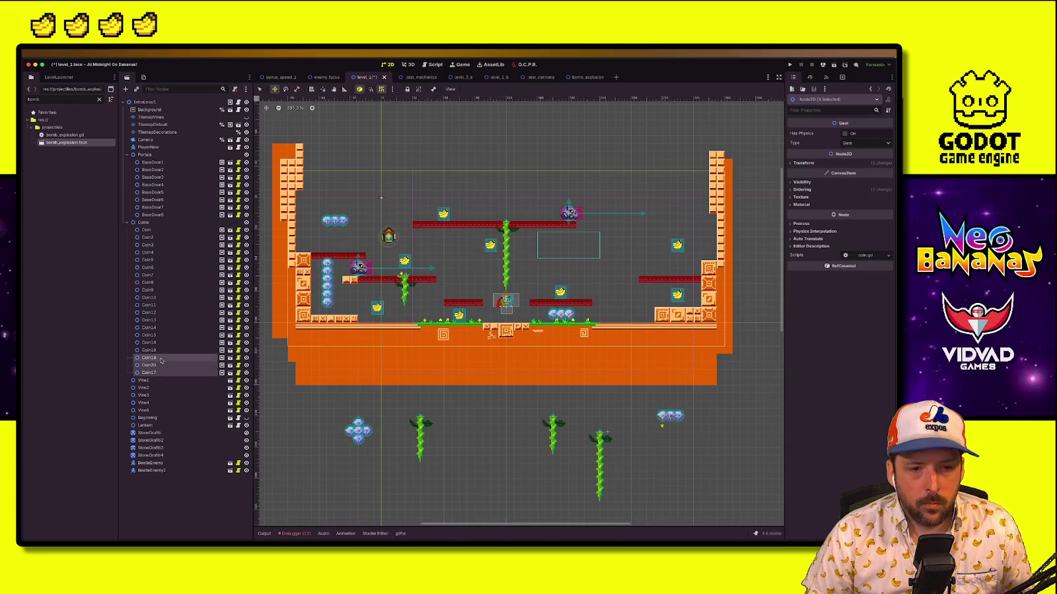
pyautogui.hotkey('ctrl', 'd')
pyautogui.moveTo(150, 387); pyautogui.dragTo(211, 311)
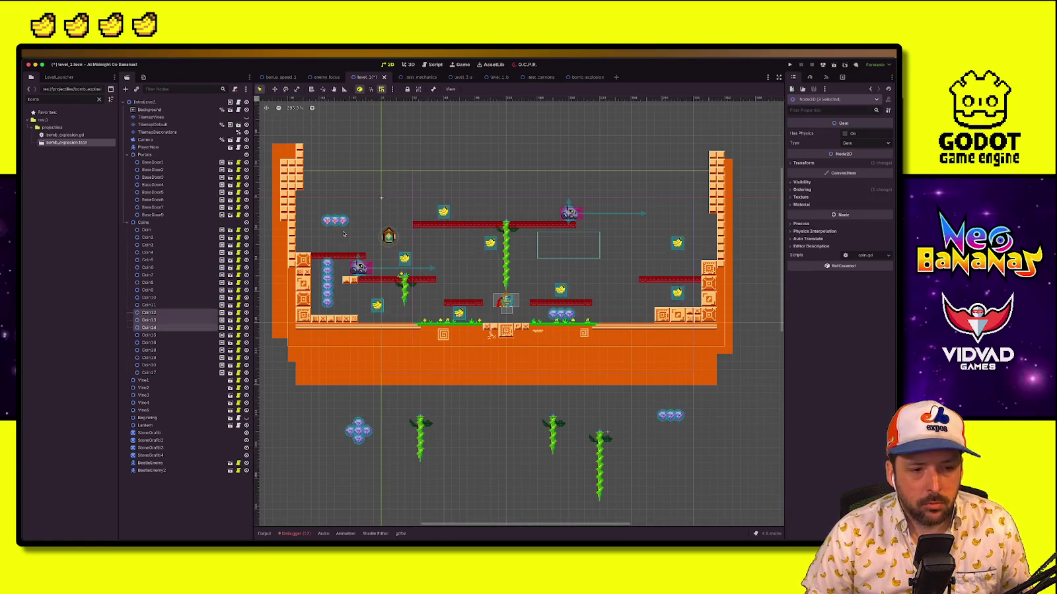
pyautogui.moveTo(176, 342)
pyautogui.mouseDown()
pyautogui.moveTo(190, 245)
pyautogui.moveTo(162, 221)
pyautogui.moveTo(136, 222)
pyautogui.mouseUp()
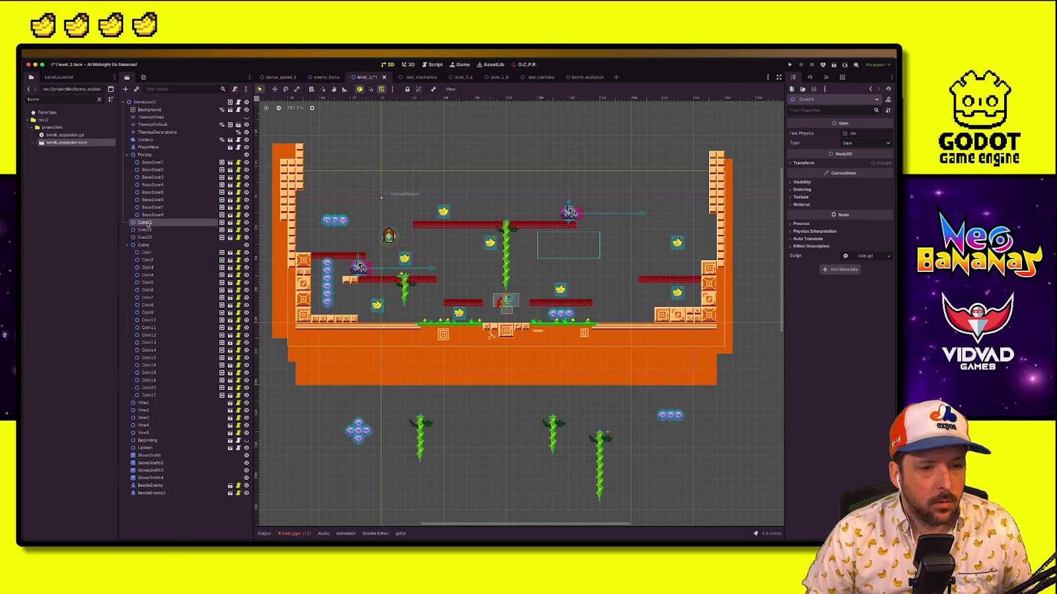
# Change Coin21, Coin22 and Coin23 into letter pickups, starting with N for Coin21
pyautogui.click(865, 143)
pyautogui.click(865, 165)
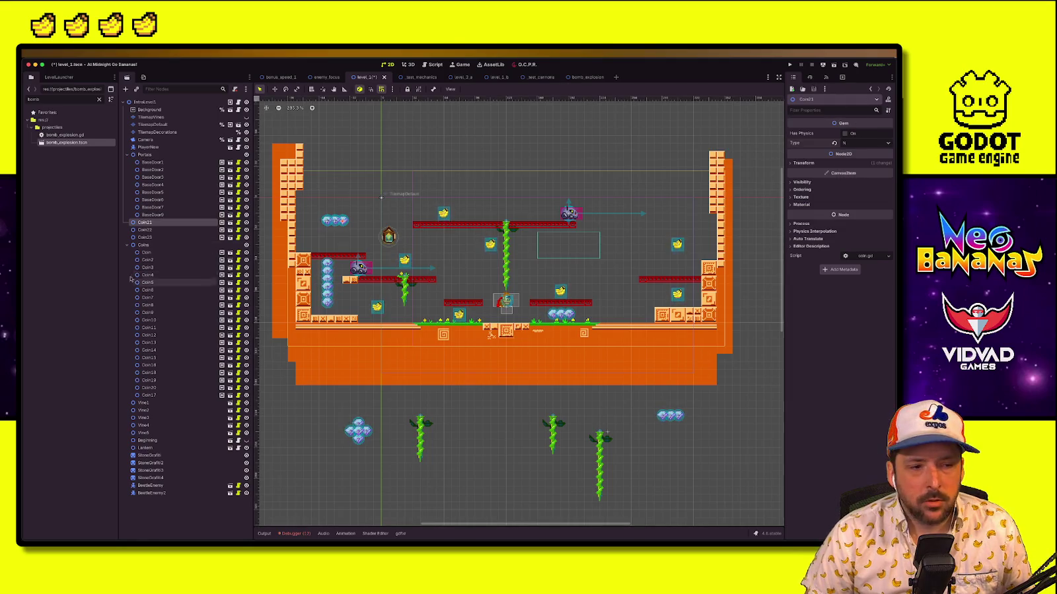
pyautogui.click(163, 229)
pyautogui.click(862, 142)
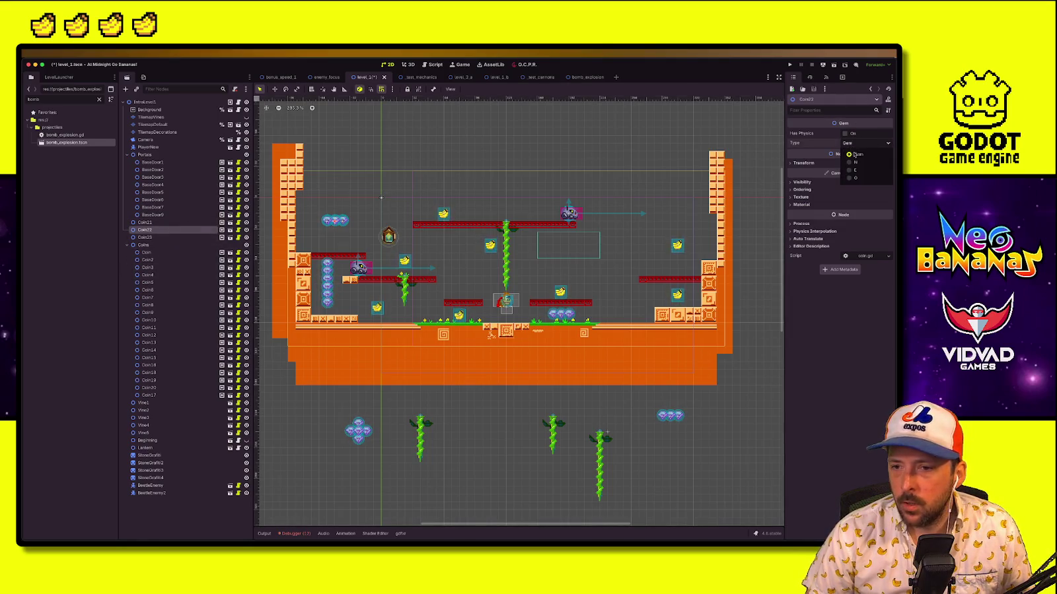
pyautogui.click(854, 170)
pyautogui.click(144, 237)
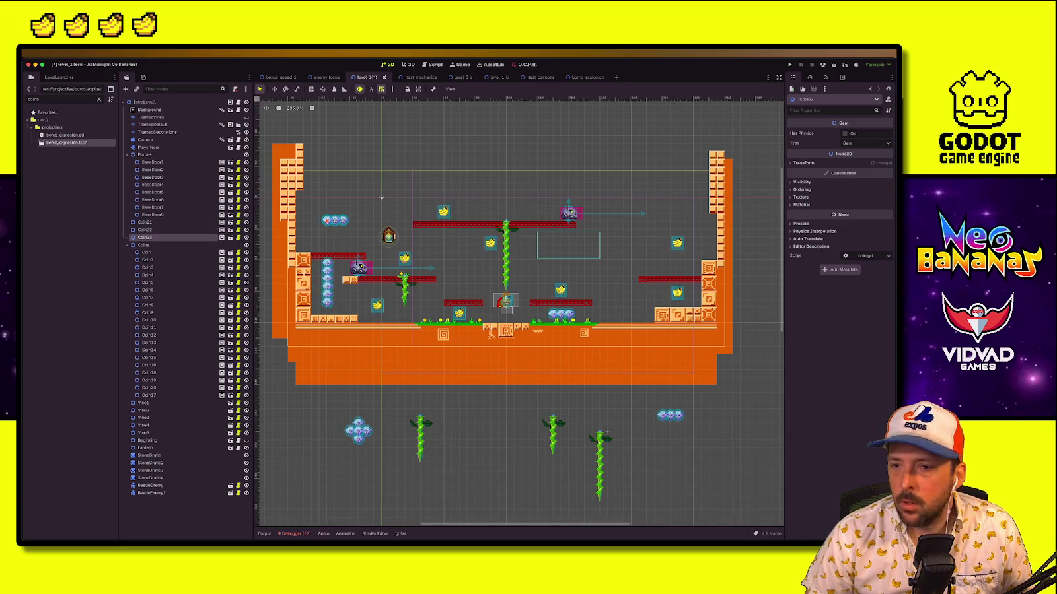
pyautogui.click(878, 146)
pyautogui.click(855, 161)
# Rename the three new nodes as letters, including LetterN and LetterO, and save the scene
pyautogui.click(145, 221)
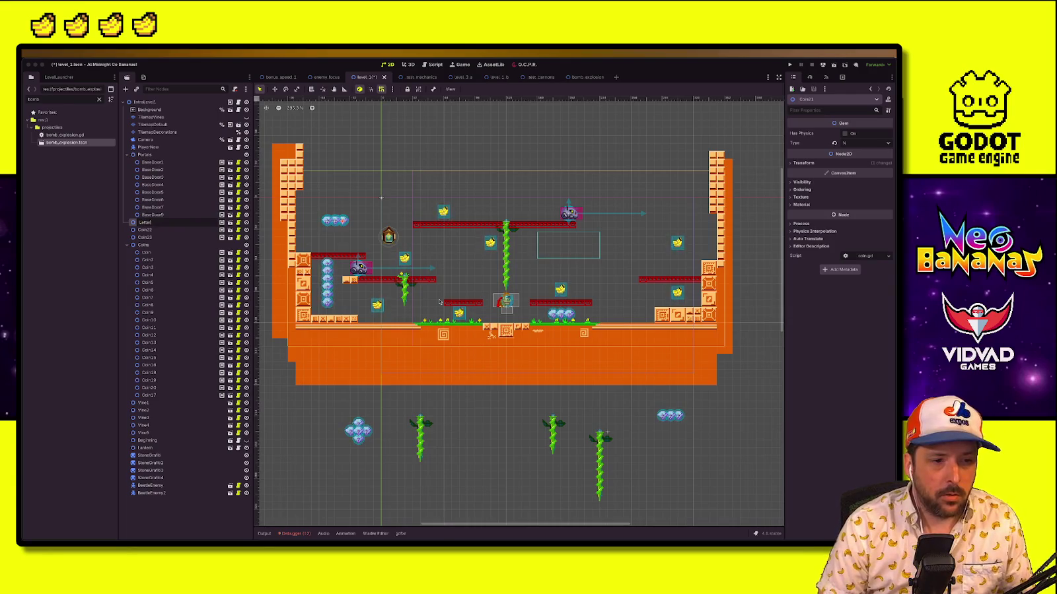
pyautogui.write('N')
pyautogui.press('Return')
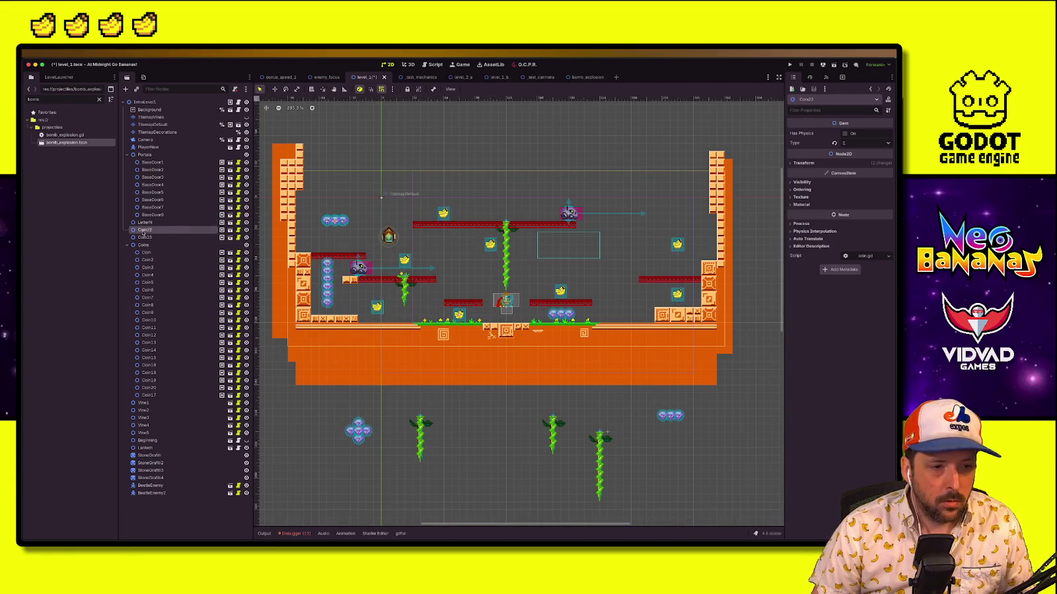
pyautogui.doubleClick(144, 229)
pyautogui.press('BackSpace')
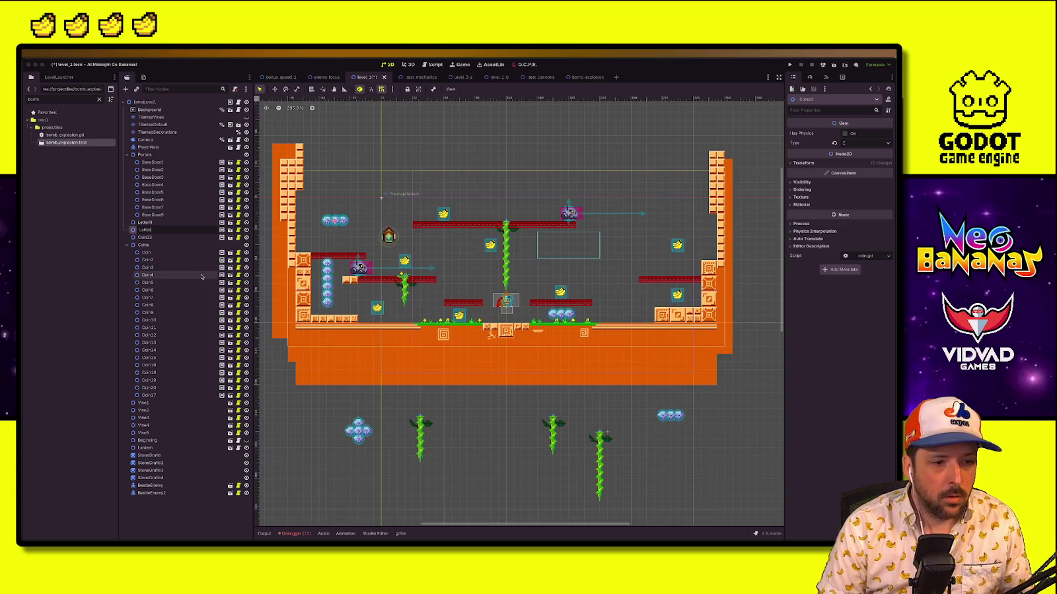
pyautogui.write('B')
pyautogui.press('Return')
pyautogui.click(154, 244)
pyautogui.doubleClick(168, 238)
pyautogui.write('LetterC')
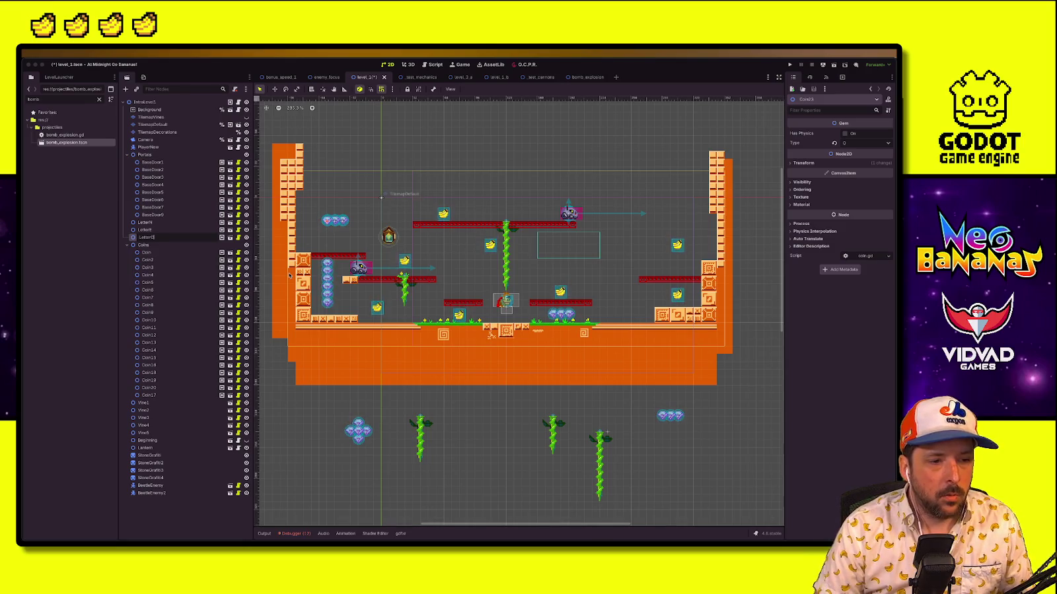
pyautogui.press('Return')
pyautogui.hotkey('ctrl', 's')
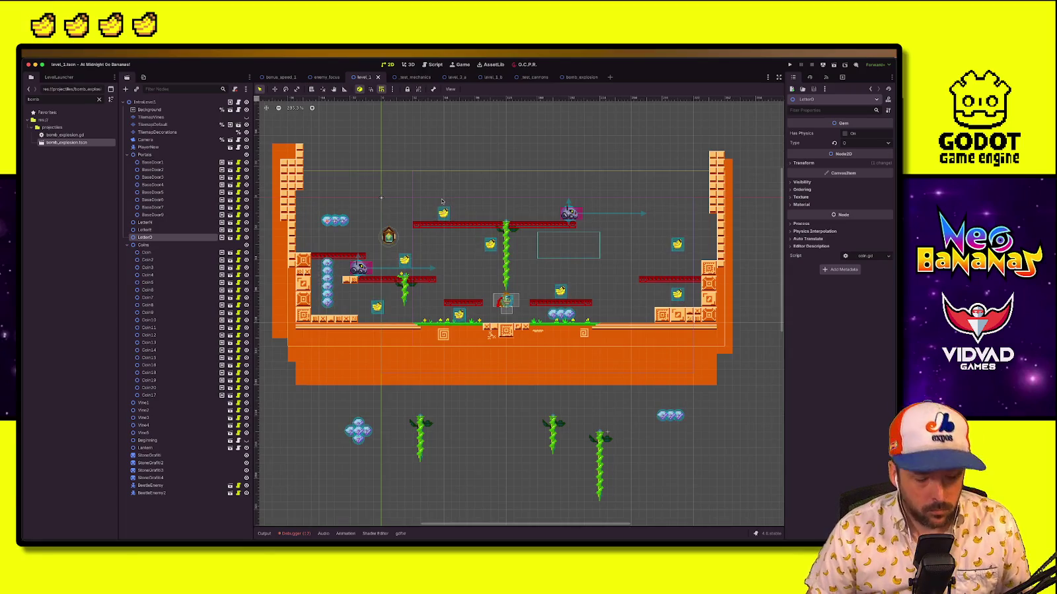
# Reload level_1, move the N, E and O letters to the top, and space out N and E
pyautogui.click(495, 308)
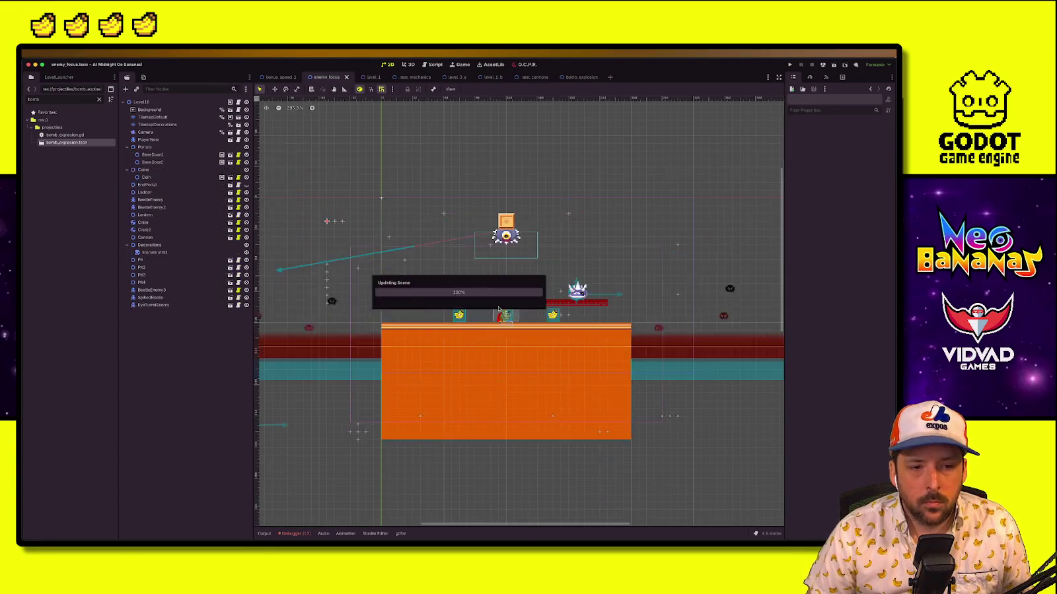
pyautogui.click(184, 223)
pyautogui.click(183, 229)
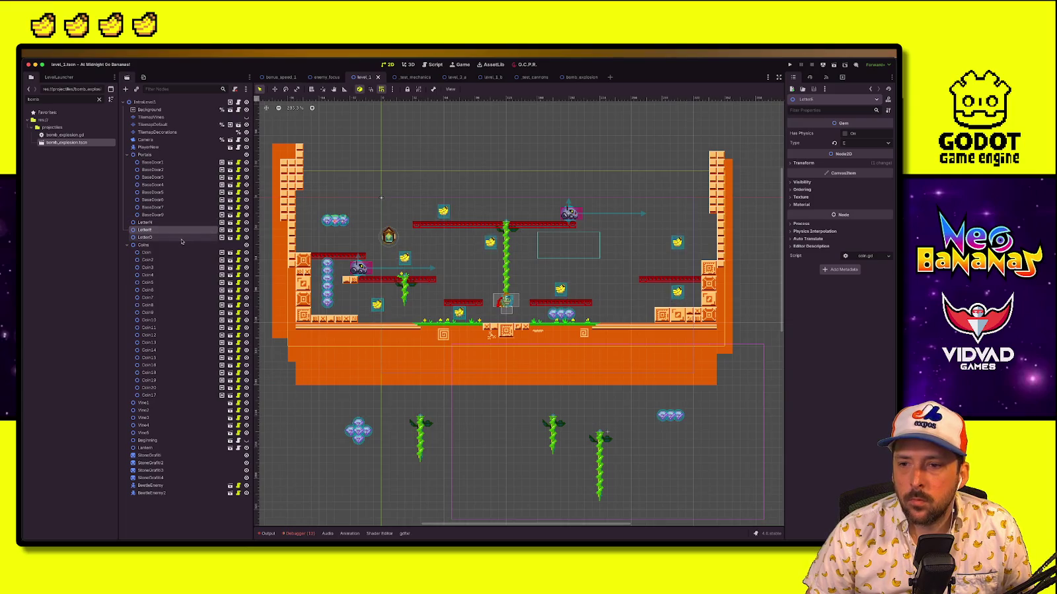
pyautogui.click(178, 237)
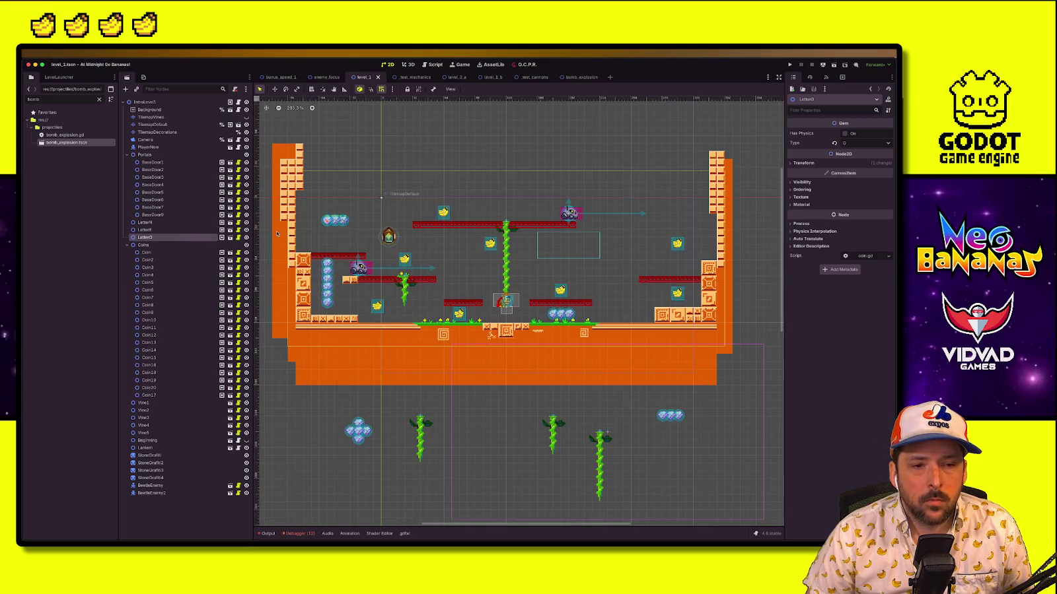
pyautogui.keyDown('shift'); pyautogui.click(166, 222); pyautogui.keyUp('shift')
pyautogui.press('w')
pyautogui.moveTo(327, 199); pyautogui.dragTo(485, 174)
pyautogui.click(146, 223)
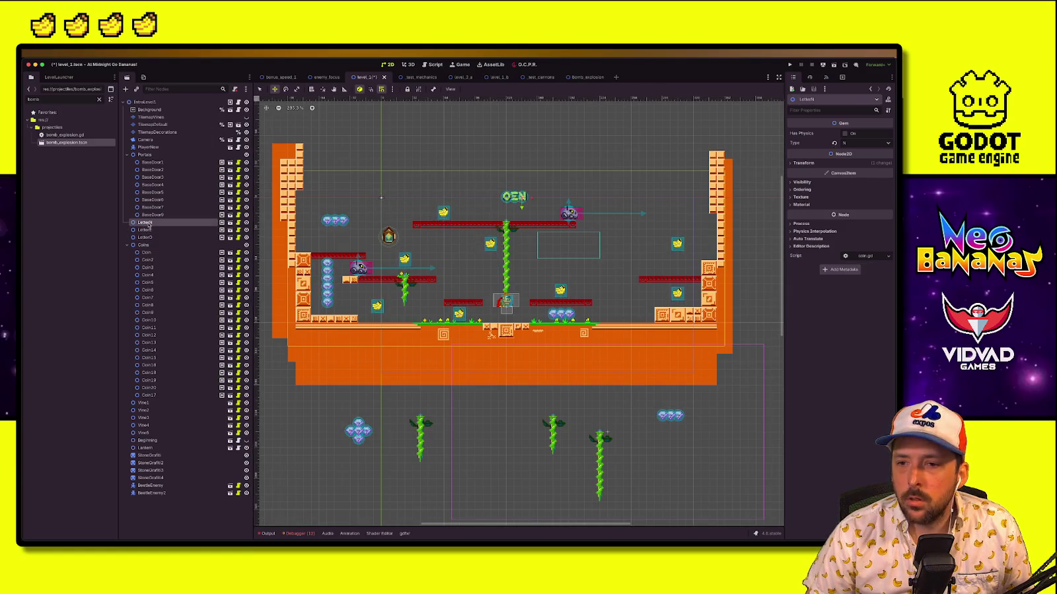
pyautogui.moveTo(533, 207); pyautogui.dragTo(462, 207)
pyautogui.click(183, 231)
pyautogui.moveTo(525, 198)
pyautogui.mouseDown()
pyautogui.moveTo(467, 198)
pyautogui.moveTo(480, 200)
pyautogui.mouseUp()
# Box-select the gem clusters below the level, lift them into the level, and save
pyautogui.press('q')
pyautogui.press('Escape')
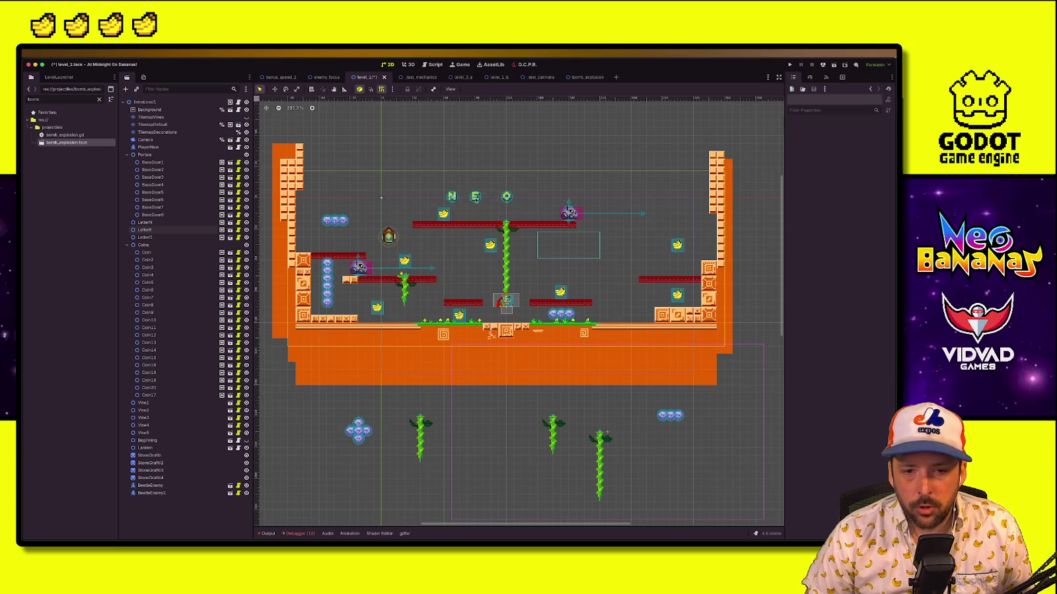
pyautogui.moveTo(338, 415)
pyautogui.mouseDown()
pyautogui.moveTo(380, 455)
pyautogui.moveTo(461, 282)
pyautogui.mouseUp()
pyautogui.press('w')
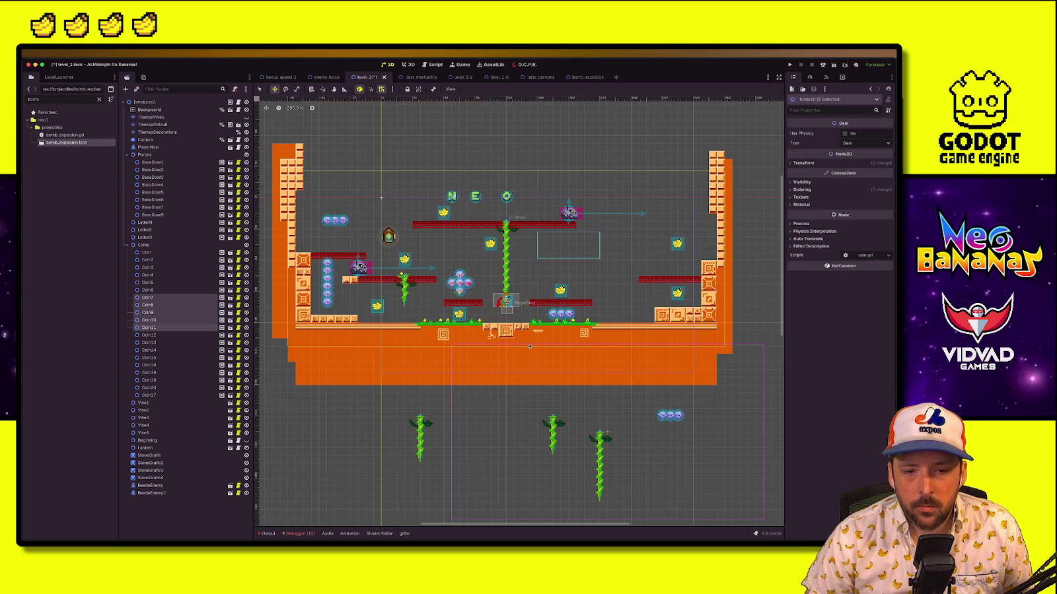
pyautogui.press('Right')
pyautogui.press('Right')
pyautogui.press('Right')
pyautogui.press('Down')
pyautogui.hotkey('ctrl', 'z')
pyautogui.press('q')
pyautogui.moveTo(690, 404)
pyautogui.mouseDown()
pyautogui.moveTo(663, 425)
pyautogui.moveTo(643, 265)
pyautogui.moveTo(613, 277)
pyautogui.moveTo(587, 215)
pyautogui.moveTo(614, 214)
pyautogui.moveTo(590, 215)
pyautogui.mouseUp()
pyautogui.press('w')
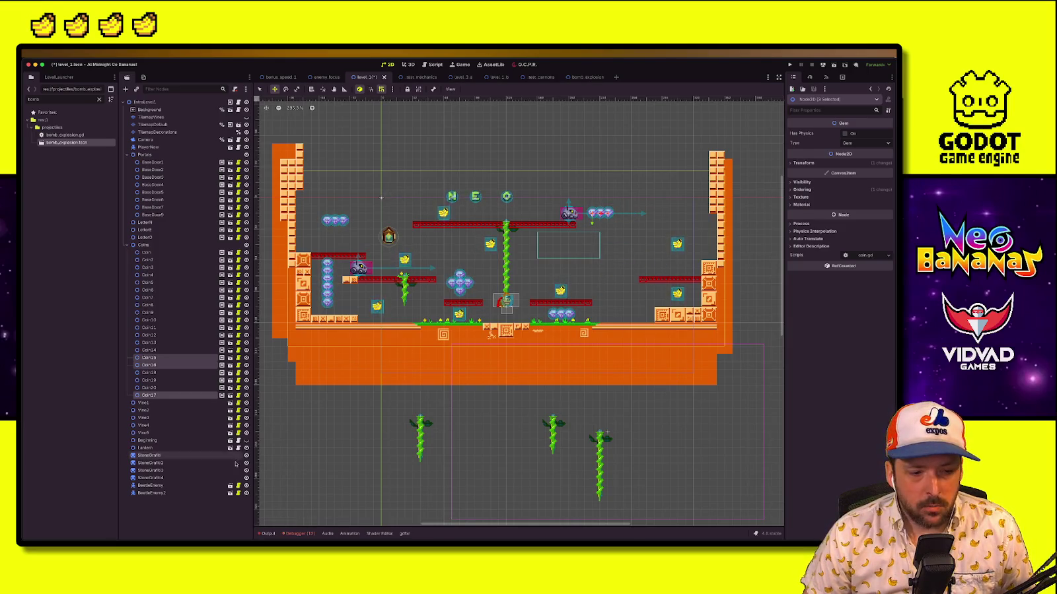
pyautogui.hotkey('ctrl', 's')
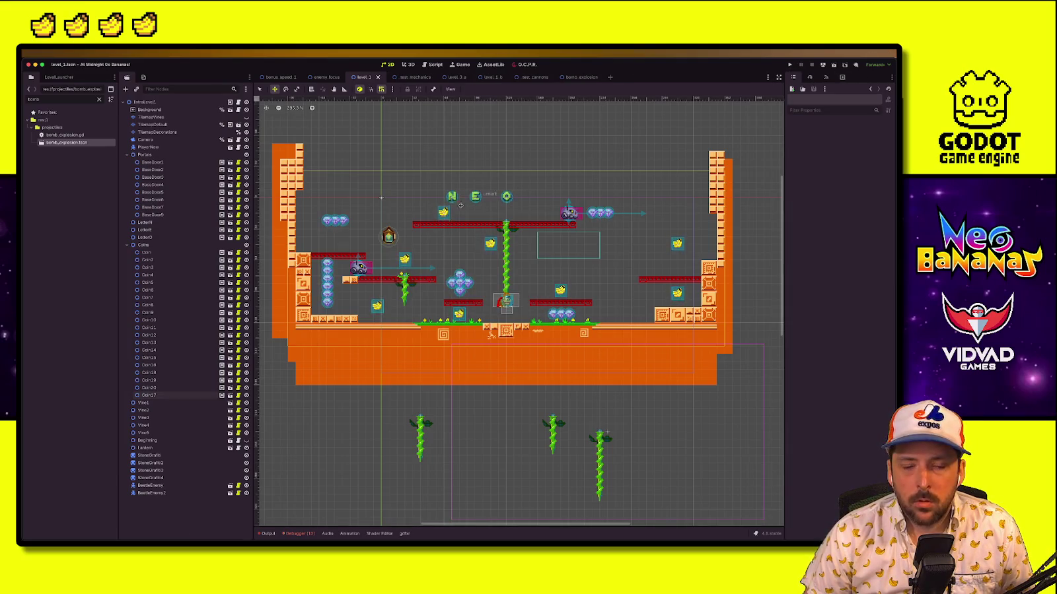
# Position the N letter just above the lantern
pyautogui.click(451, 196)
pyautogui.moveTo(451, 196)
pyautogui.mouseDown()
pyautogui.moveTo(310, 242)
pyautogui.moveTo(327, 274)
pyautogui.mouseUp()
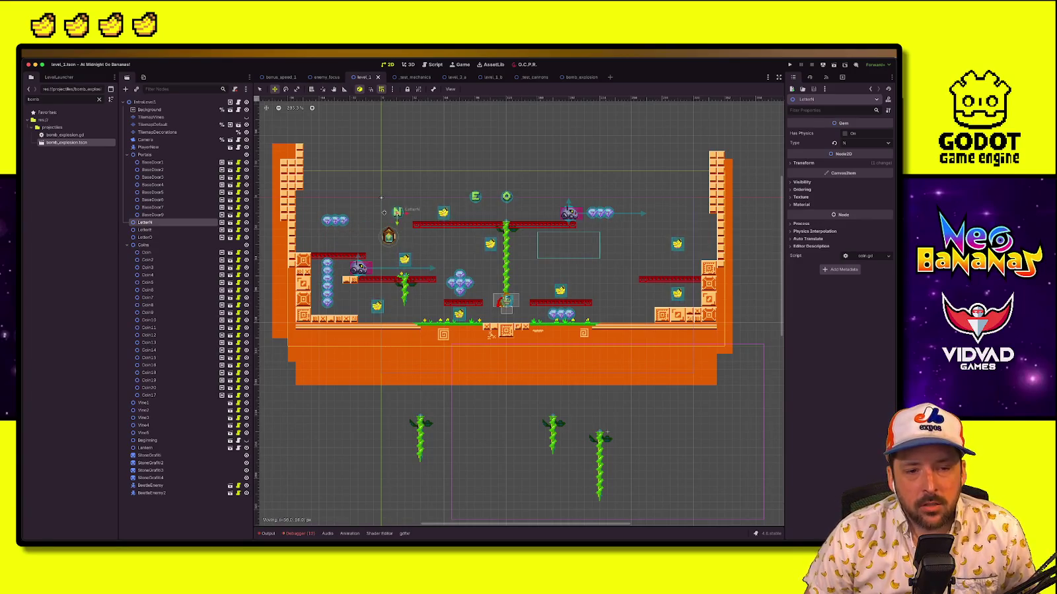
pyautogui.moveTo(387, 214); pyautogui.dragTo(388, 212)
pyautogui.click(388, 236)
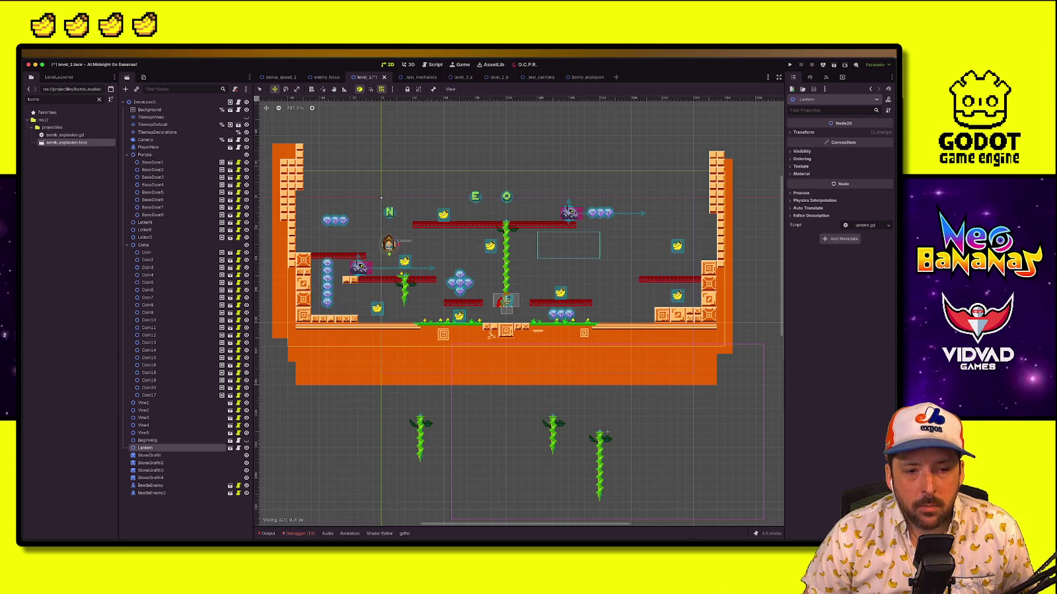
pyautogui.click(389, 211)
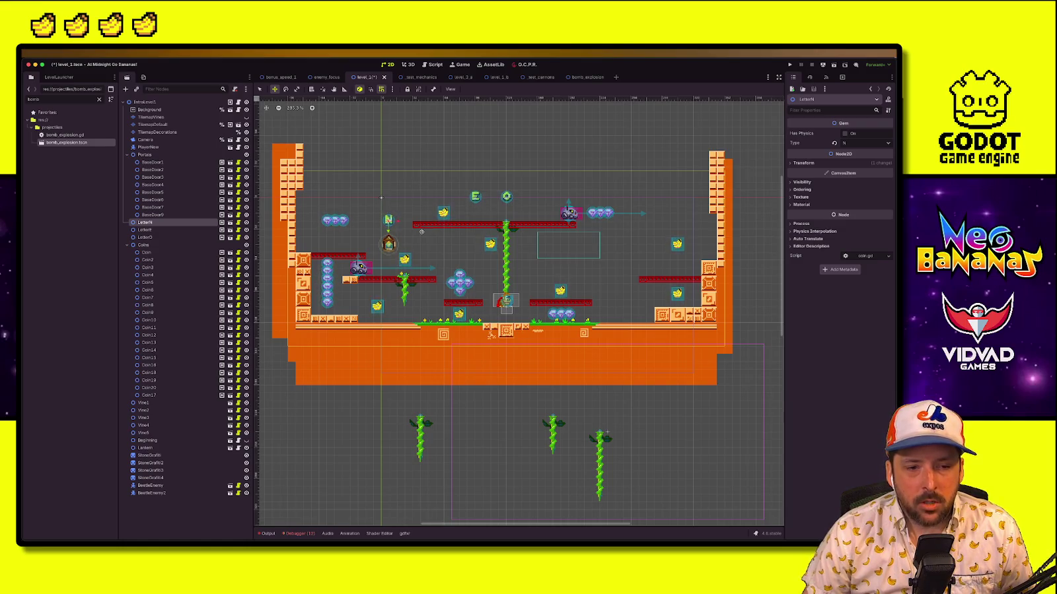
pyautogui.moveTo(394, 225); pyautogui.dragTo(390, 212)
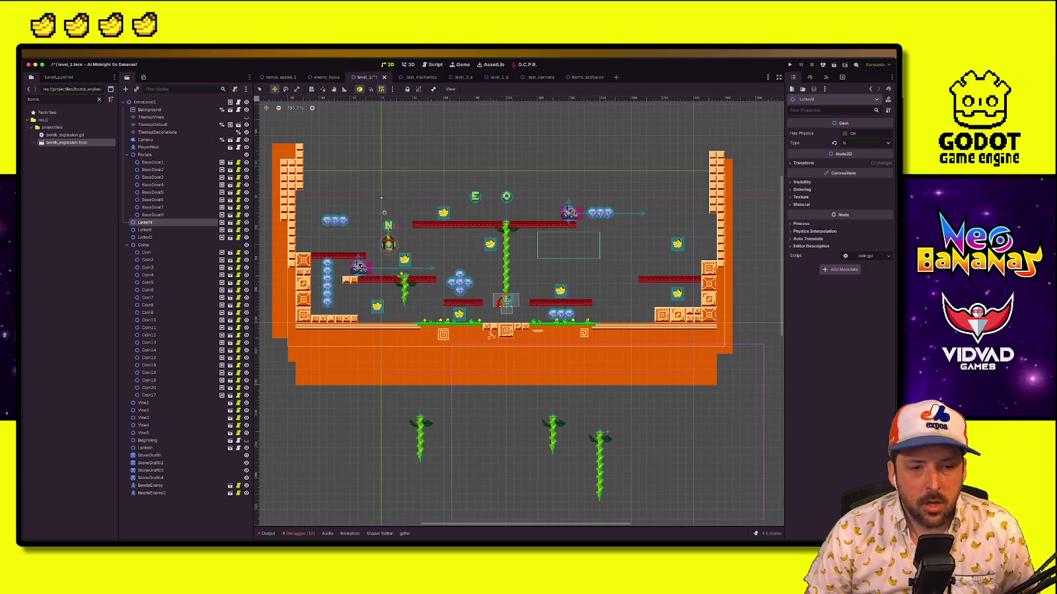
pyautogui.press('q')
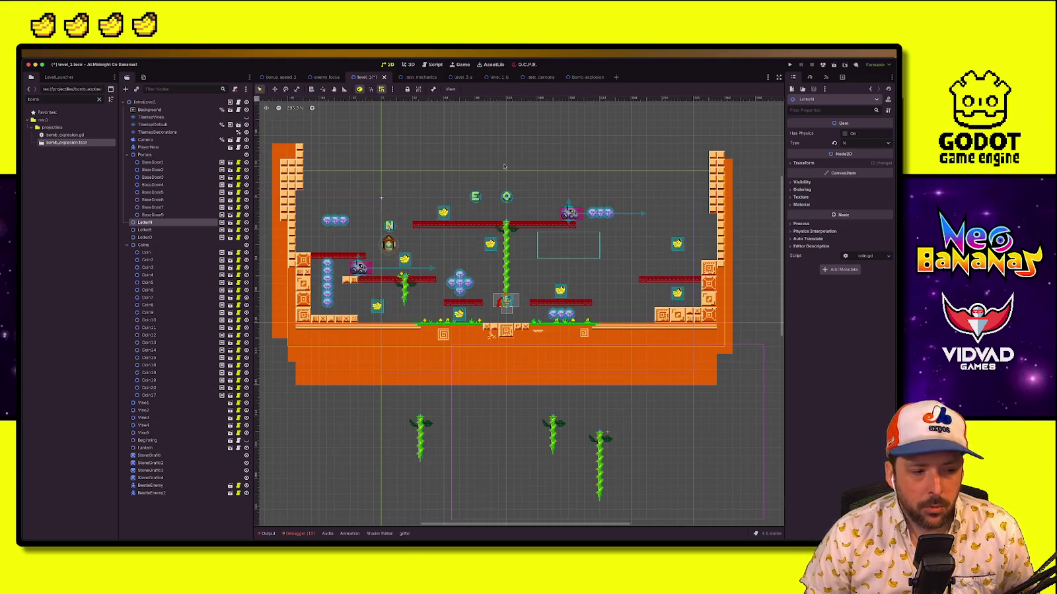
pyautogui.click(473, 197)
pyautogui.press('w')
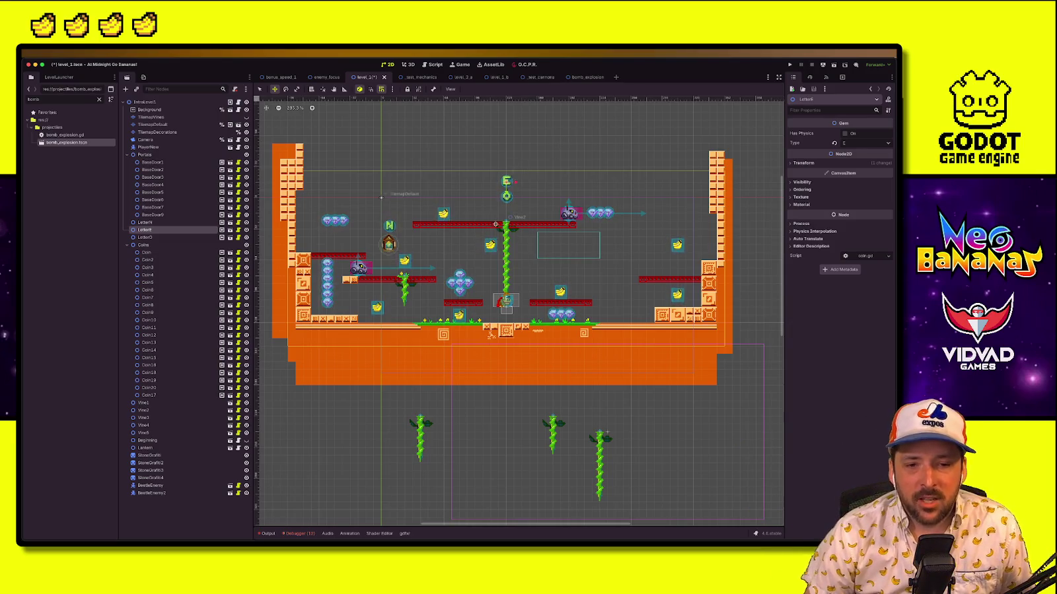
# Move LetterO beside the right wall, save level 1 and run the current scene
pyautogui.press('q')
pyautogui.click(517, 116)
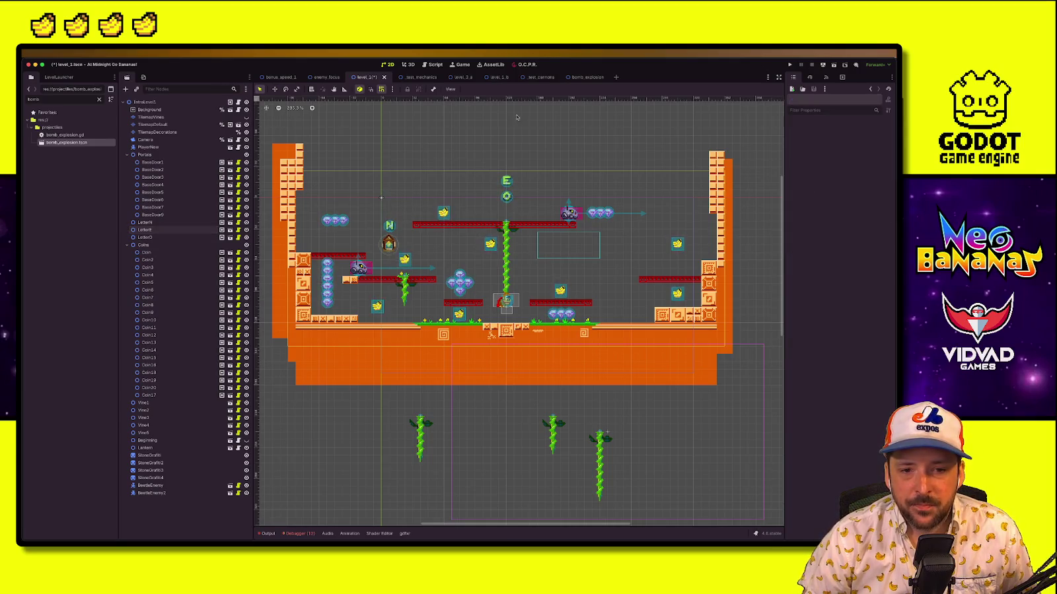
pyautogui.click(507, 195)
pyautogui.press('w')
pyautogui.moveTo(506, 195)
pyautogui.mouseDown()
pyautogui.moveTo(719, 244)
pyautogui.moveTo(708, 244)
pyautogui.mouseUp()
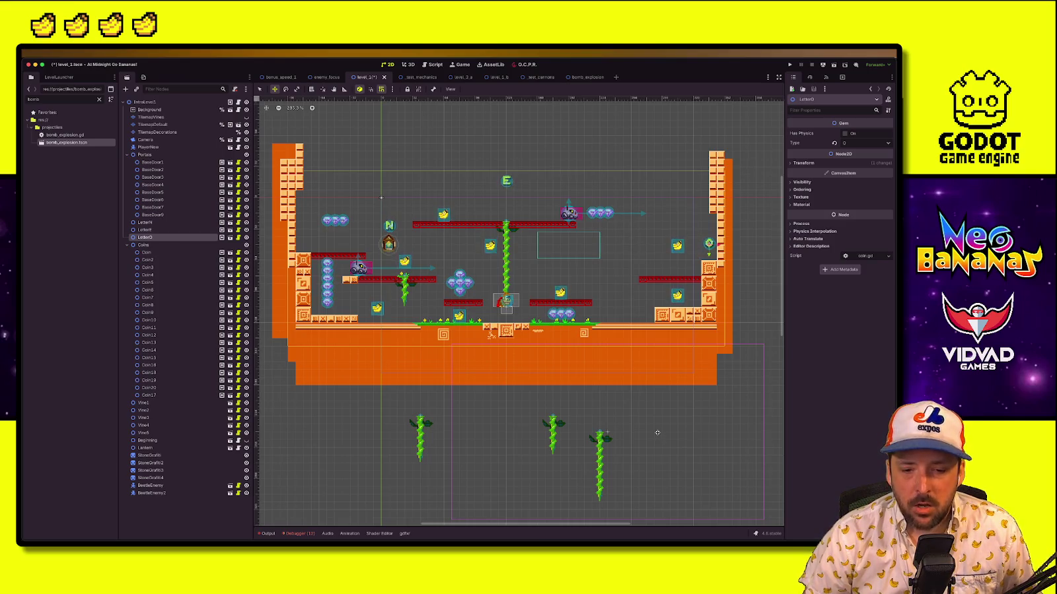
pyautogui.press('super+s')
pyautogui.click(790, 65)
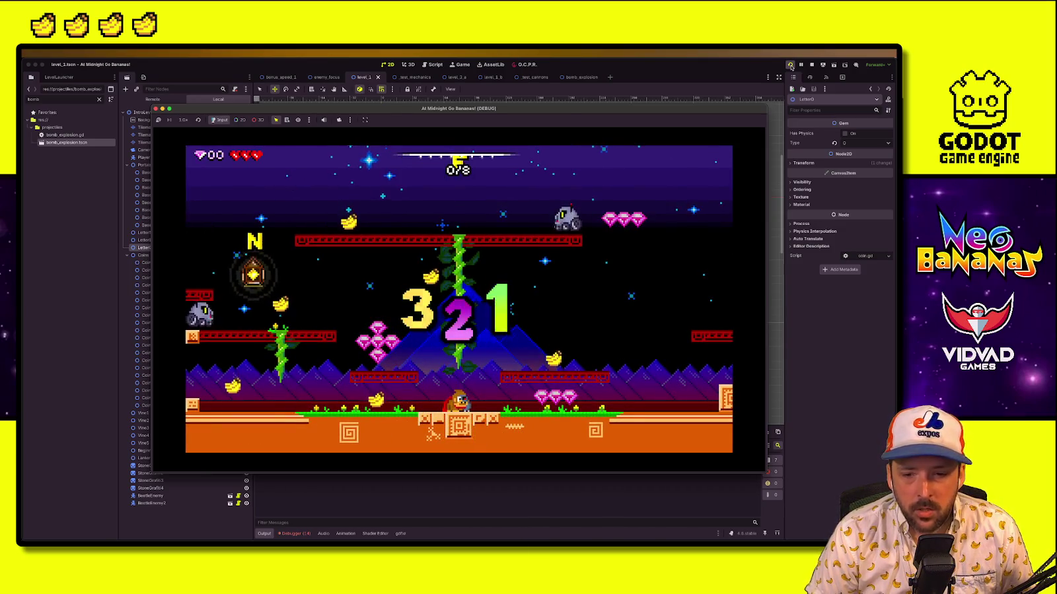
# Climb to the upper-left platform, grabbing two gems and the N letter, then reach the middle platform
pyautogui.press('Left')
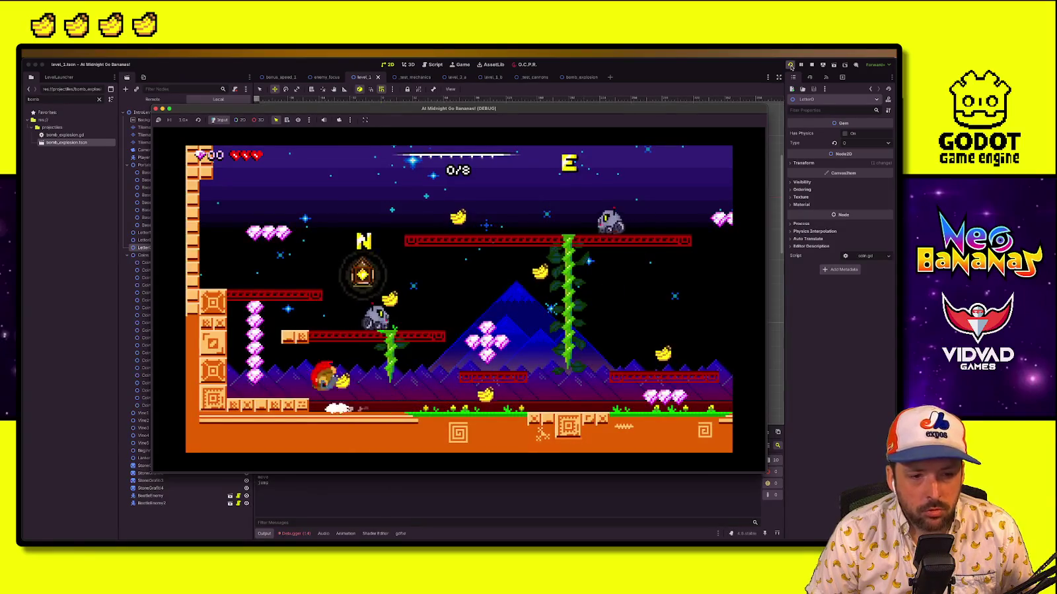
pyautogui.press('space')
pyautogui.press('space')
pyautogui.press('Right')
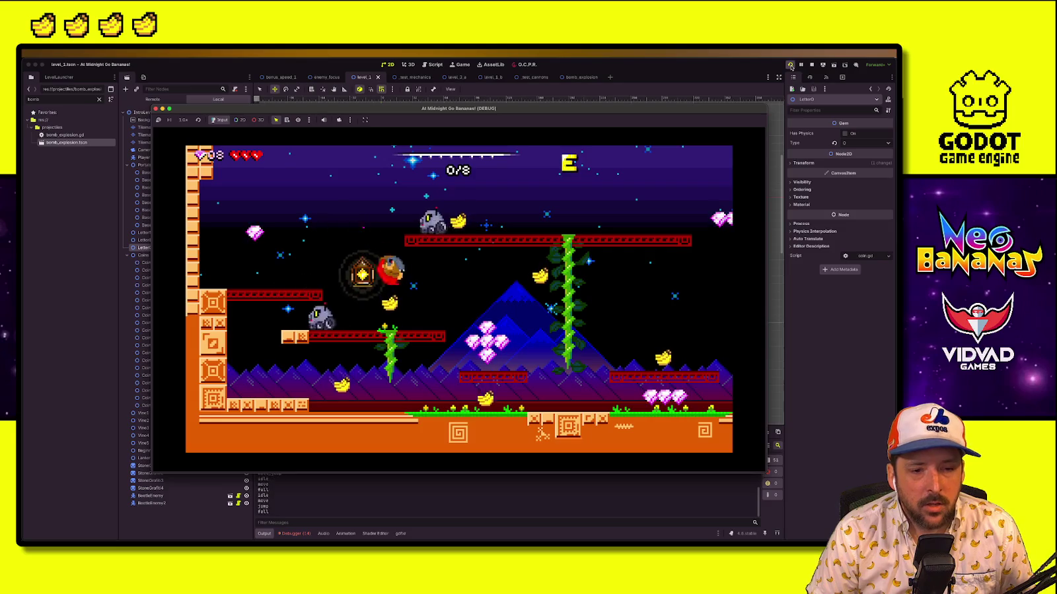
pyautogui.press('Left')
pyautogui.press('space')
pyautogui.press('Right')
pyautogui.press('space')
pyautogui.press('Left')
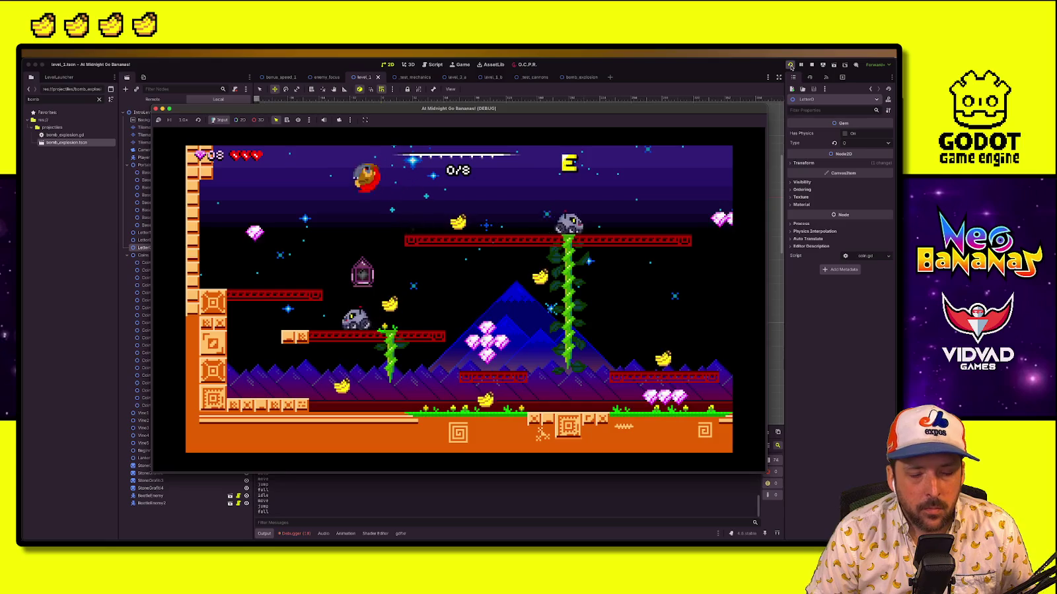
pyautogui.press('space')
pyautogui.press('Right')
# Jump onto the upper red platform, dodge the patrolling enemies, and wall-jump for a gem
pyautogui.press('Left')
pyautogui.press('space')
pyautogui.press('Right')
pyautogui.press('Left')
pyautogui.press('space')
pyautogui.press('Right')
pyautogui.press('Left')
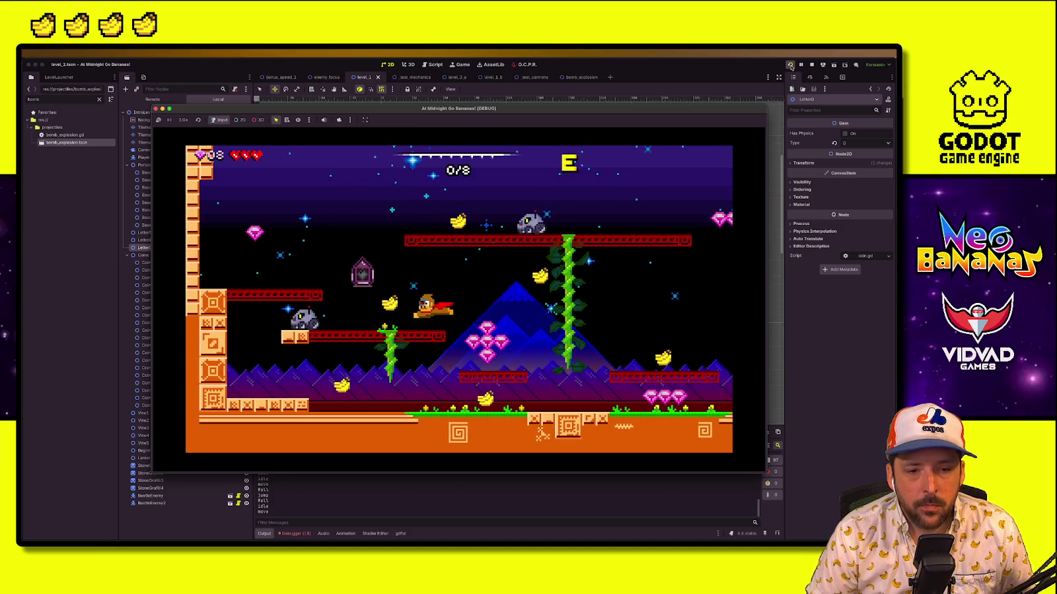
pyautogui.press('space')
pyautogui.press('Right')
pyautogui.press('Right')
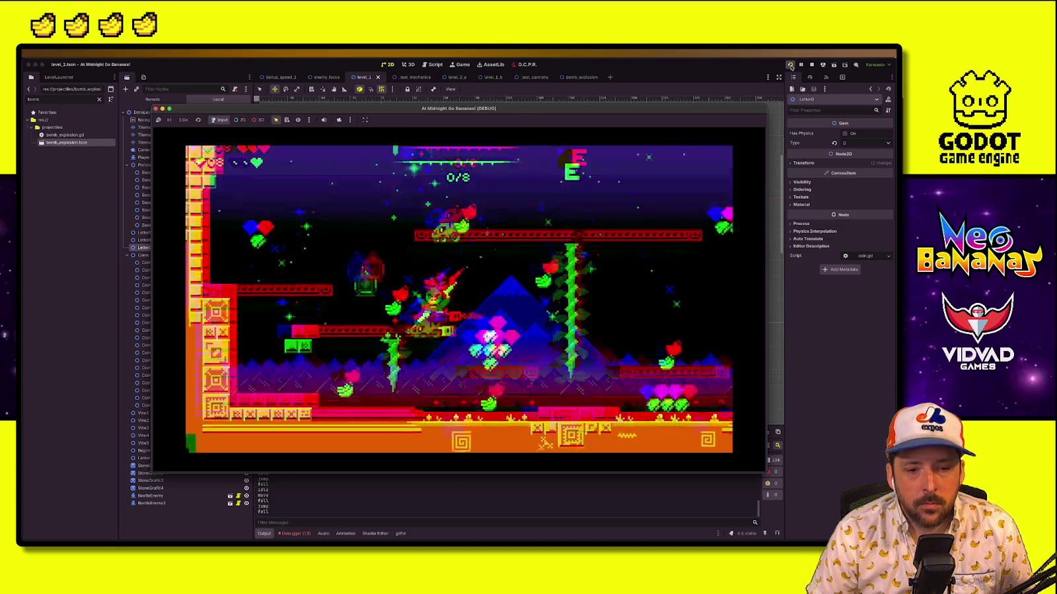
pyautogui.press('Right')
pyautogui.press('space')
pyautogui.press('Left')
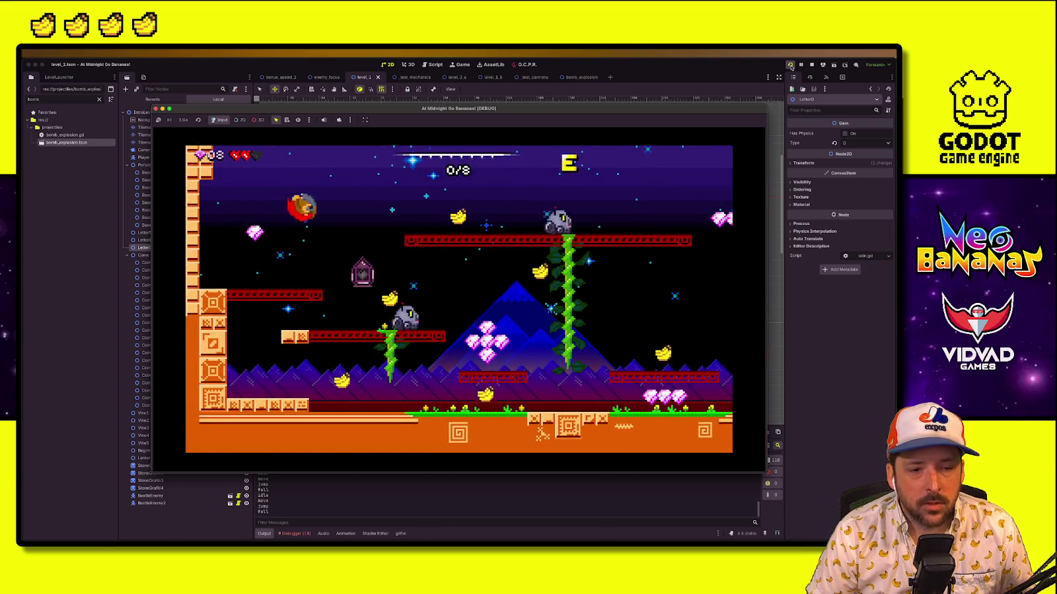
pyautogui.press('space')
pyautogui.press('Left')
pyautogui.press('space')
pyautogui.press('Right')
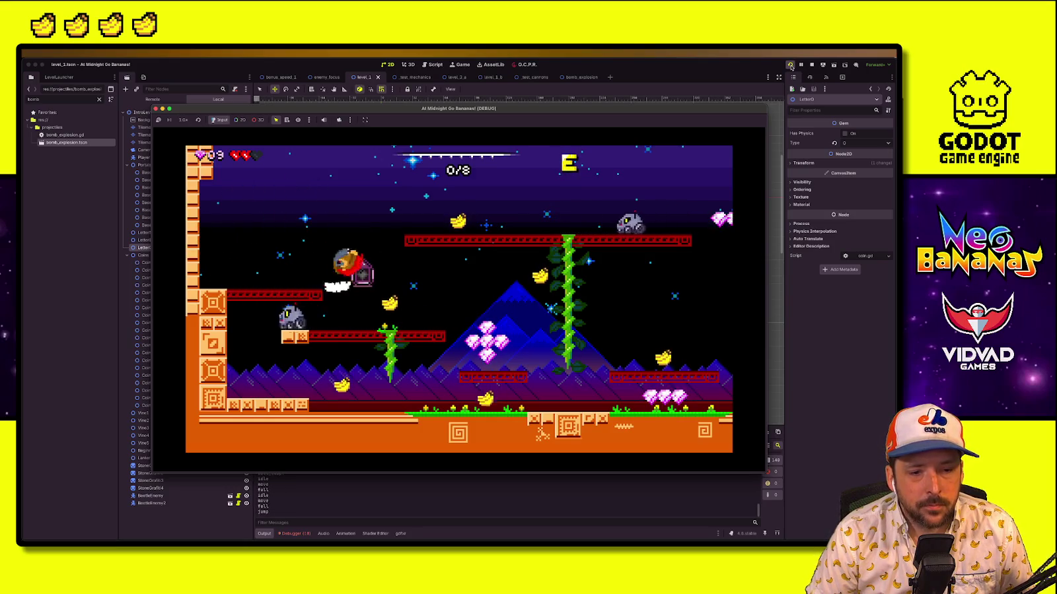
# Collect the gem cluster, light the lantern, and grab two bananas on the middle and upper platforms
pyautogui.press('Left')
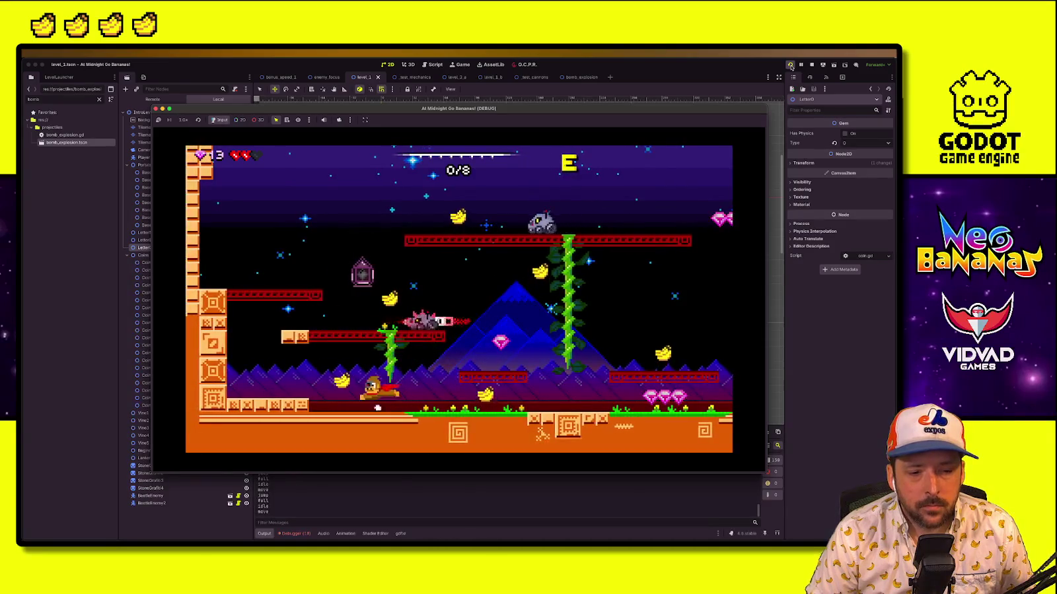
pyautogui.press('space')
pyautogui.press('Right')
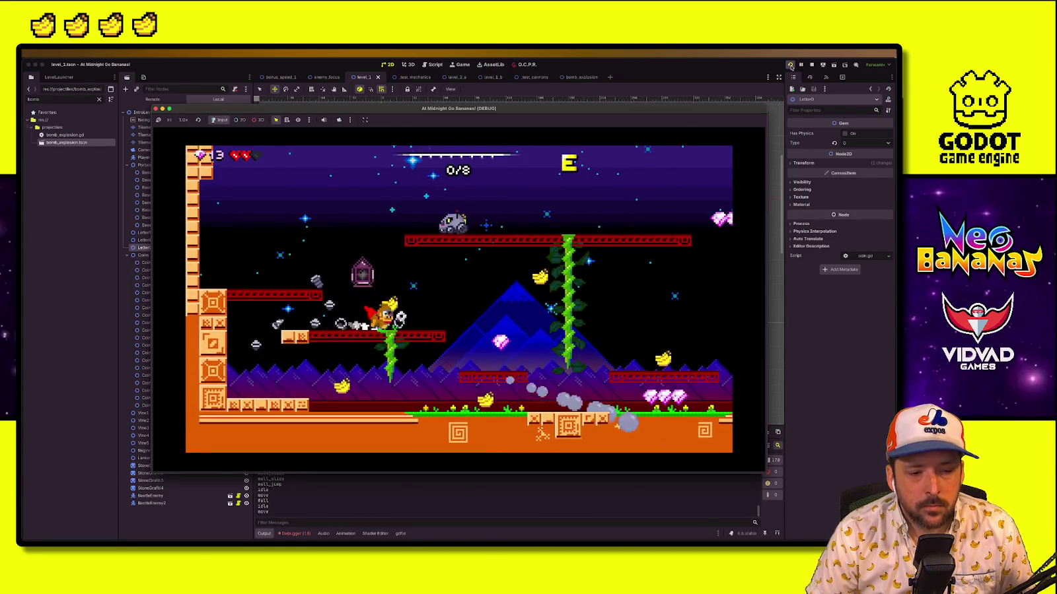
pyautogui.press('Left')
pyautogui.press('space')
pyautogui.press('Right')
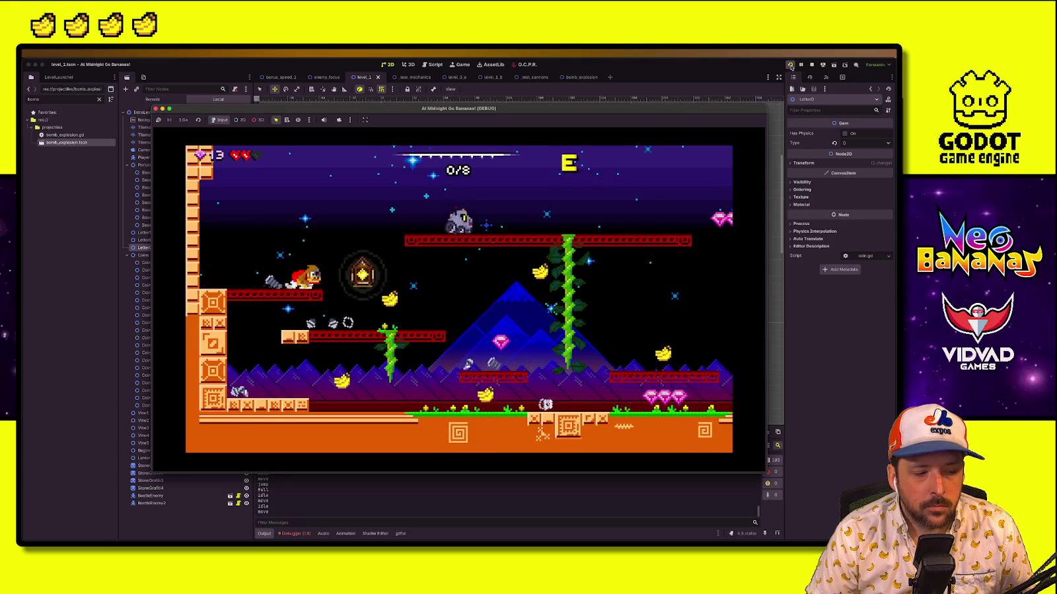
pyautogui.press('Down')
pyautogui.press('Left')
pyautogui.press('space')
pyautogui.press('Right')
pyautogui.press('space')
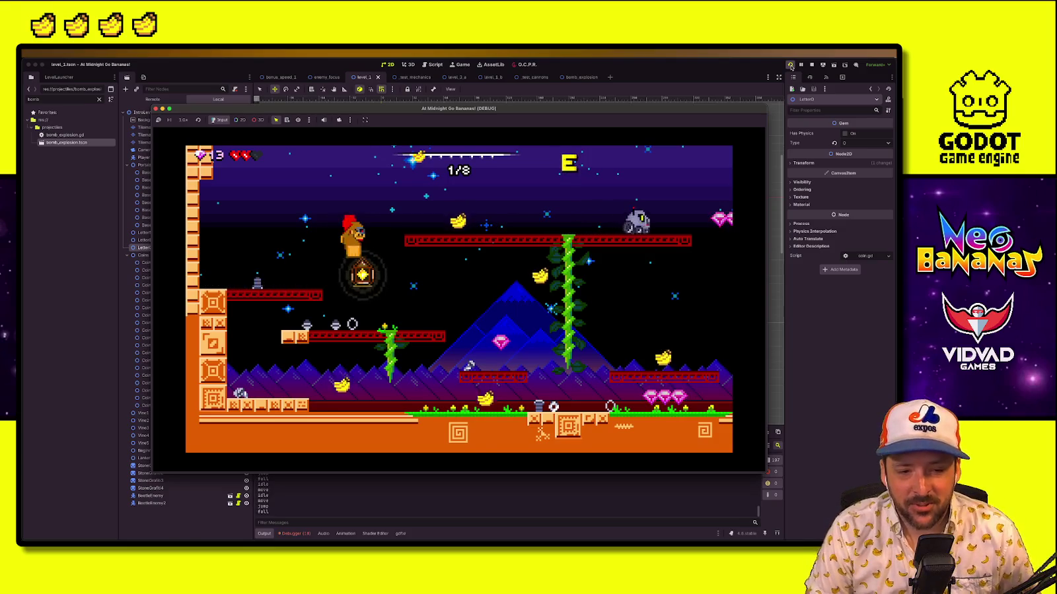
pyautogui.press('Left')
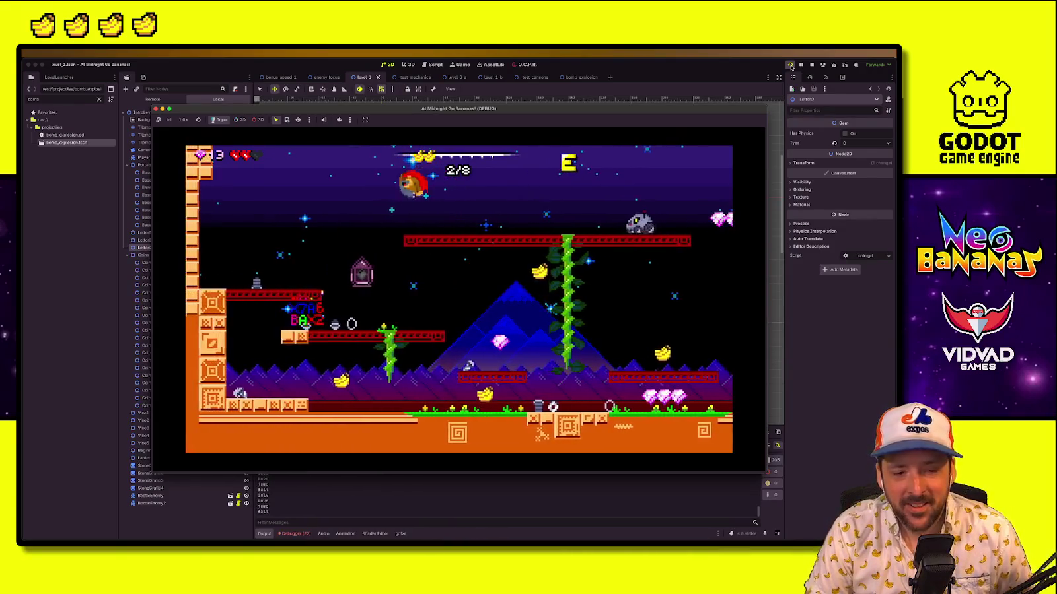
pyautogui.press('Left')
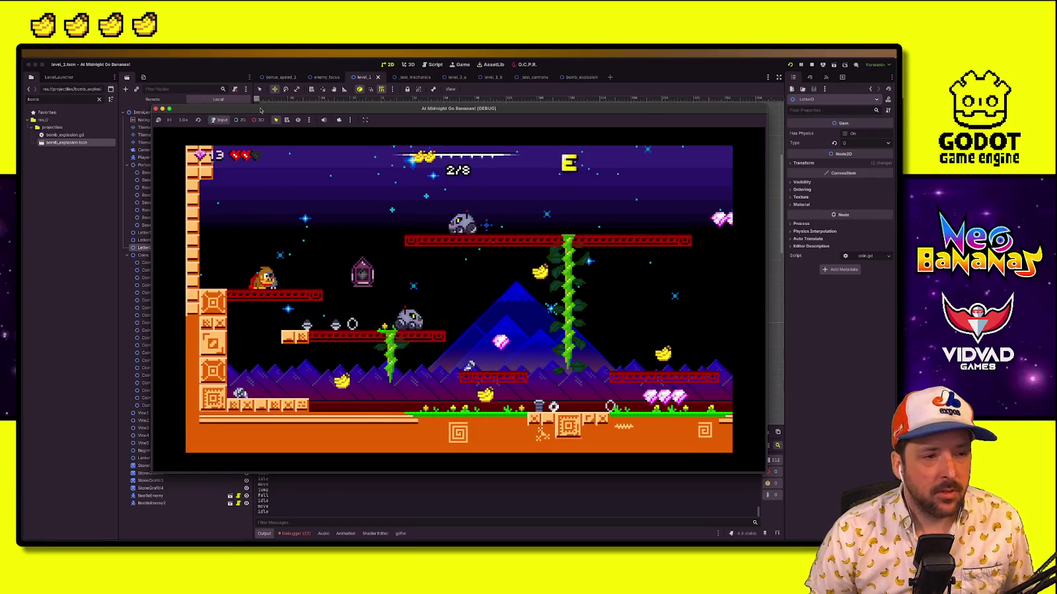
# Open glitch_effect.tscn from the enemies/components folder in the FileSystem dock
pyautogui.click(790, 65)
pyautogui.click(51, 78)
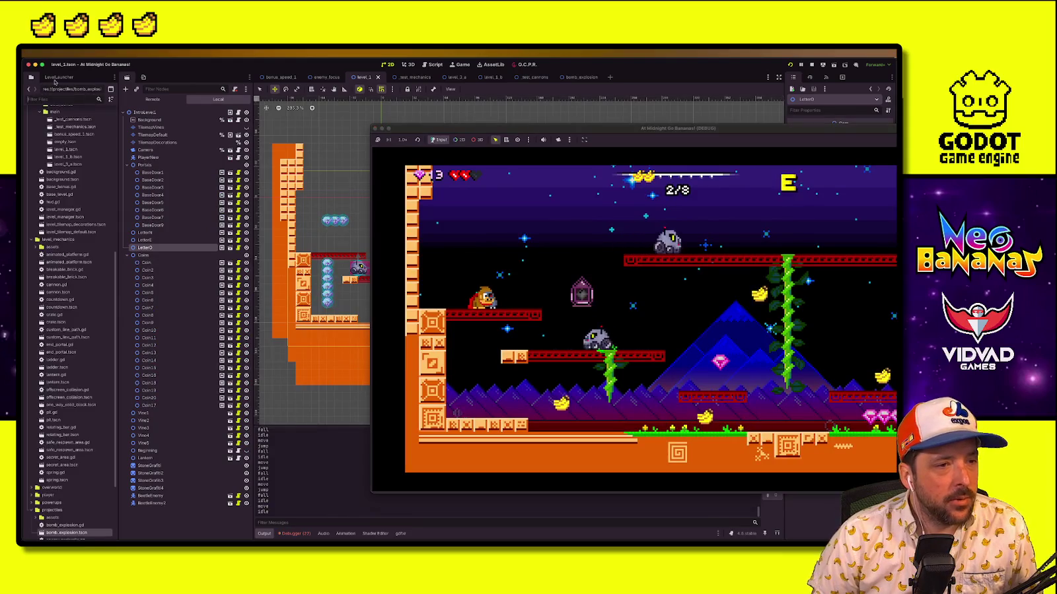
pyautogui.click(31, 78)
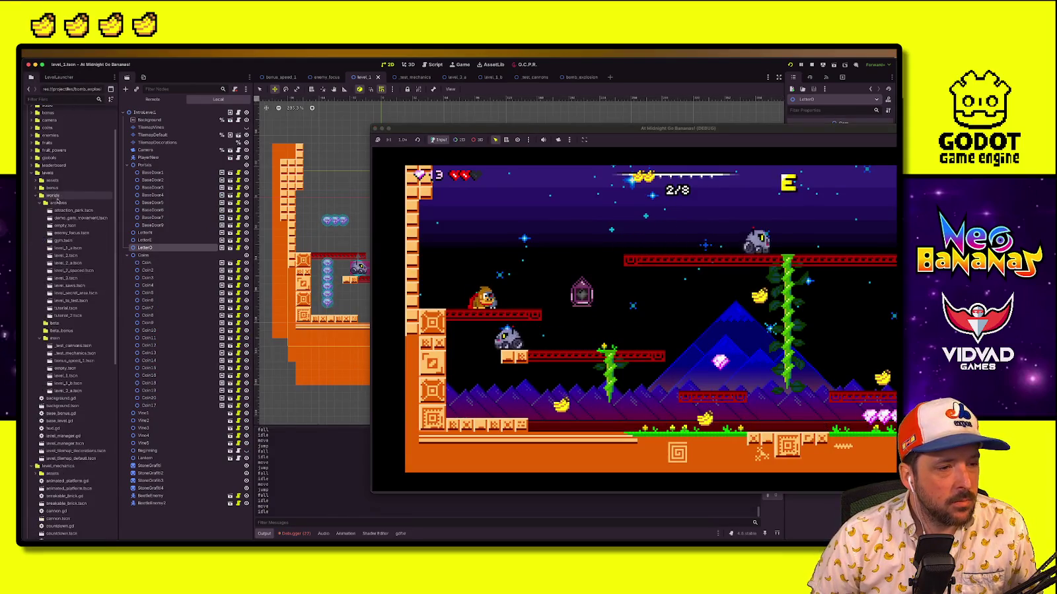
pyautogui.scroll(5, 48, 190)
pyautogui.click(33, 179)
pyautogui.click(36, 196)
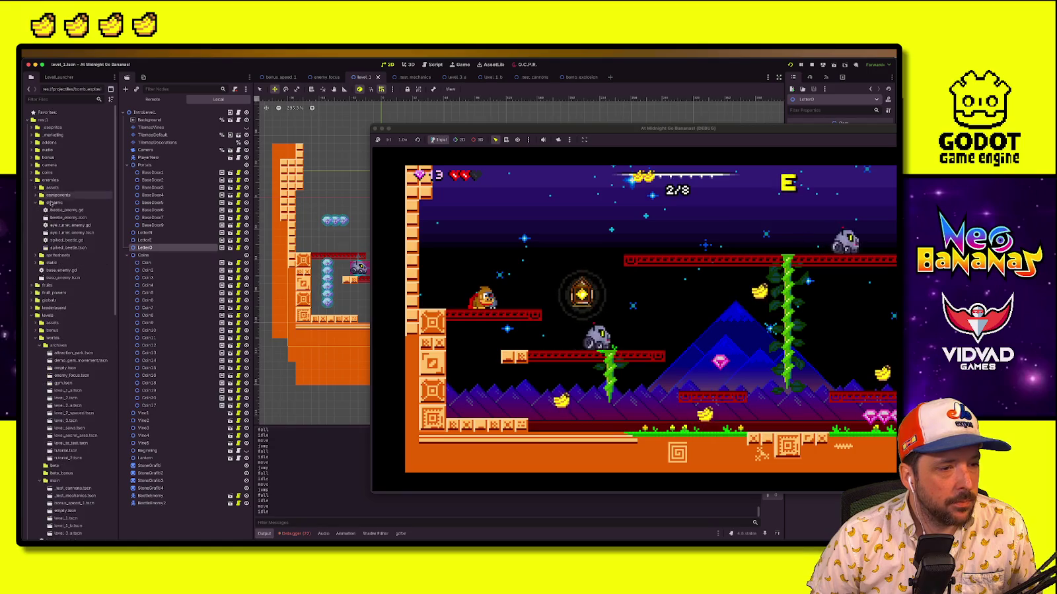
pyautogui.click(37, 195)
pyautogui.click(57, 226)
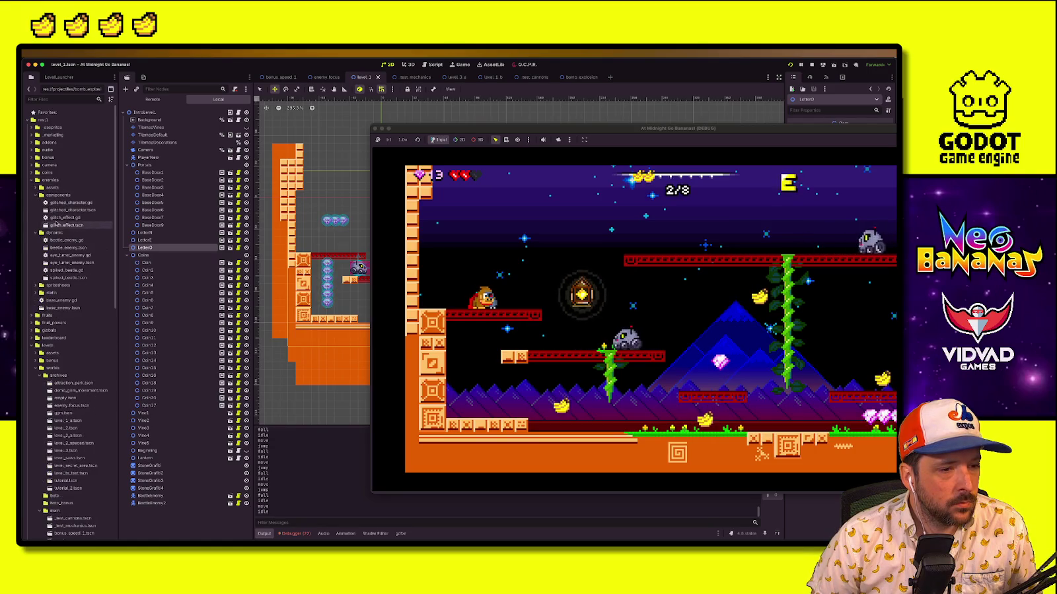
pyautogui.doubleClick(57, 225)
# Open glitched_character.tscn as well, then return to glitch_effect.tscn
pyautogui.moveTo(500, 129)
pyautogui.mouseDown()
pyautogui.moveTo(189, 242)
pyautogui.moveTo(225, 231)
pyautogui.mouseUp()
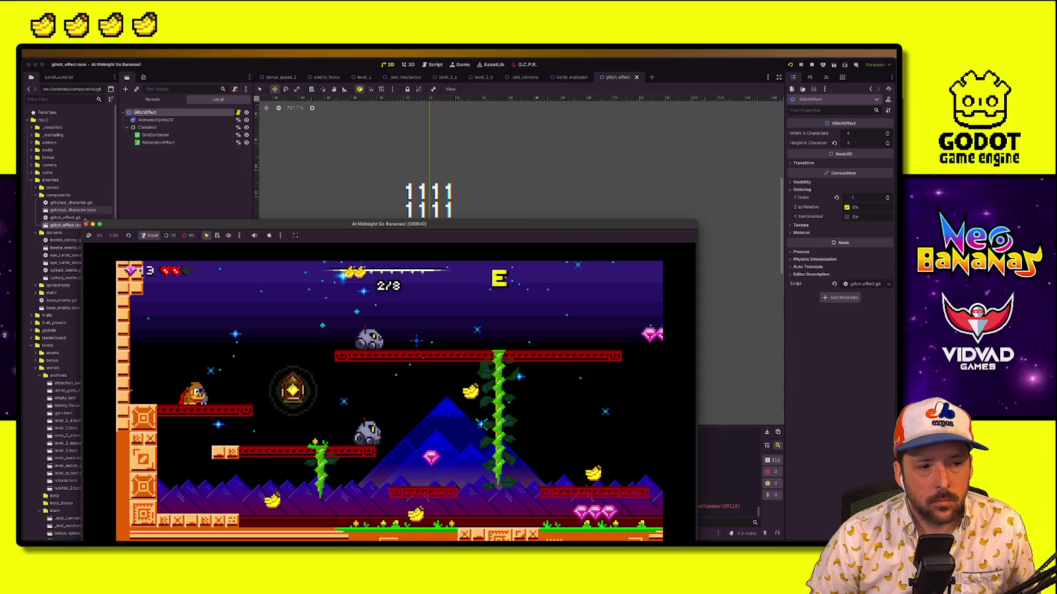
pyautogui.doubleClick(66, 210)
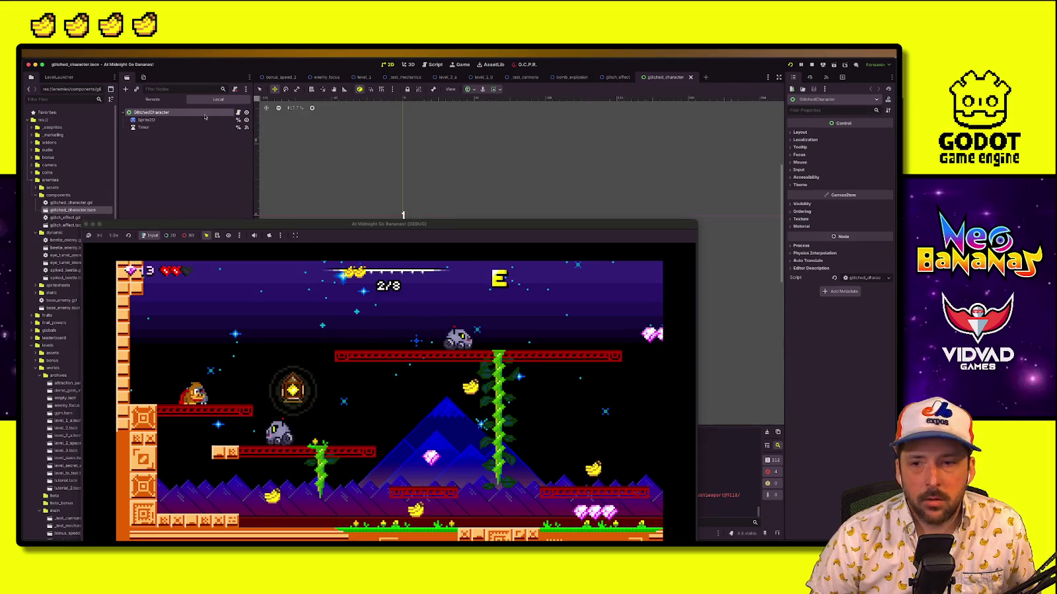
pyautogui.click(64, 248)
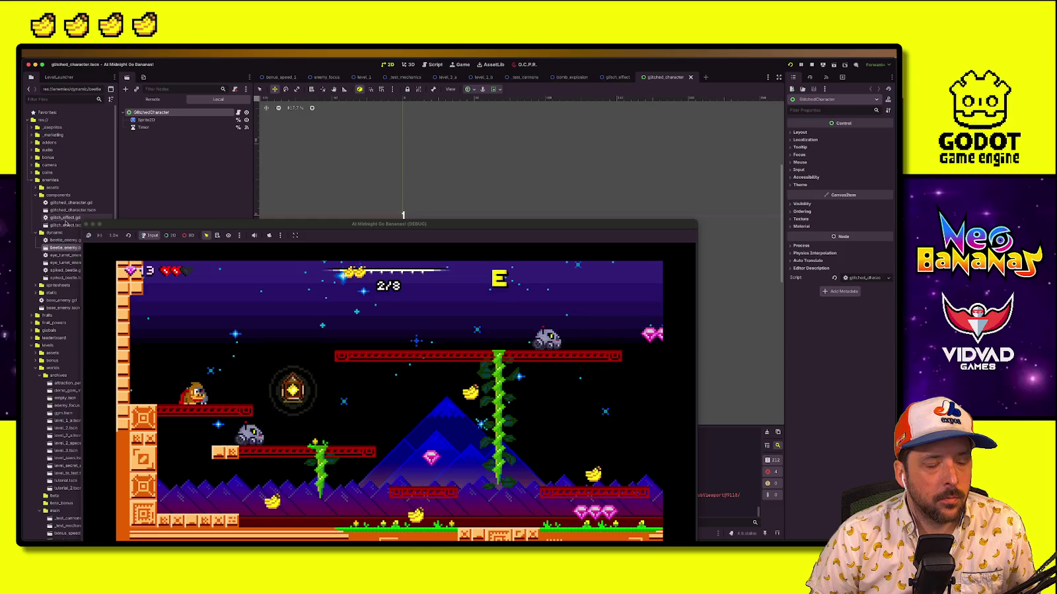
pyautogui.doubleClick(66, 225)
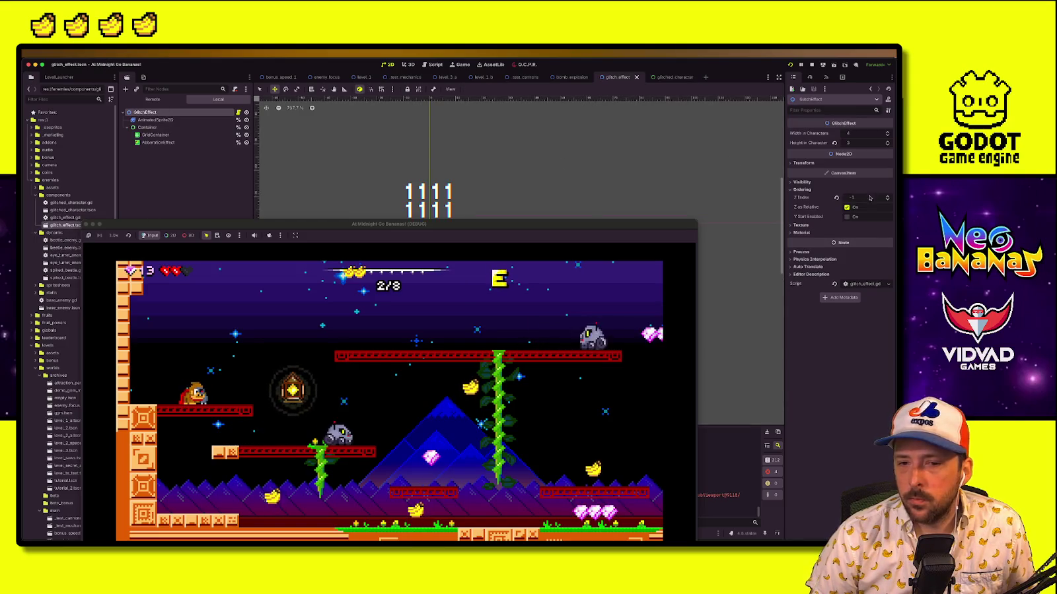
# Open glitch_effect.gd and view the container positioning code in _ready
pyautogui.click(238, 112)
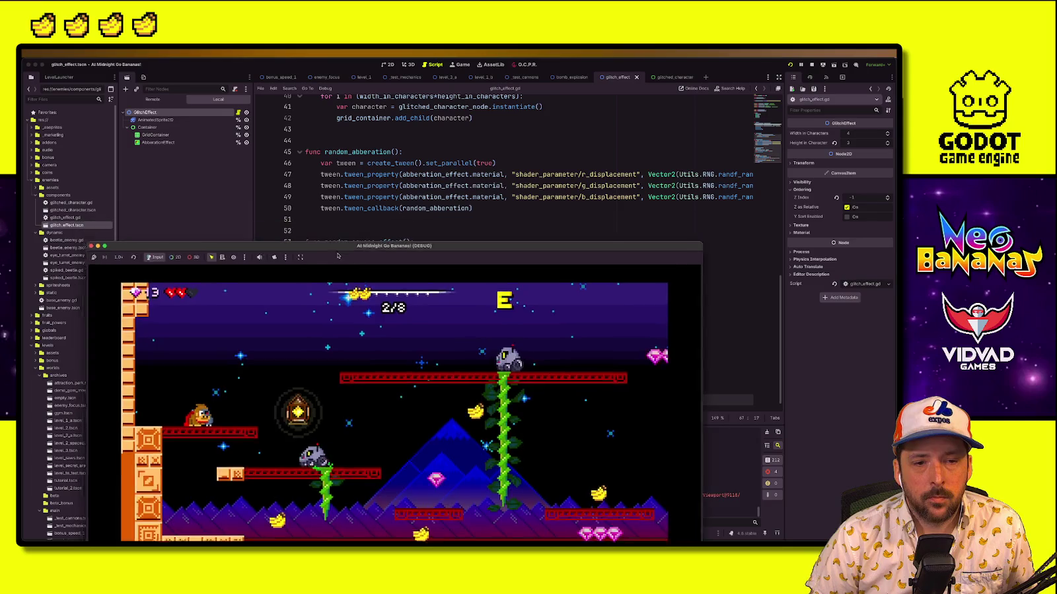
pyautogui.click(430, 287)
pyautogui.press('Up')
pyautogui.press('Up')
pyautogui.press('Up')
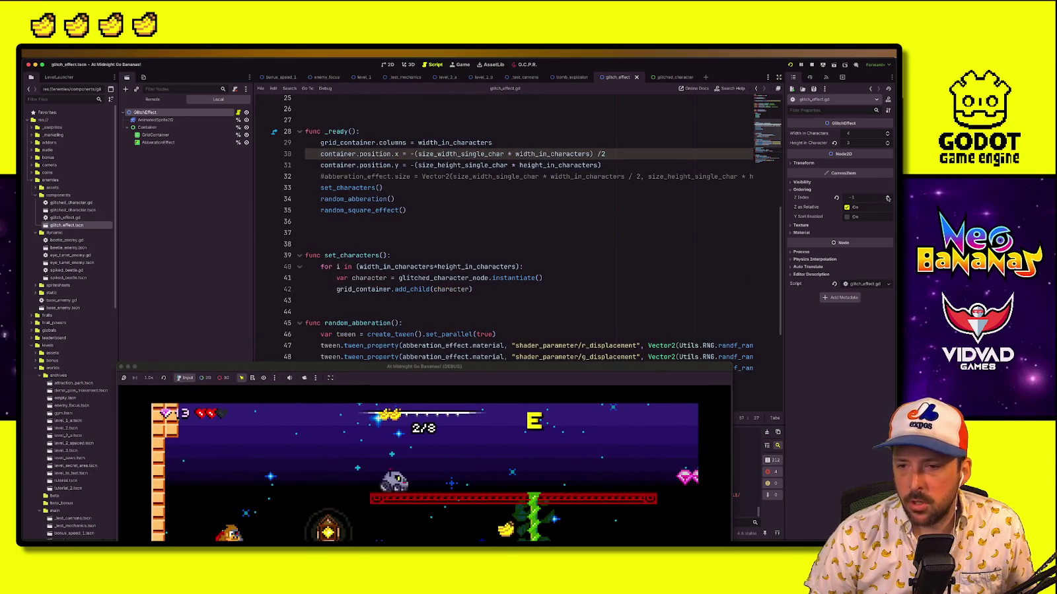
# Raise the glitch effect's Z Index up from -1, then save and relaunch the game
pyautogui.click(887, 196)
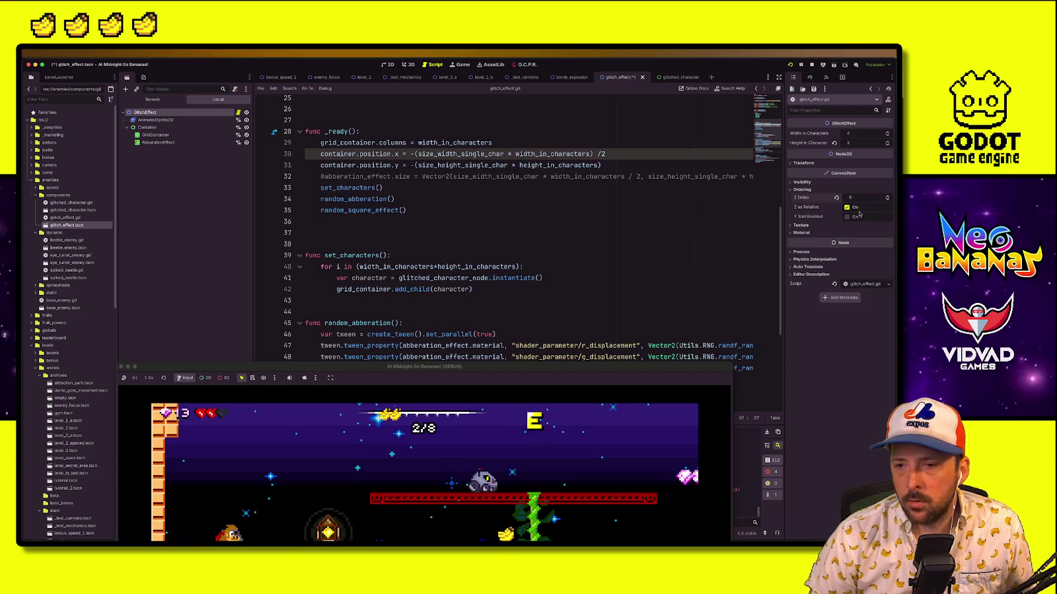
pyautogui.moveTo(524, 377); pyautogui.dragTo(534, 152)
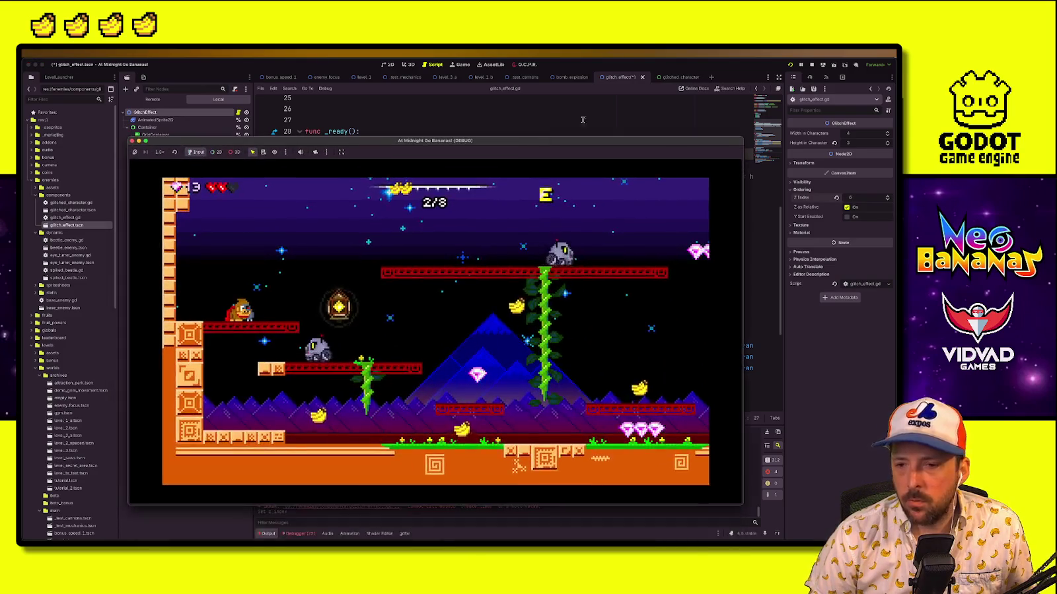
pyautogui.click(887, 196)
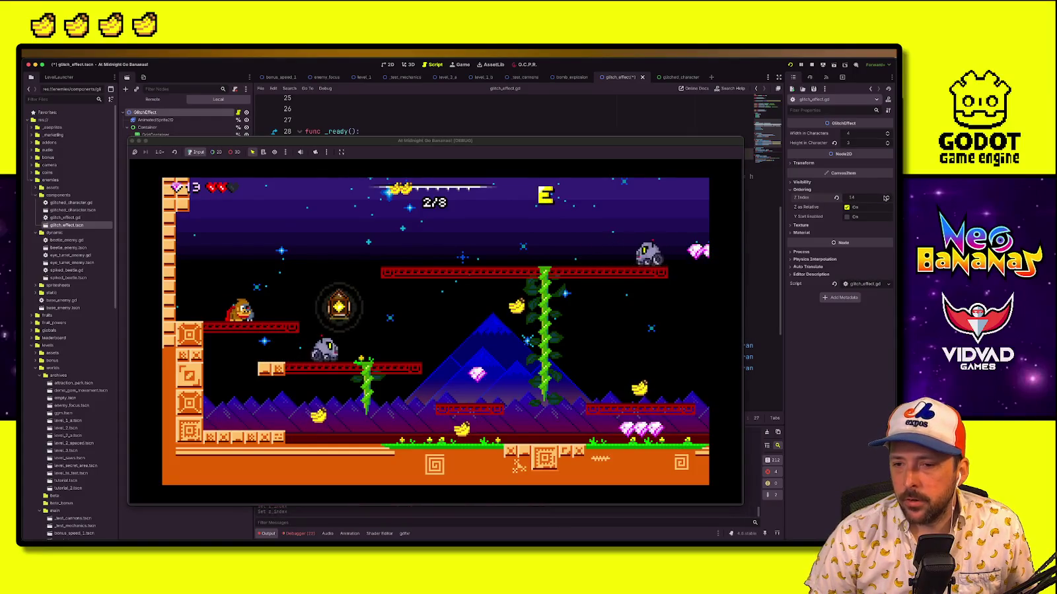
pyautogui.click(887, 196)
pyautogui.click(555, 245)
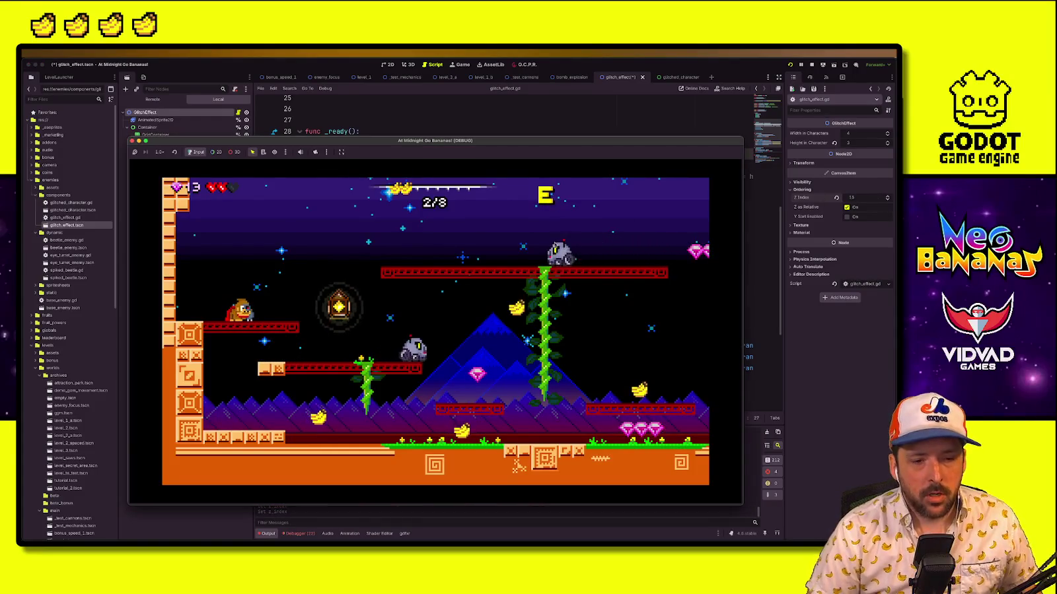
pyautogui.press('Right')
pyautogui.press('Left')
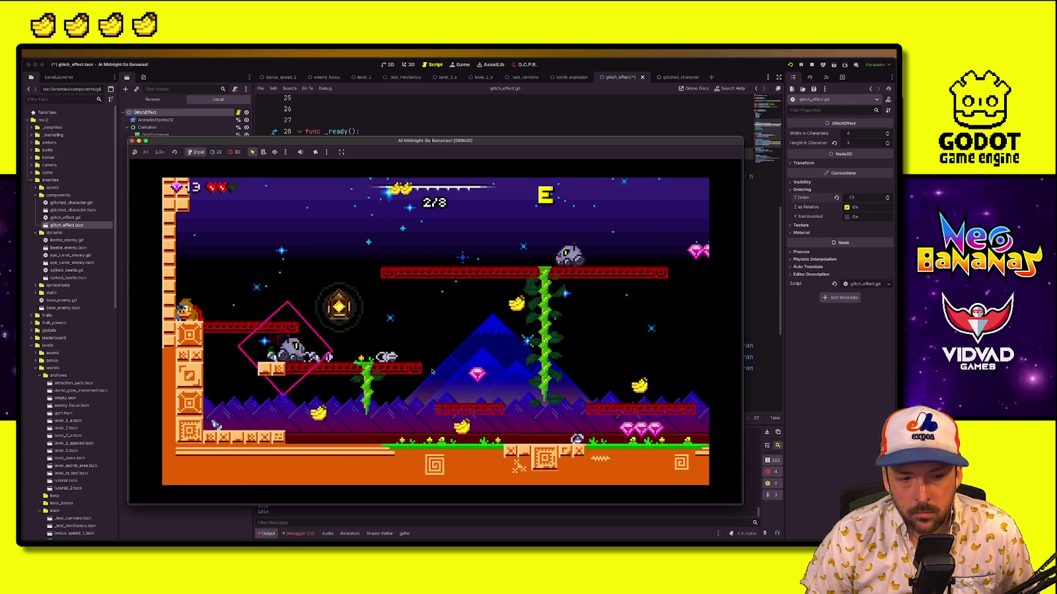
pyautogui.click(811, 67)
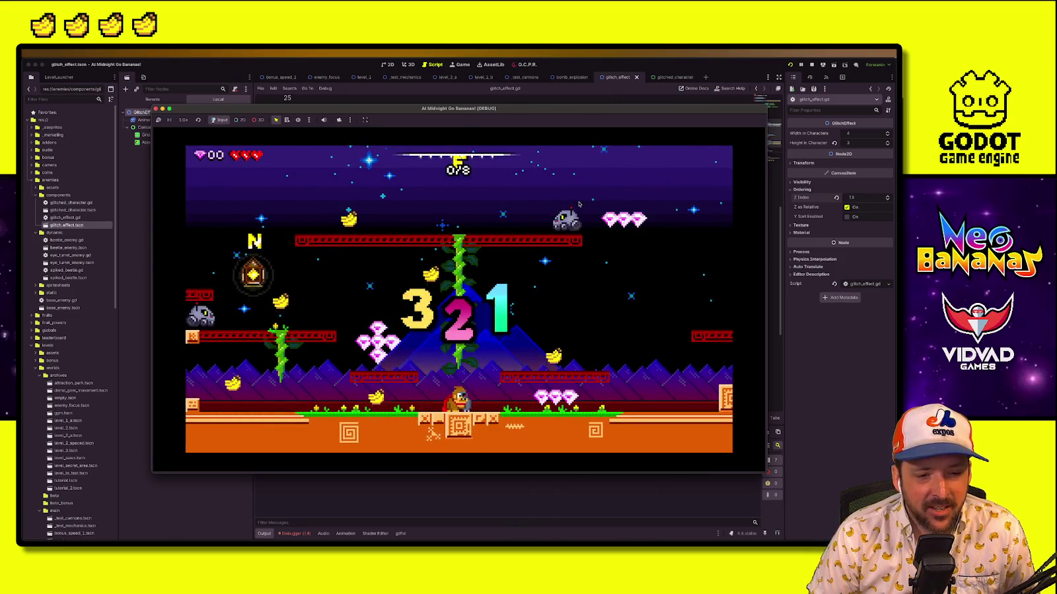
# Run left and jump for a banana, then fly through the lantern collecting gems
pyautogui.press('Left')
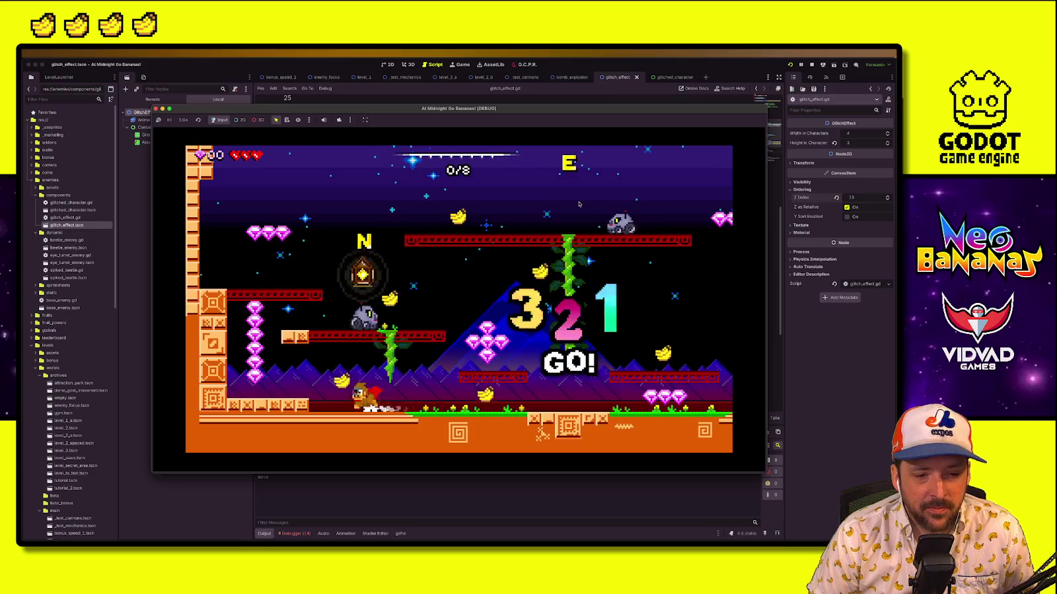
pyautogui.press('space')
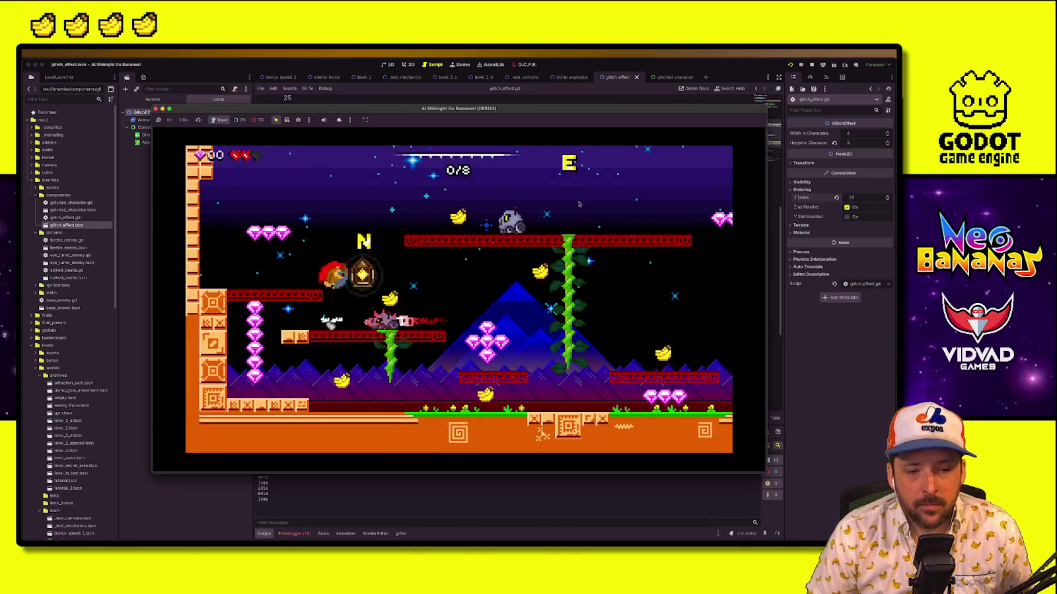
pyautogui.press('space')
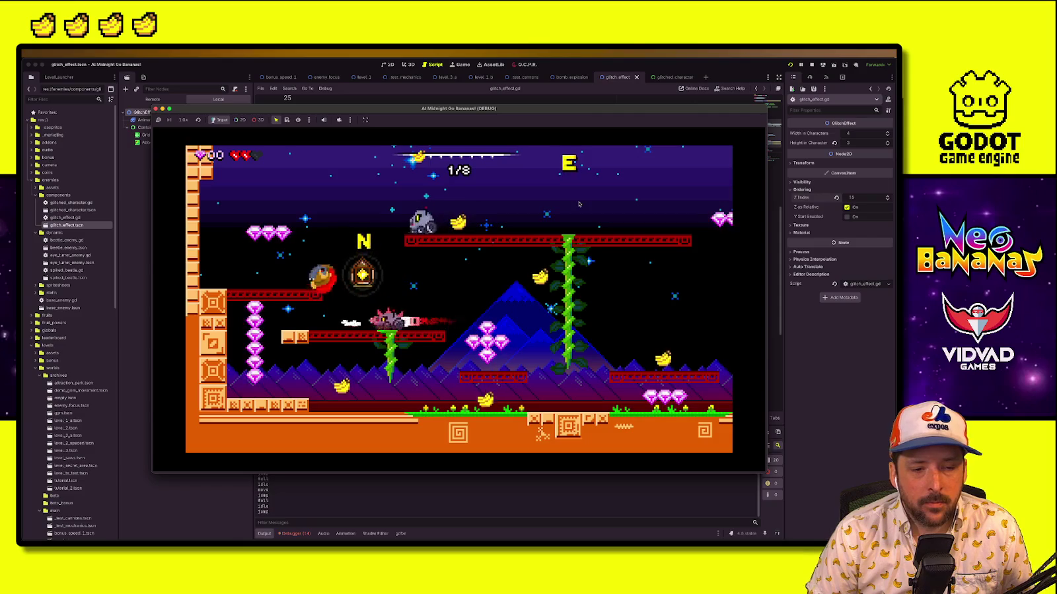
pyautogui.press('Right')
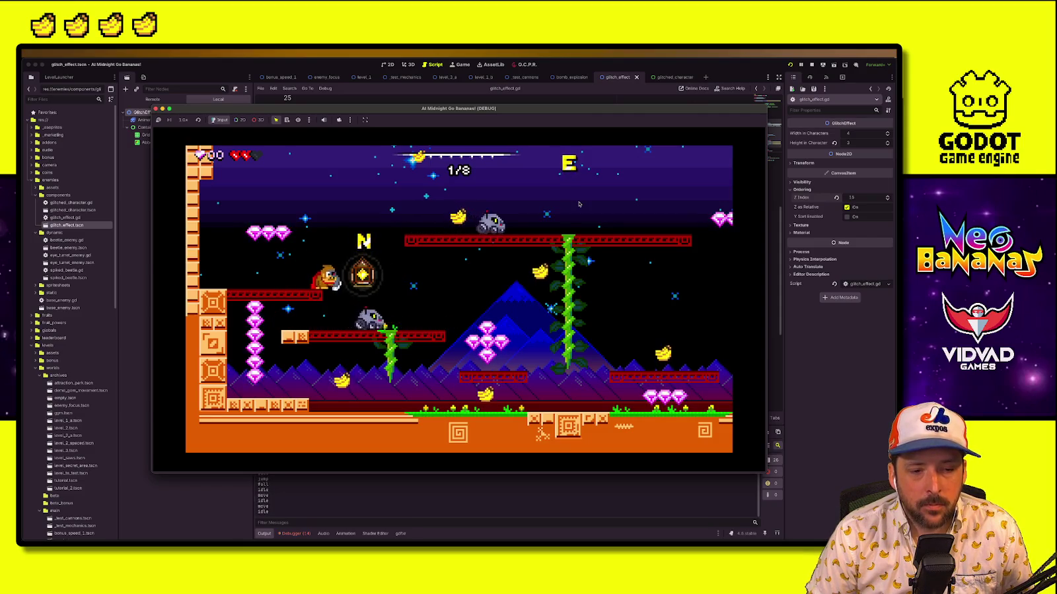
pyautogui.press('space')
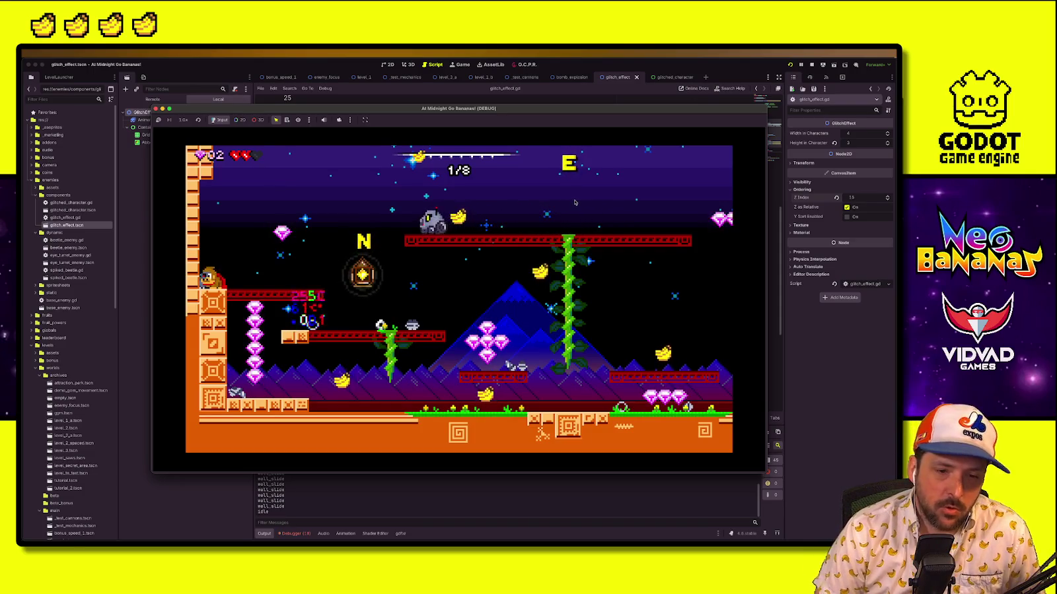
# Wall-jump around the left side collecting gem clusters, then jump toward the enemy
pyautogui.press('Right')
pyautogui.press('space')
pyautogui.press('Left')
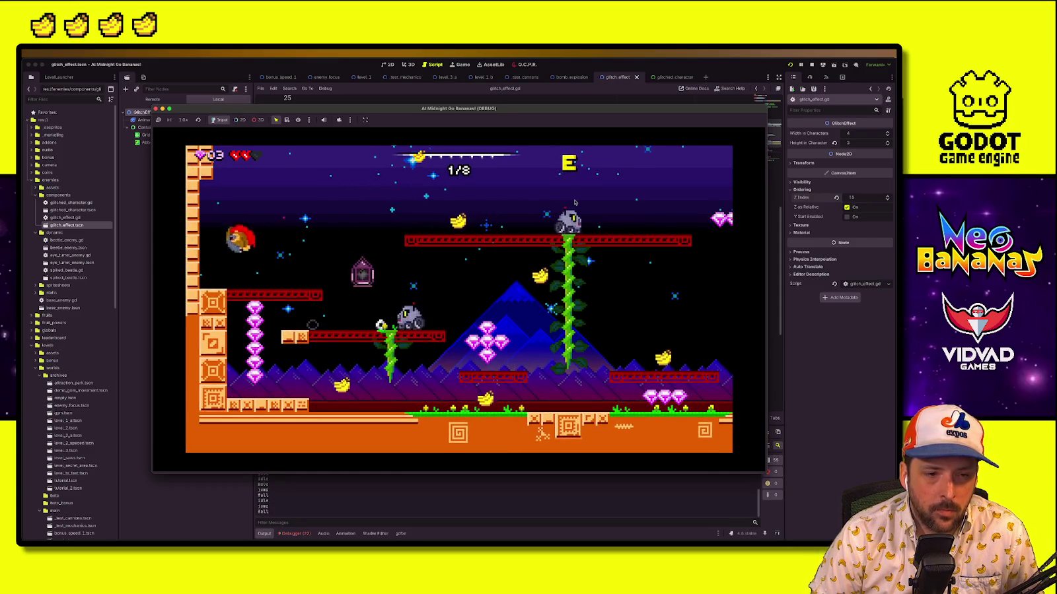
pyautogui.press('space')
pyautogui.press('Left')
pyautogui.press('space')
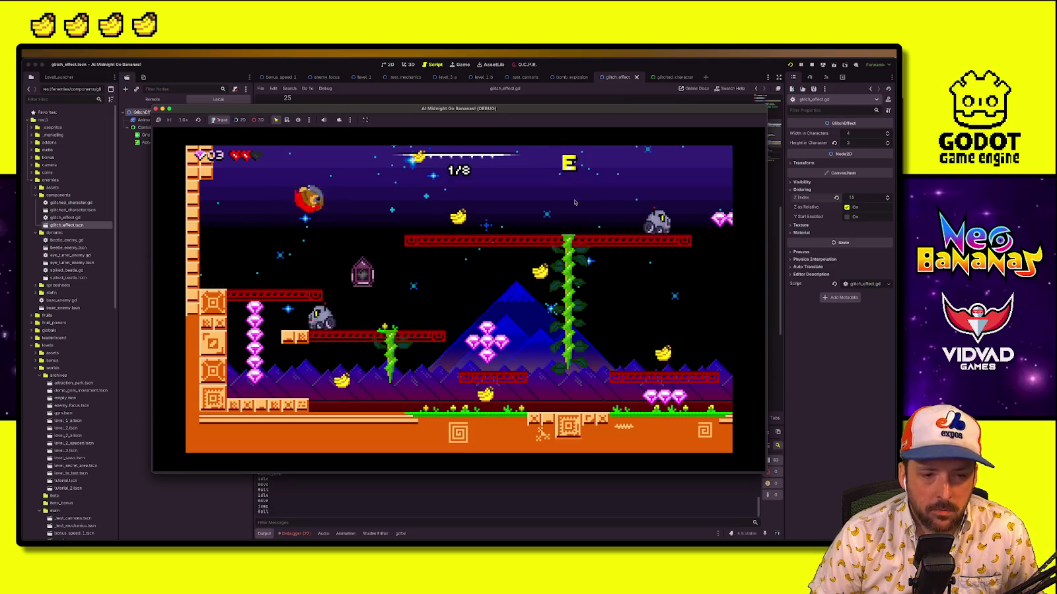
pyautogui.press('Right')
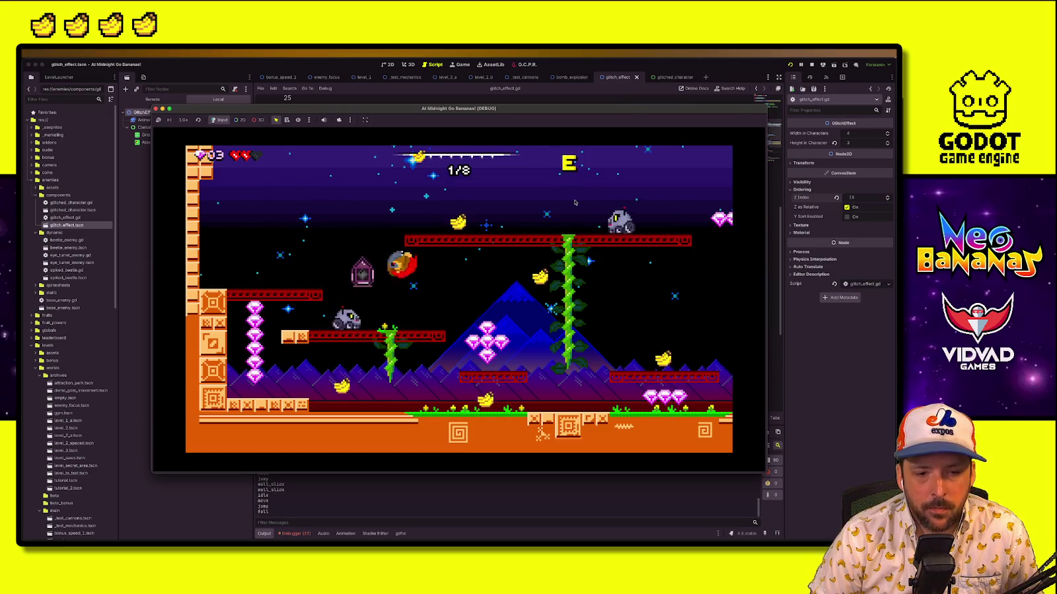
pyautogui.press('Left')
pyautogui.press('space')
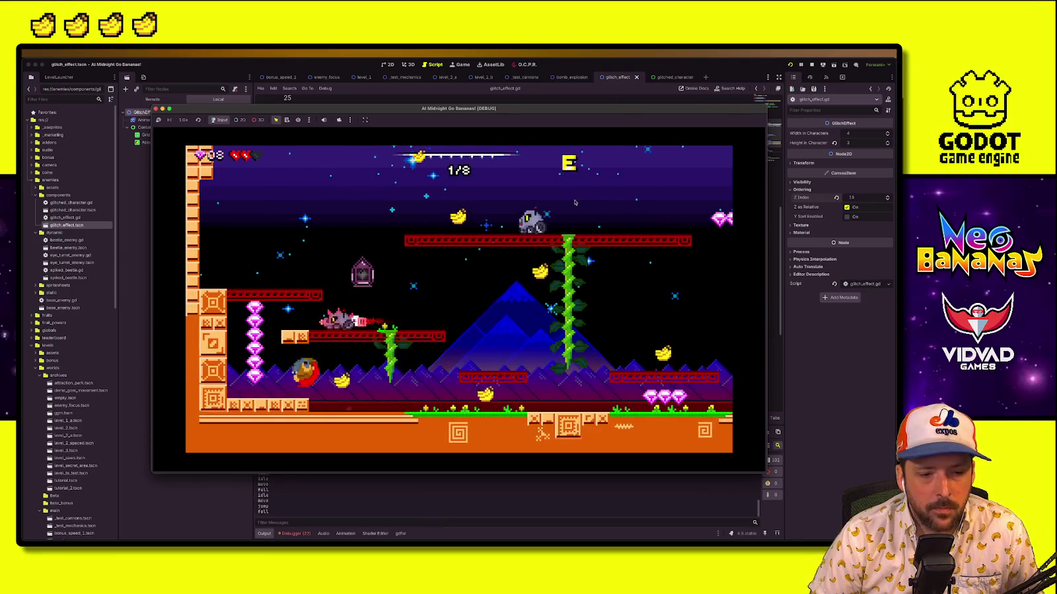
pyautogui.press('Right')
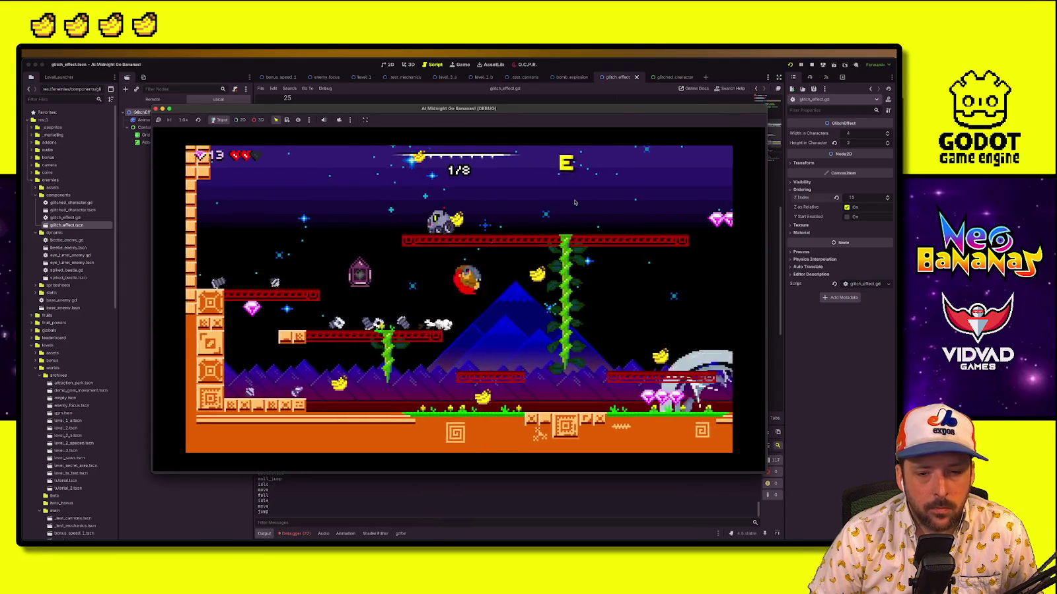
pyautogui.press('Left')
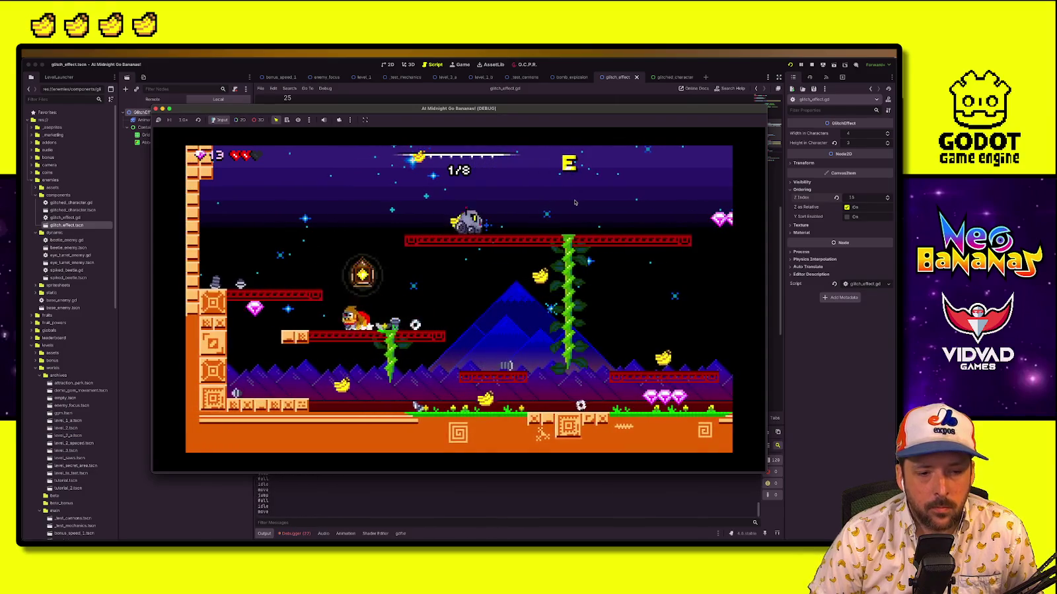
pyautogui.press('Right')
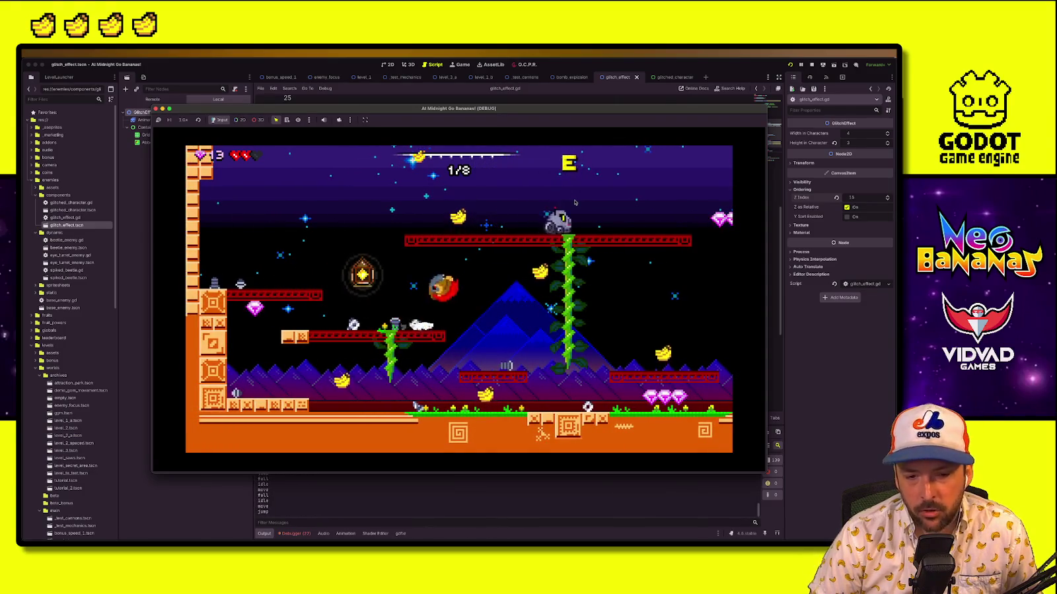
pyautogui.press('Right')
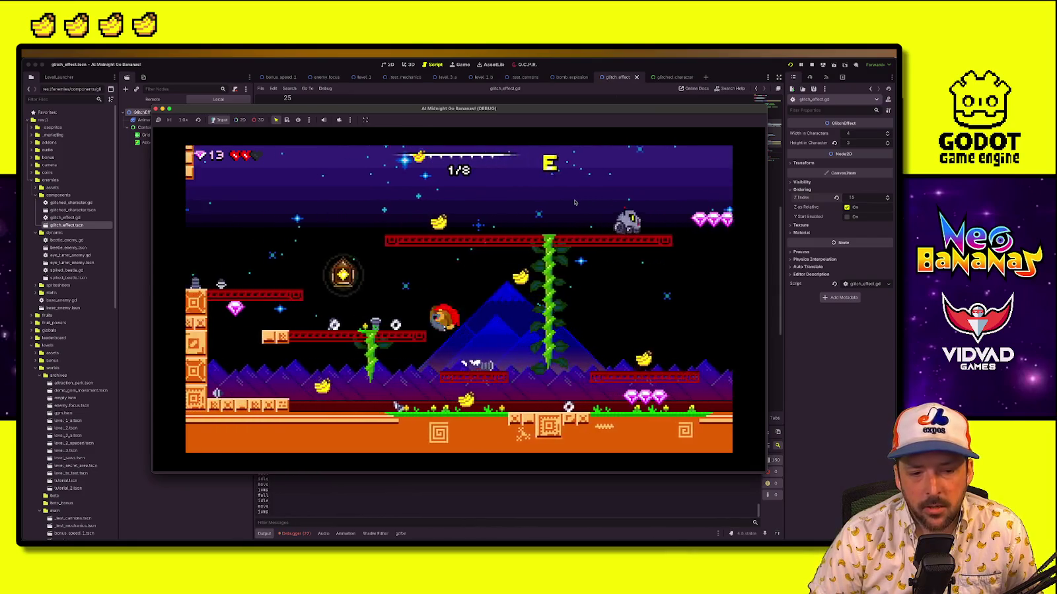
pyautogui.press('Left')
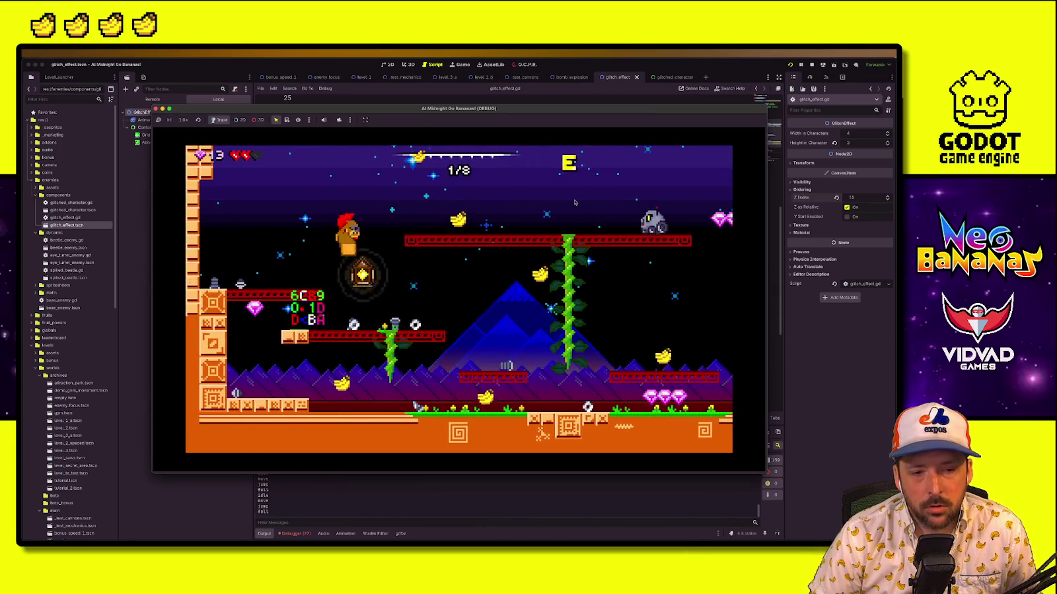
pyautogui.press('Right')
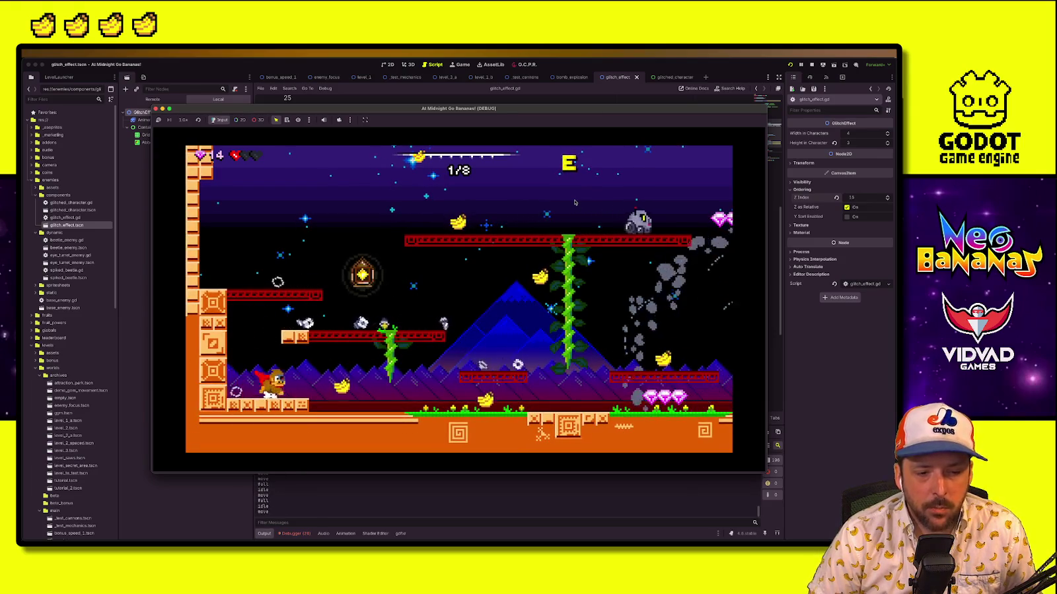
pyautogui.press('space')
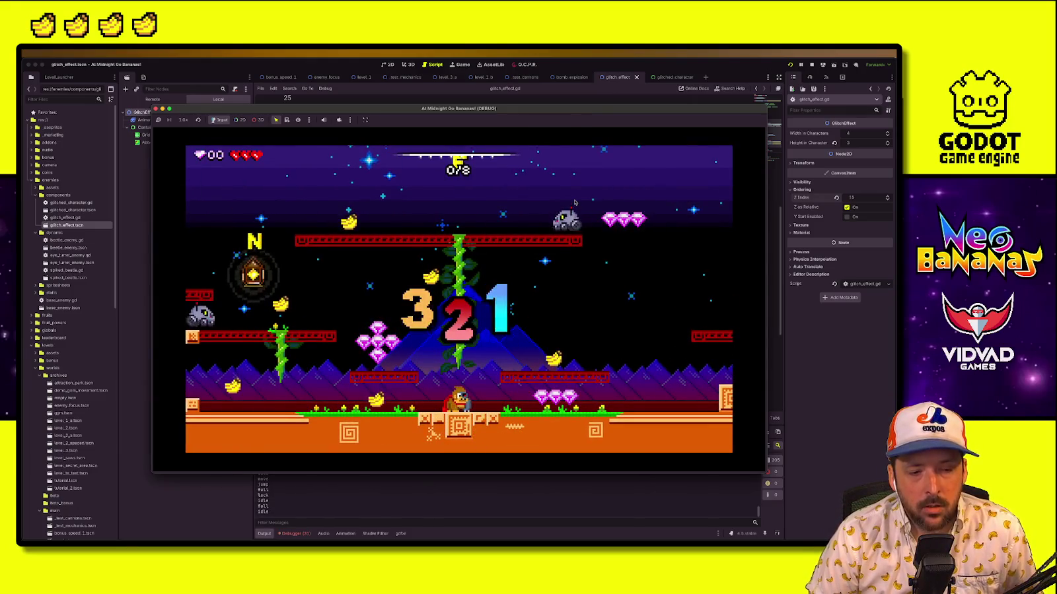
# After the restart, collect bananas and gems to reach 2 of 8, then stop the game
pyautogui.press('Left')
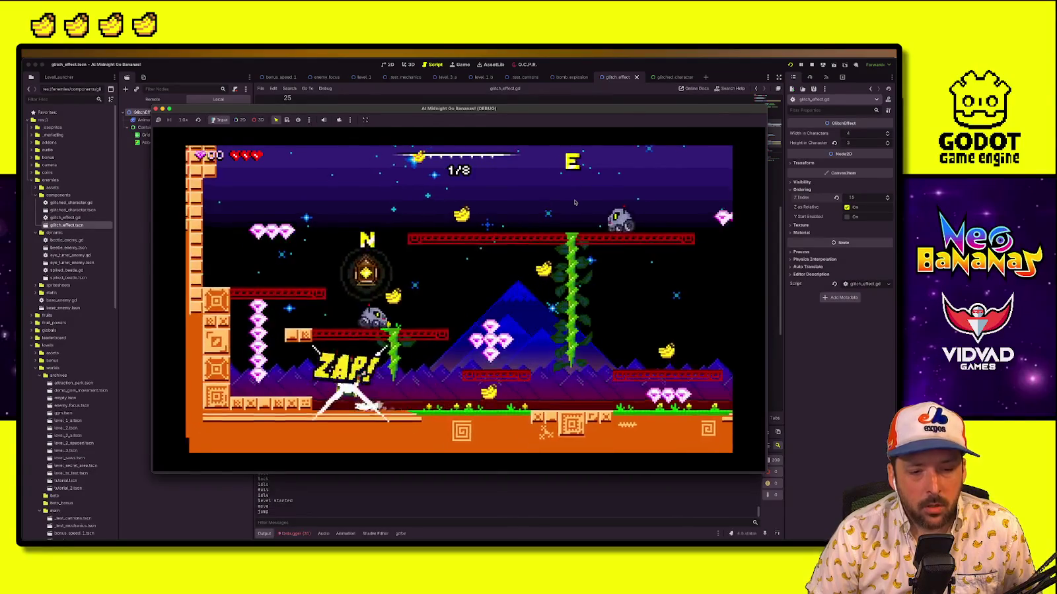
pyautogui.press('space')
pyautogui.press('Right')
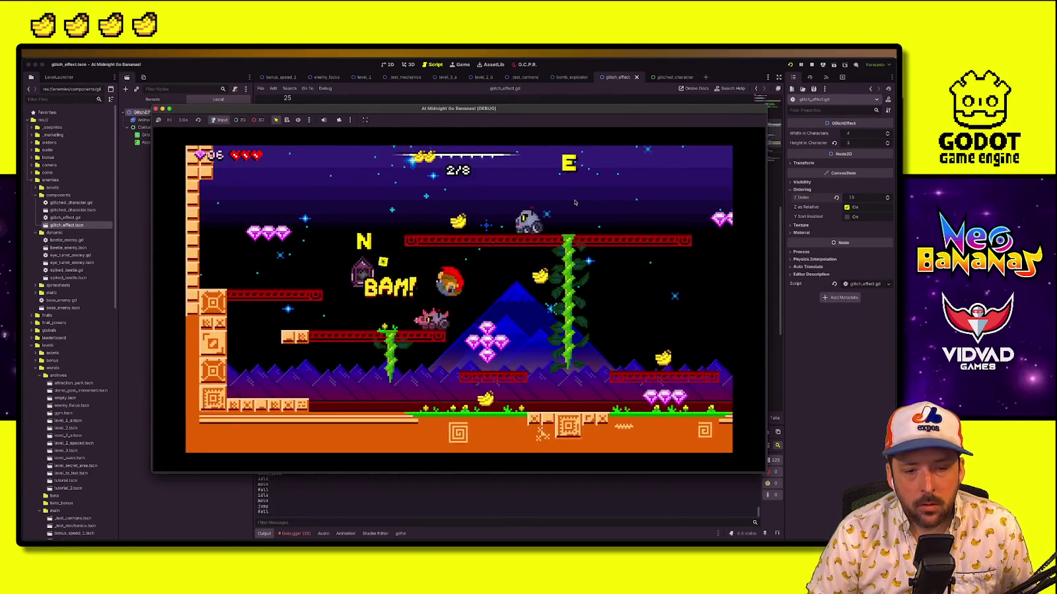
pyautogui.press('Left')
pyautogui.press('space')
pyautogui.press('Right')
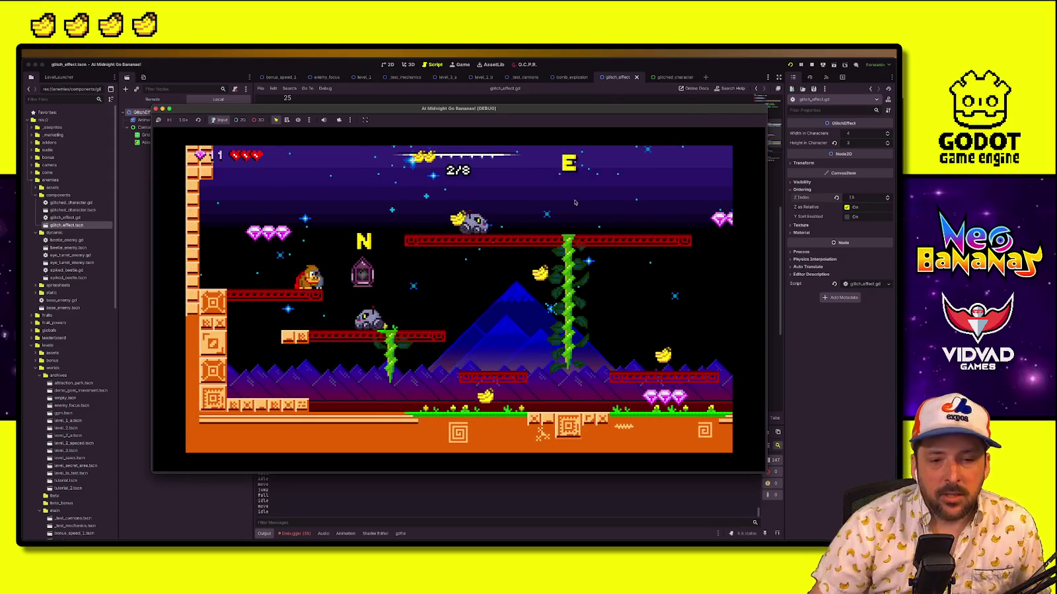
pyautogui.click(812, 65)
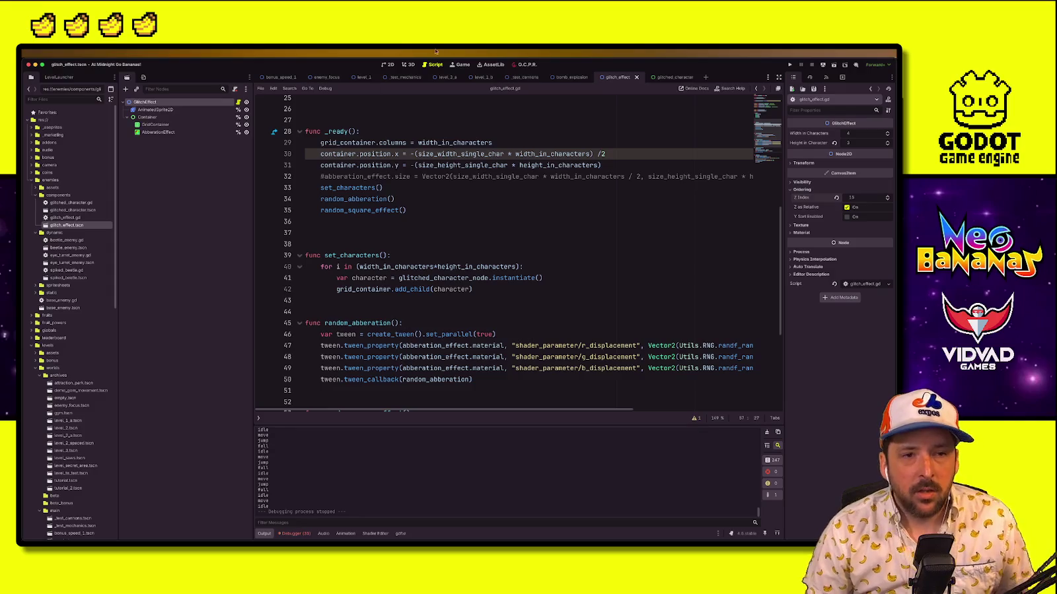
# Switch to level_1 in 2D and shift the banana near the N gem slightly left
pyautogui.click(364, 77)
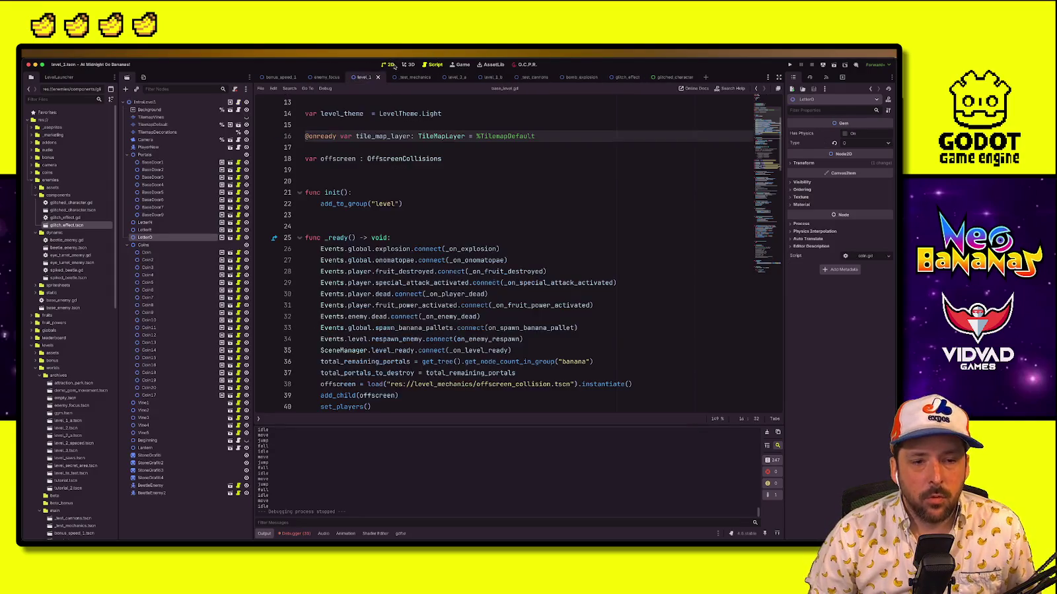
pyautogui.click(389, 65)
pyautogui.click(406, 260)
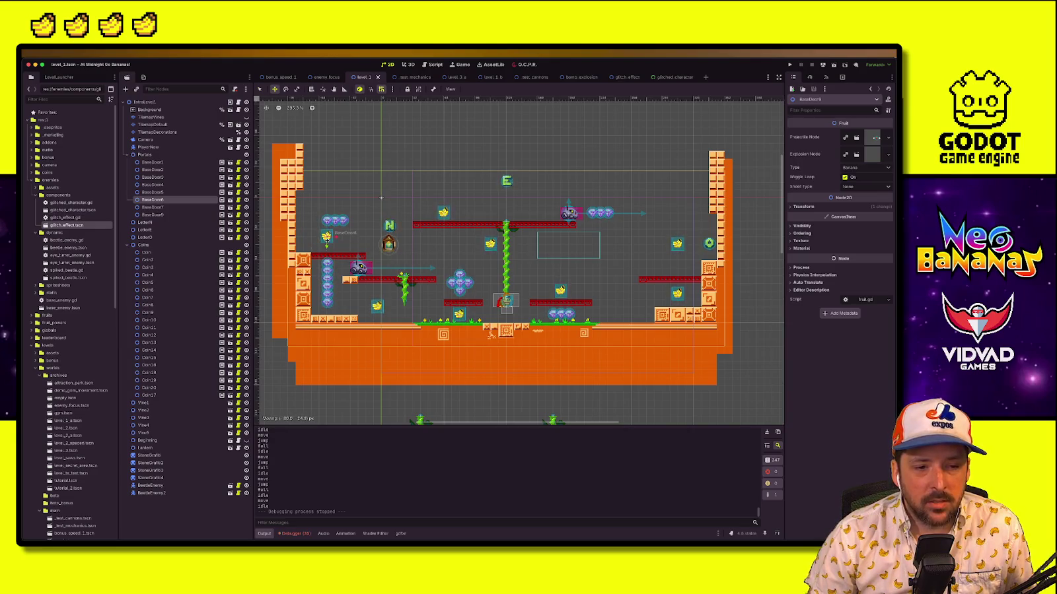
pyautogui.moveTo(327, 238); pyautogui.dragTo(327, 236)
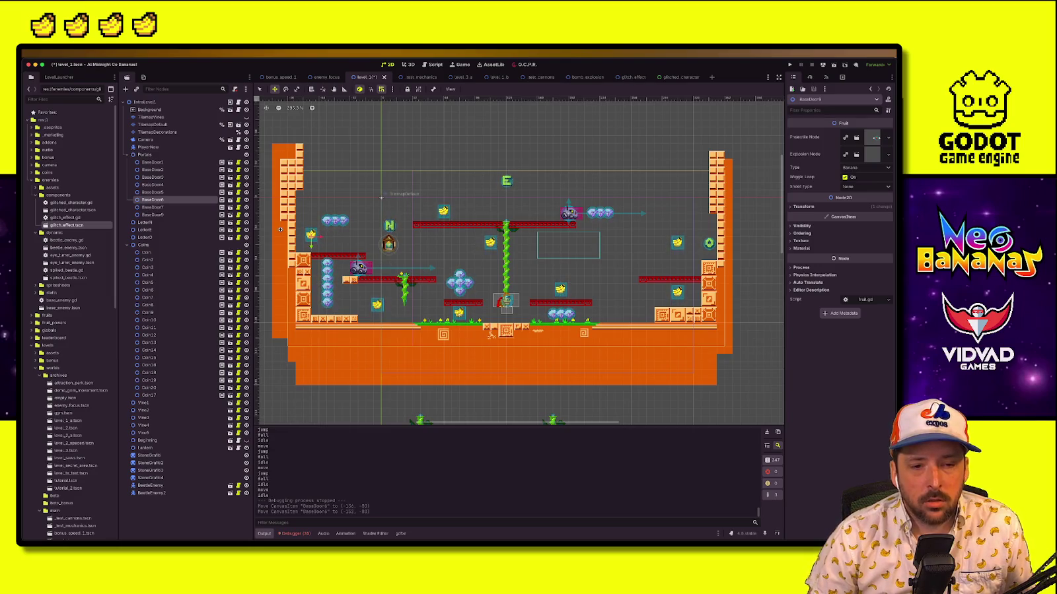
# Reposition the N, E and O letter gems with the Move tool
pyautogui.click(391, 226)
pyautogui.press('w')
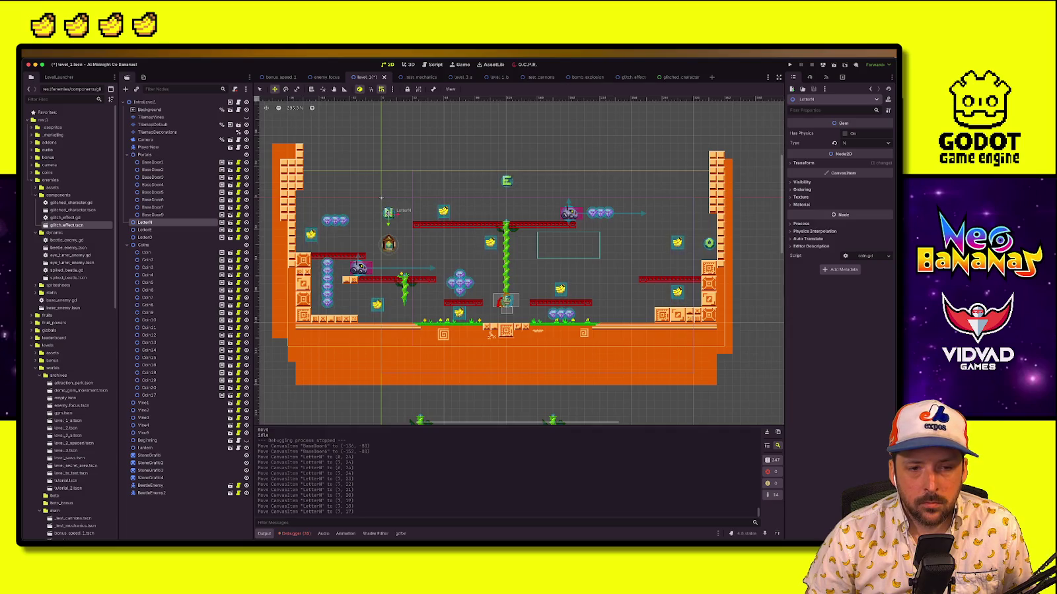
pyautogui.click(144, 229)
pyautogui.press('w')
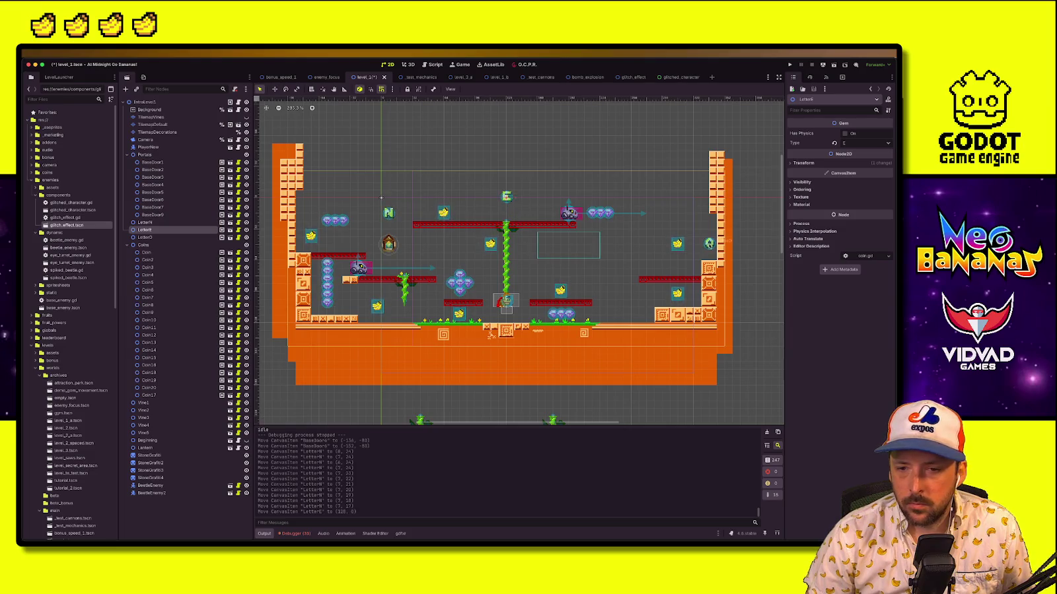
pyautogui.click(144, 237)
pyautogui.press('w')
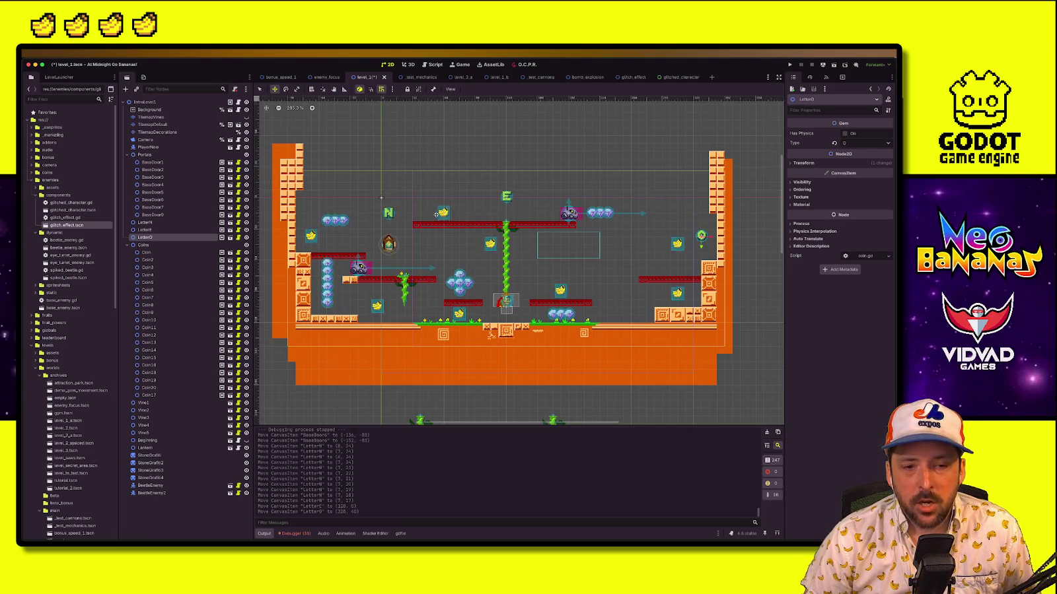
pyautogui.click(490, 245)
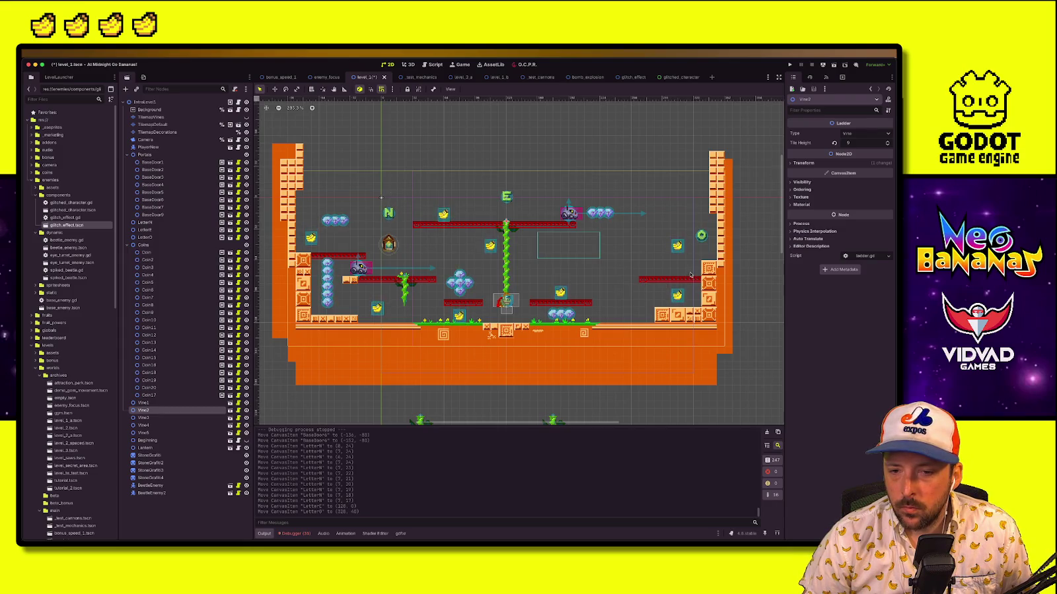
# Paint a tall column of square block tiles on TilemapDefault near the right wall
pyautogui.click(153, 124)
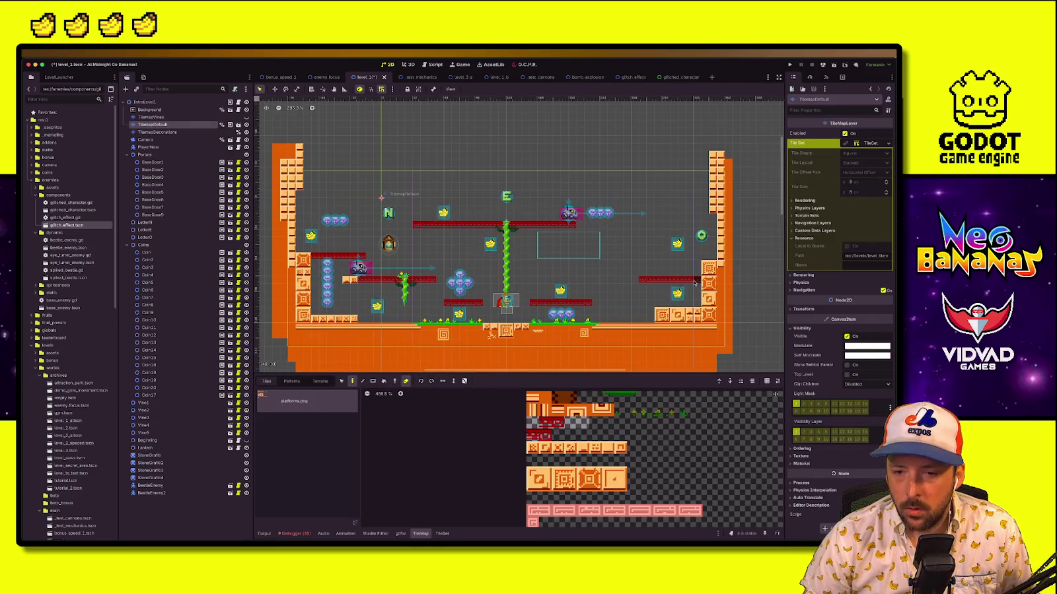
pyautogui.click(614, 479)
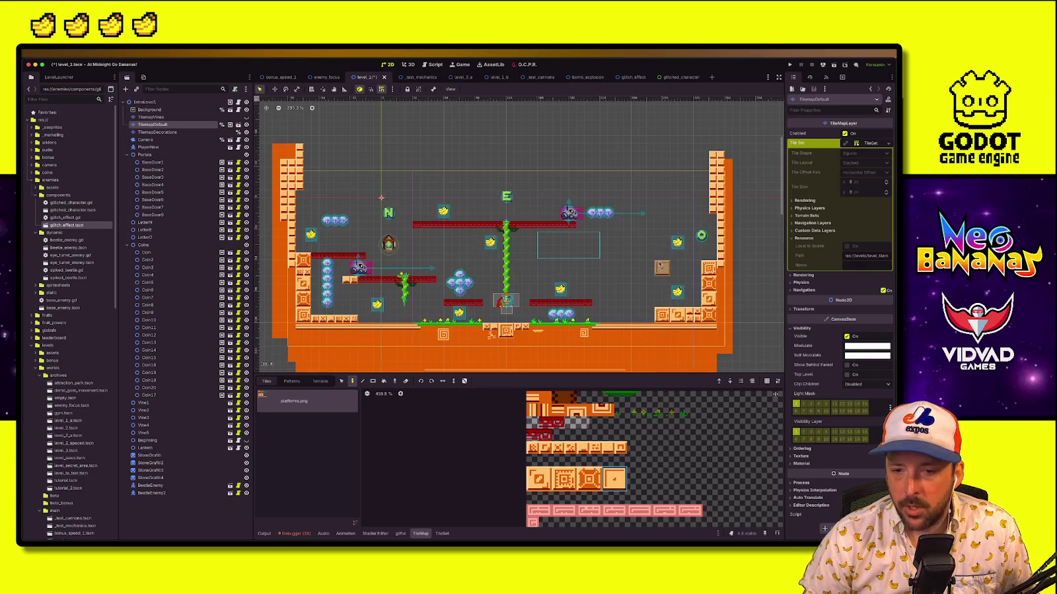
pyautogui.click(658, 276)
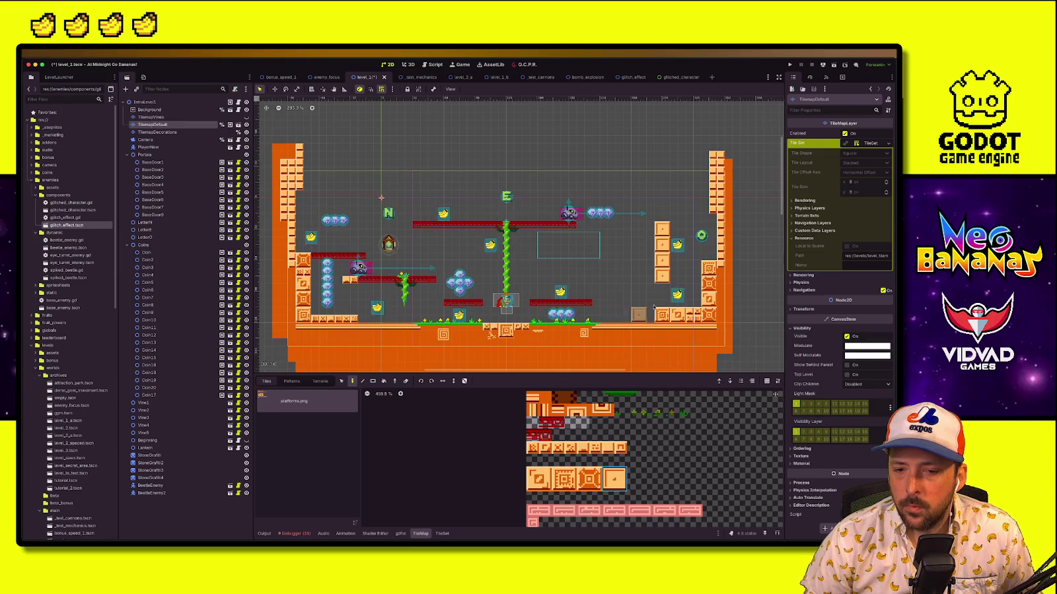
pyautogui.click(422, 200)
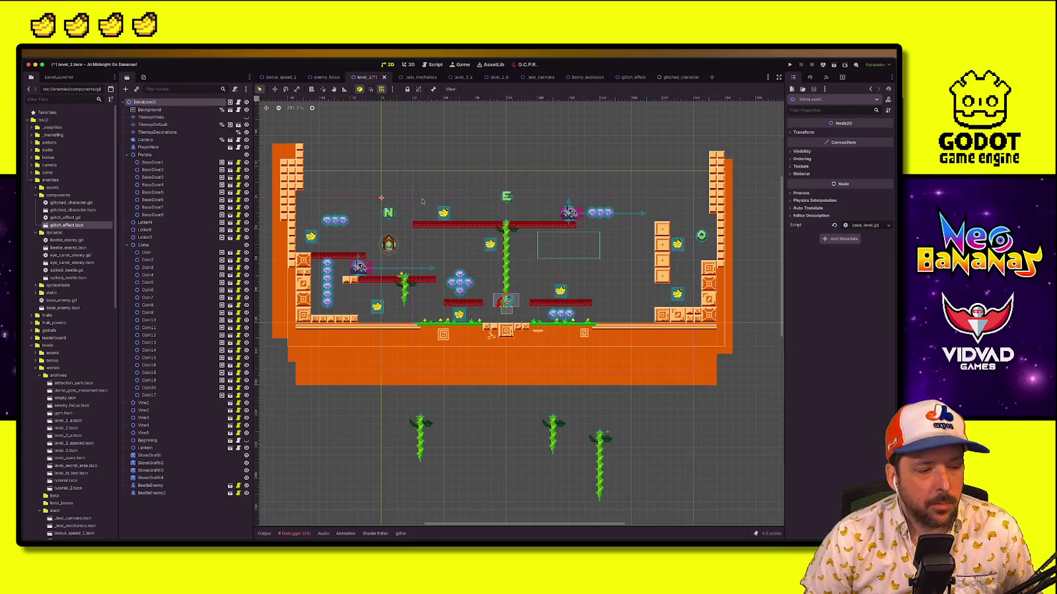
# Select the BaseDoor3 banana beside the column and paint a short red ledge on TilemapDefault
pyautogui.click(678, 246)
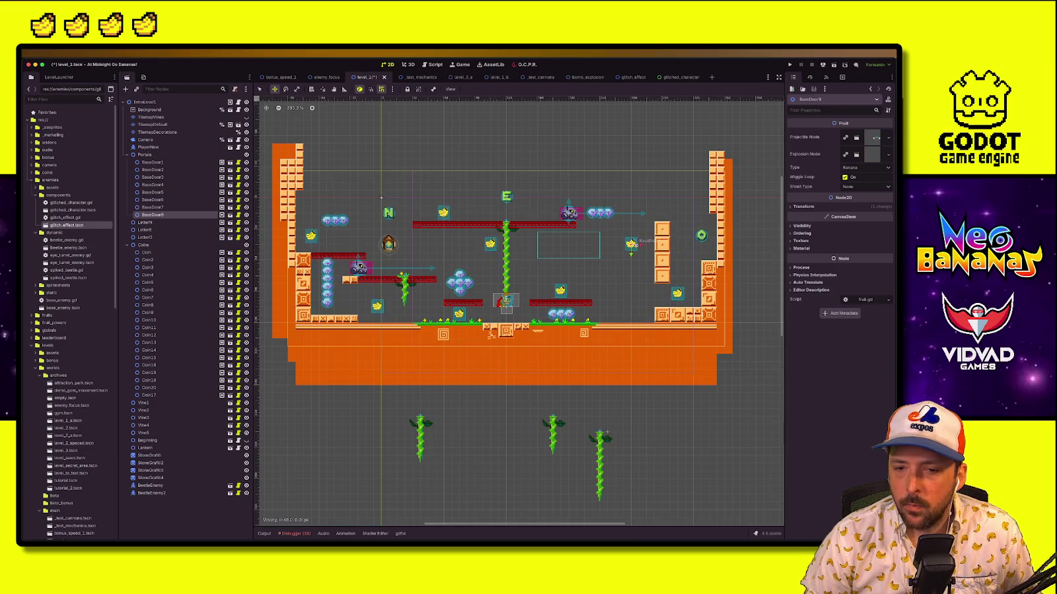
pyautogui.press('w')
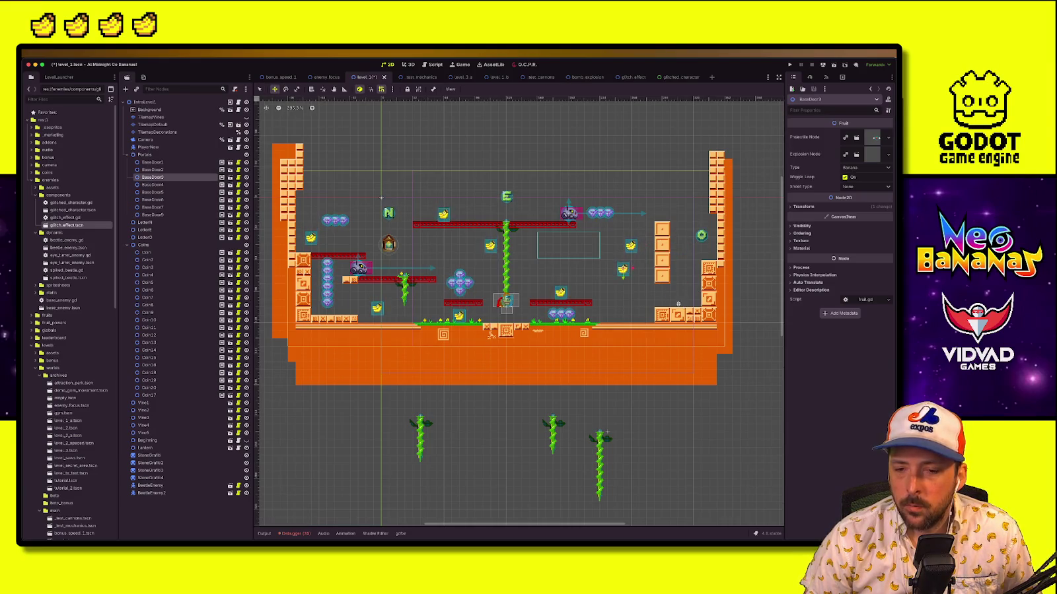
pyautogui.click(177, 124)
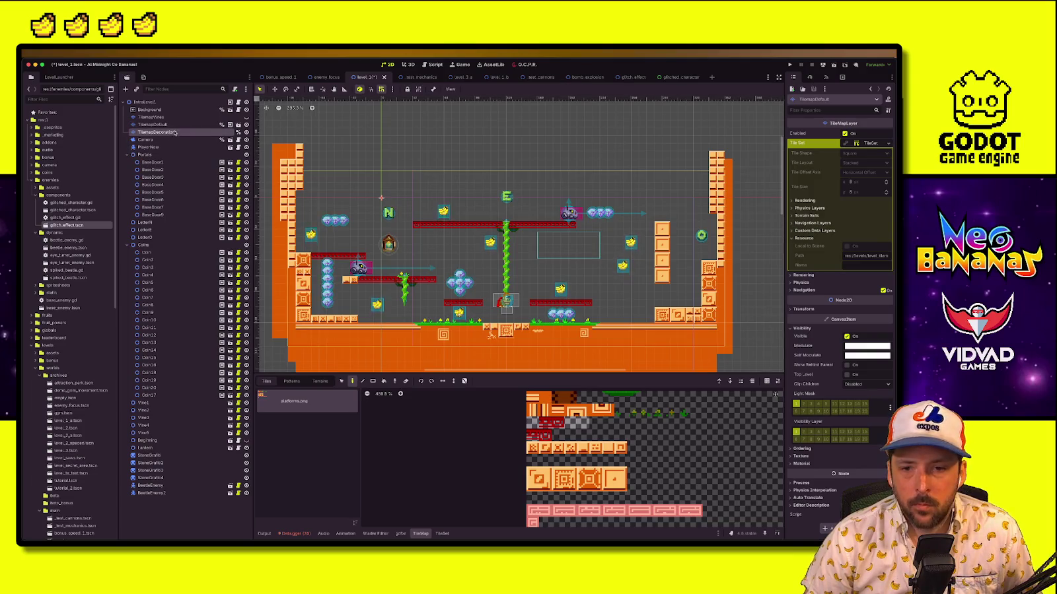
pyautogui.click(162, 132)
pyautogui.click(153, 125)
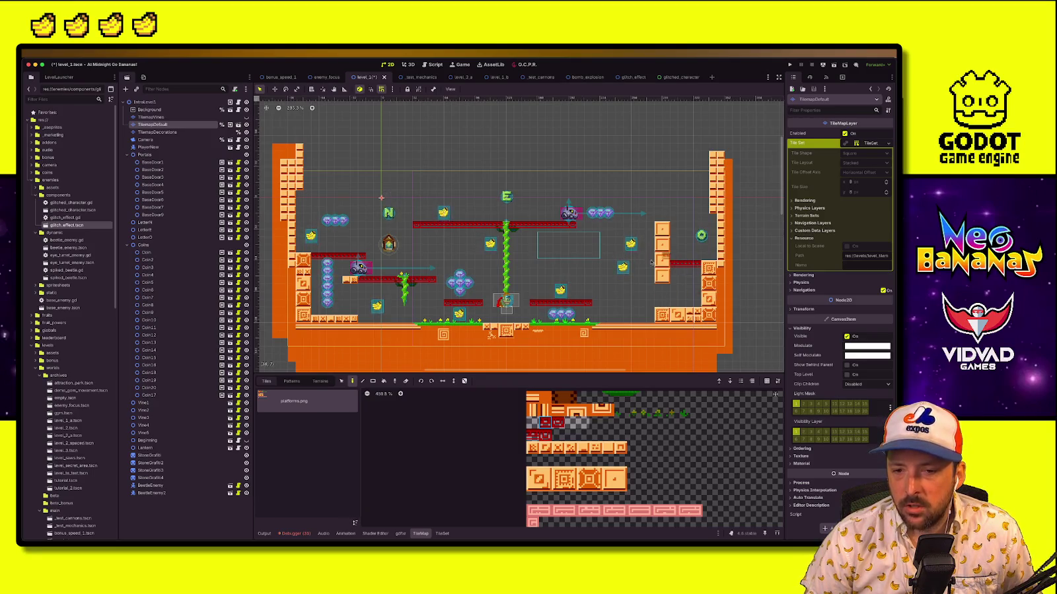
# Drag the O letter gem down onto the new red ledge at right
pyautogui.click(701, 235)
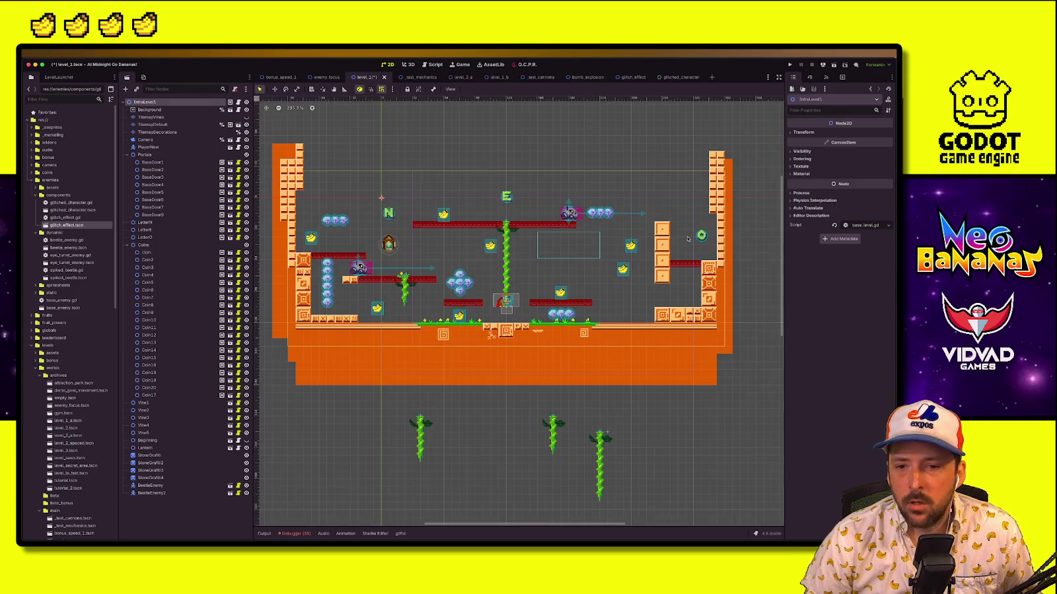
pyautogui.moveTo(701, 235); pyautogui.dragTo(693, 250)
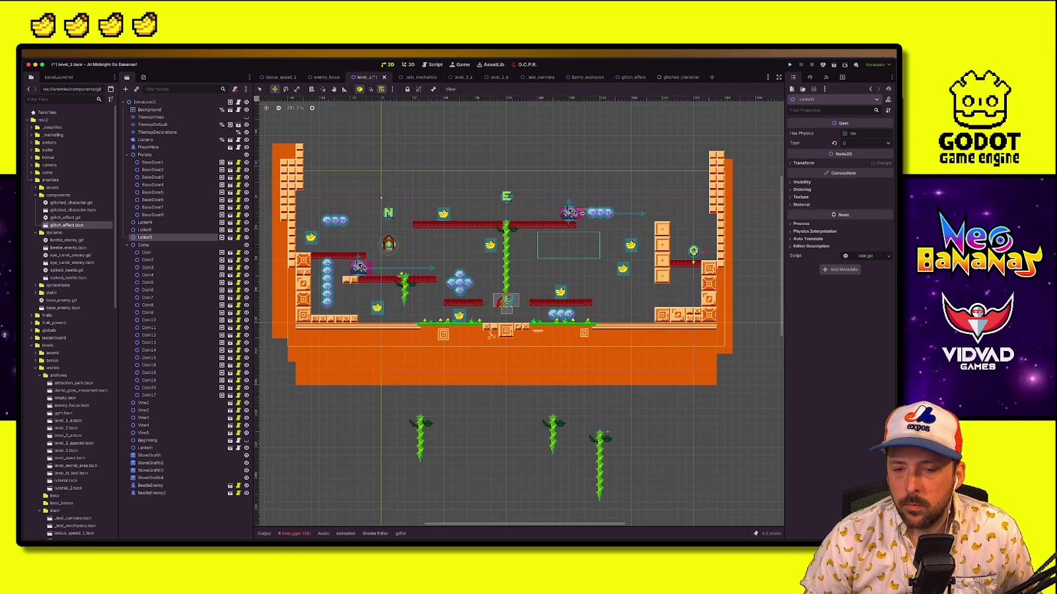
pyautogui.click(151, 117)
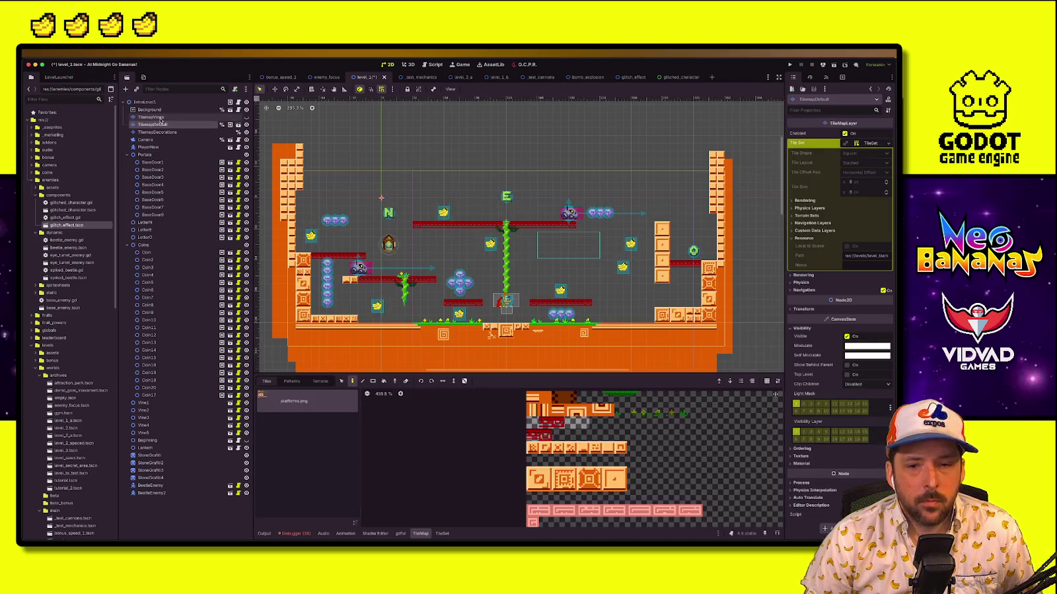
# Pick the red ledge tiles in the TileMap atlas and paint a ledge atop the block column
pyautogui.click(152, 124)
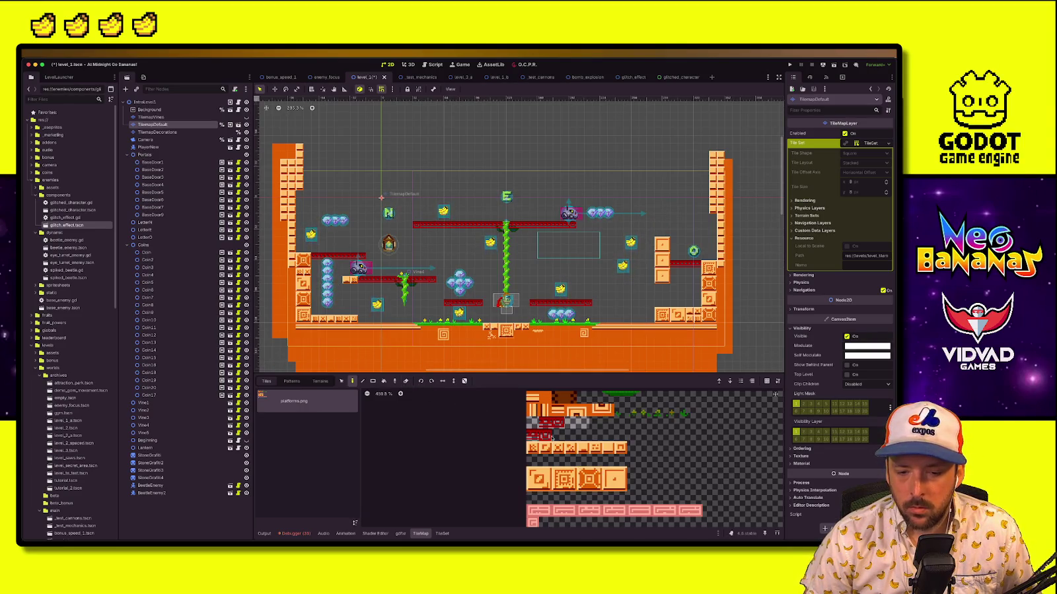
pyautogui.moveTo(542, 423); pyautogui.dragTo(584, 396)
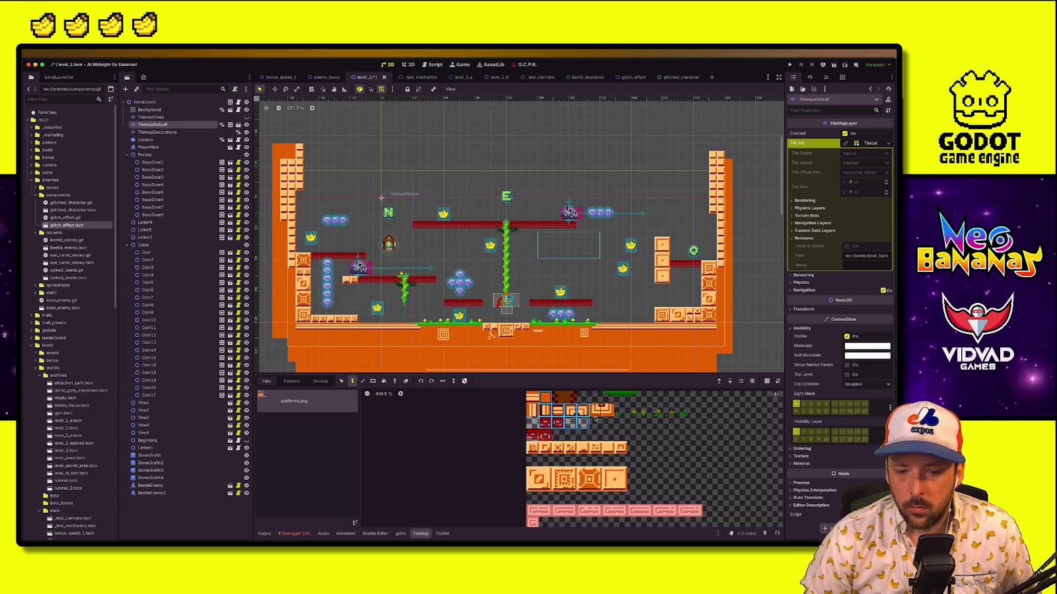
pyautogui.click(545, 397)
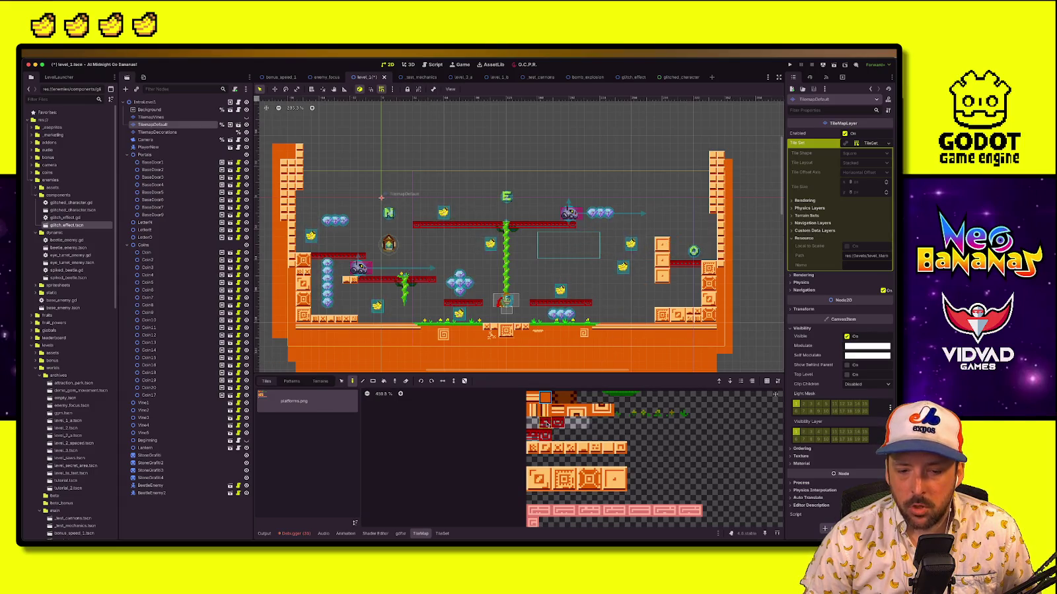
pyautogui.moveTo(542, 406); pyautogui.dragTo(561, 425)
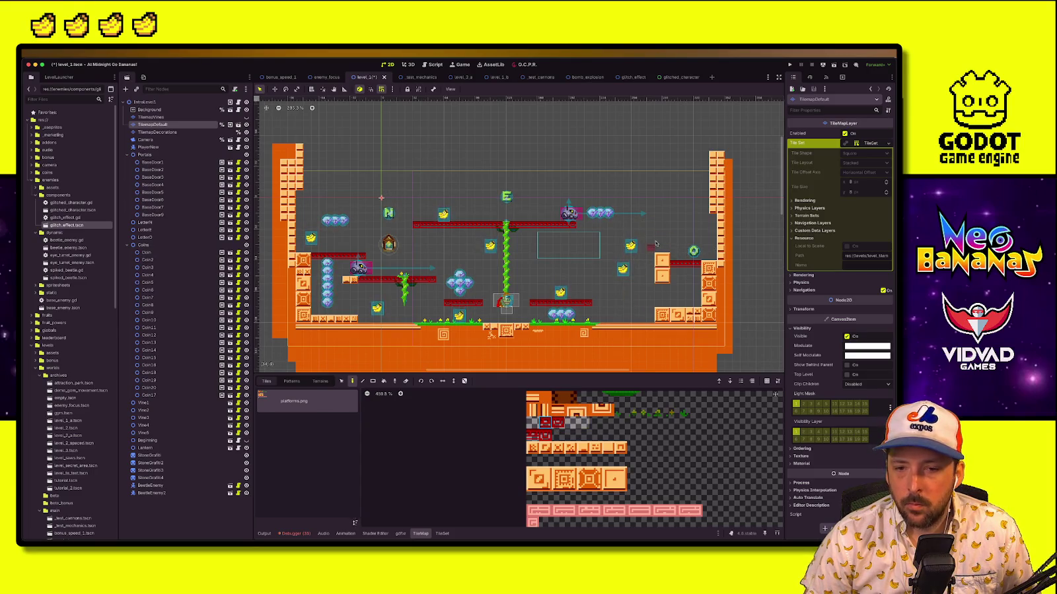
pyautogui.click(615, 479)
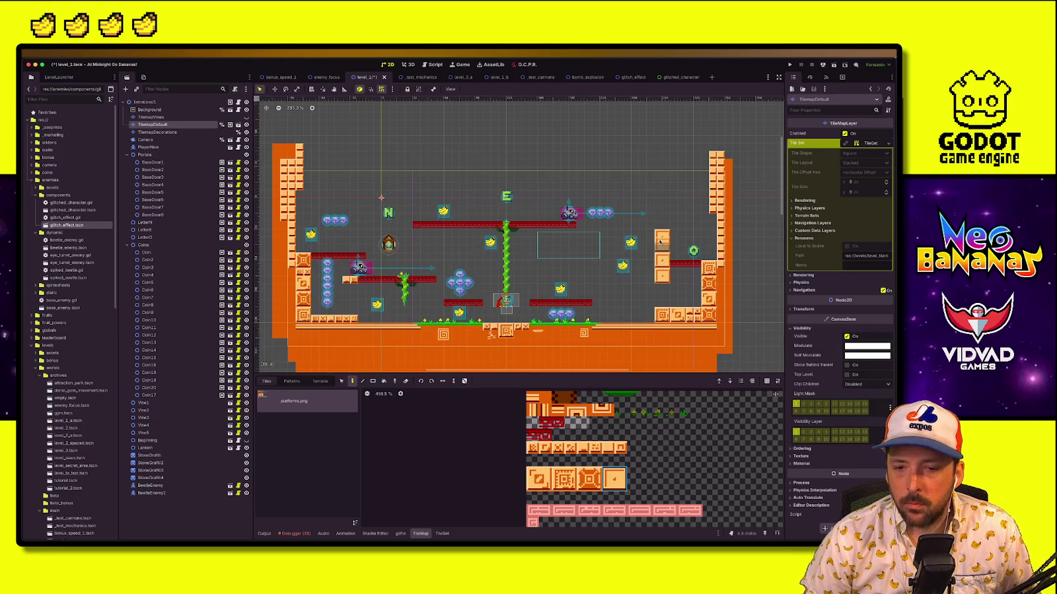
pyautogui.moveTo(545, 423); pyautogui.dragTo(558, 423)
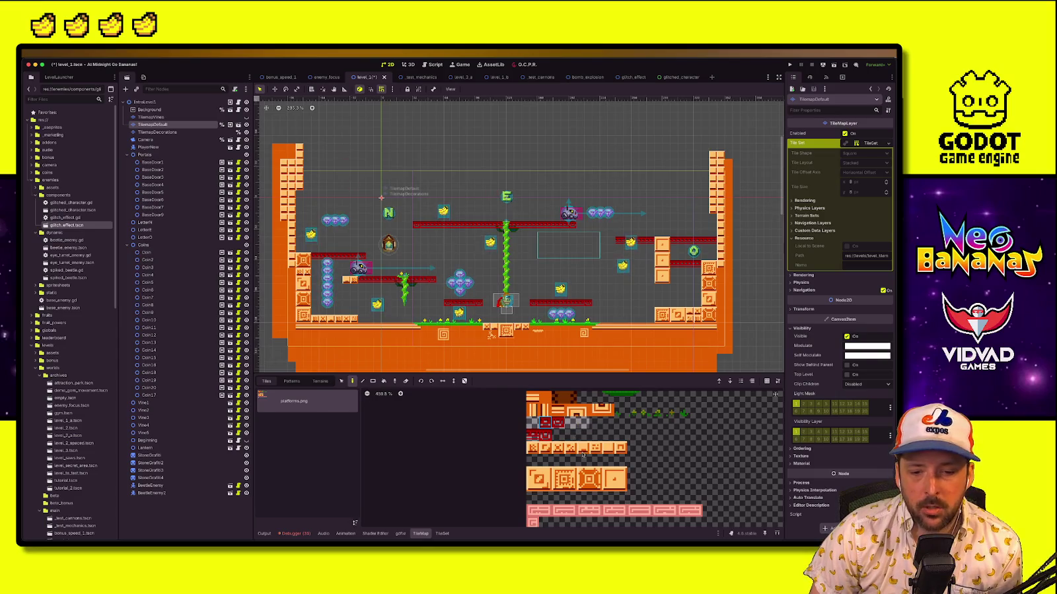
pyautogui.moveTo(552, 407); pyautogui.dragTo(575, 428)
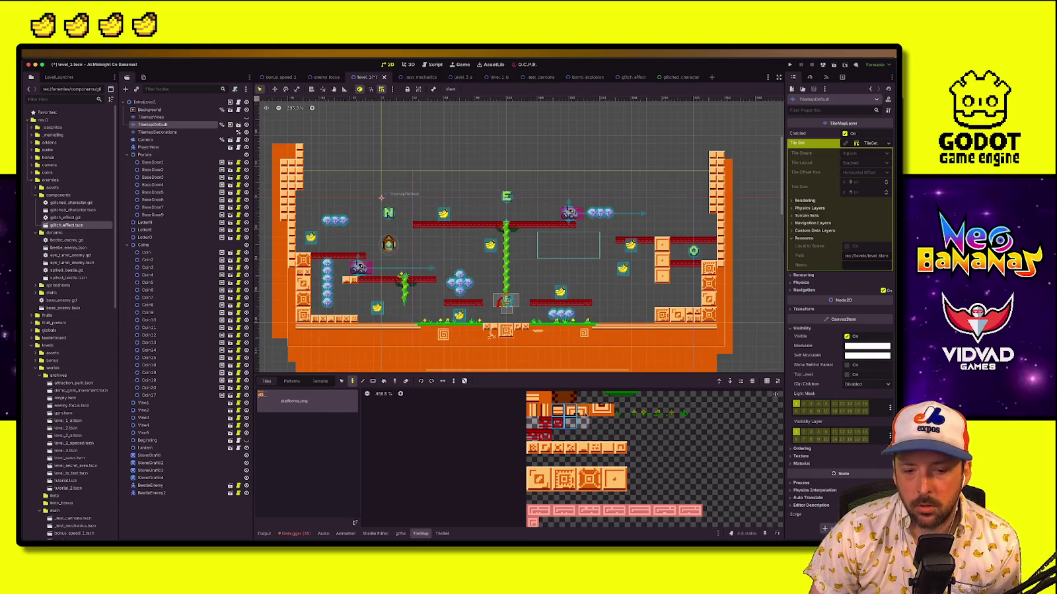
pyautogui.click(557, 422)
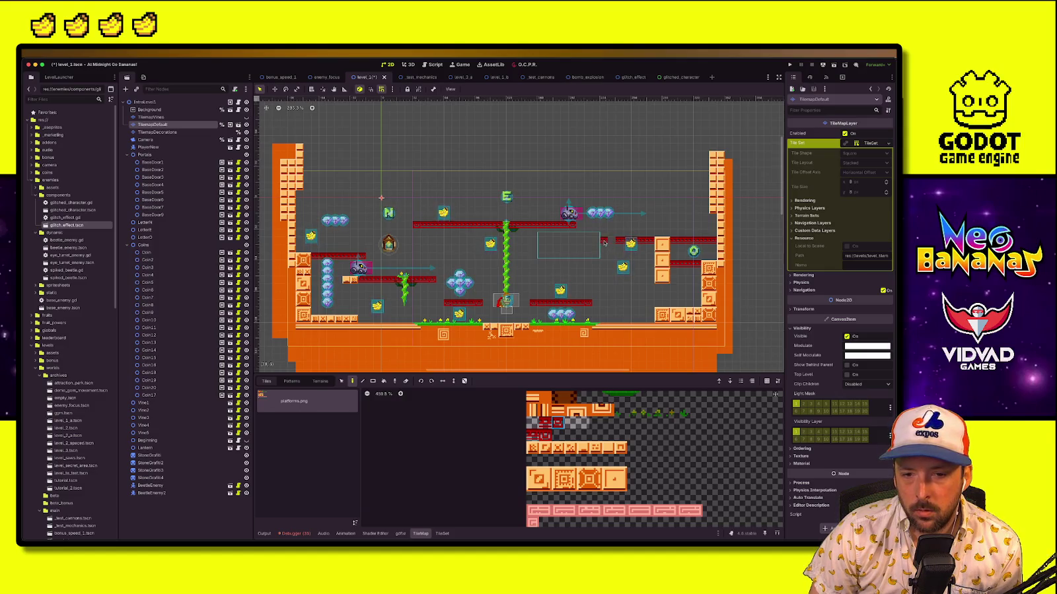
pyautogui.click(546, 423)
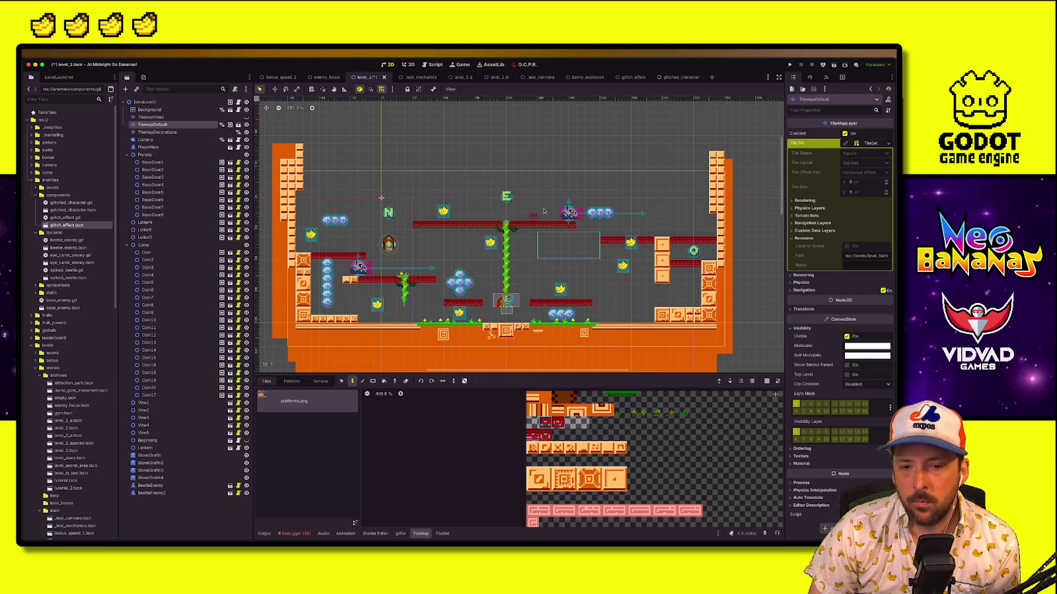
pyautogui.click(631, 244)
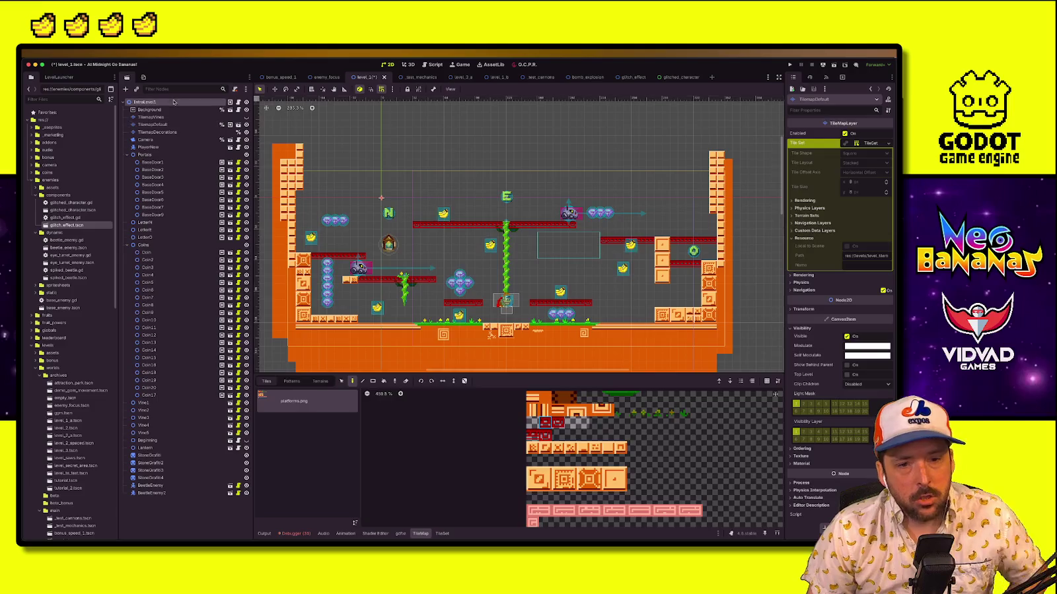
# Try moving a banana up onto the upper right ledge, then undo it
pyautogui.press('w')
pyautogui.moveTo(631, 246); pyautogui.dragTo(694, 224)
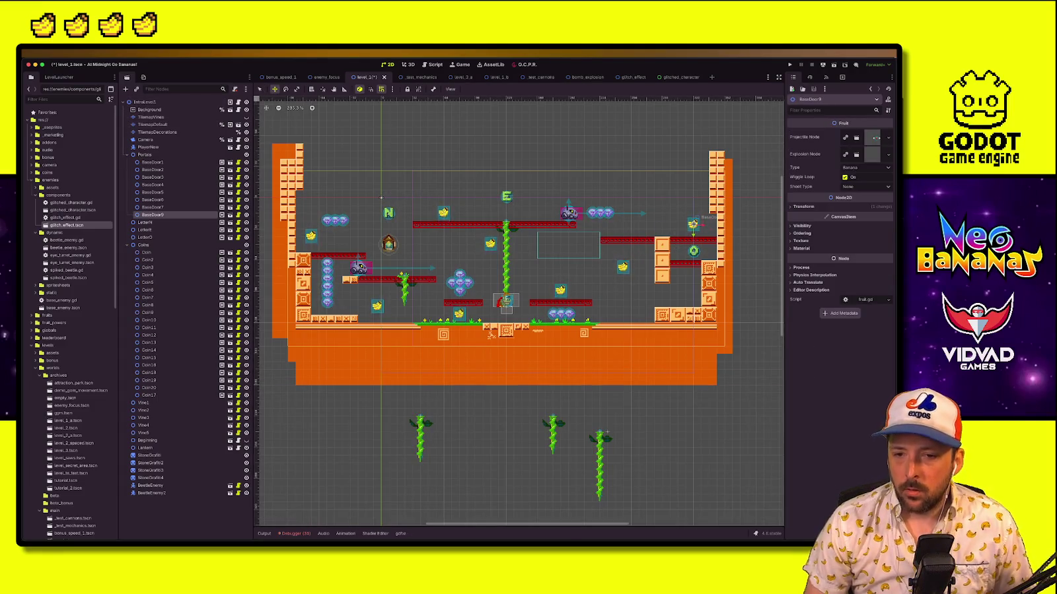
pyautogui.press('q')
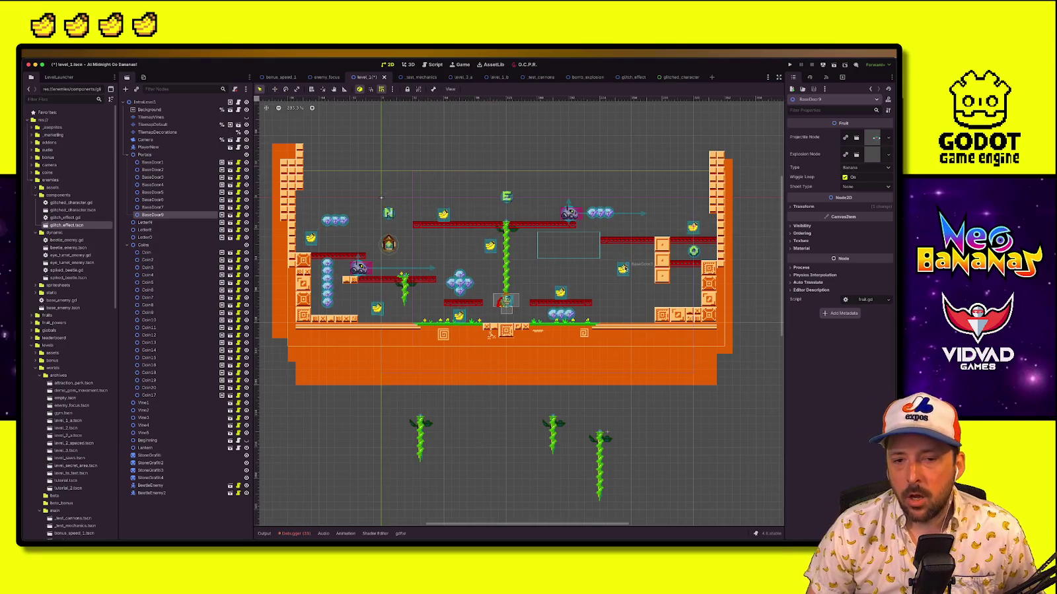
pyautogui.hotkey('ctrl', 'z')
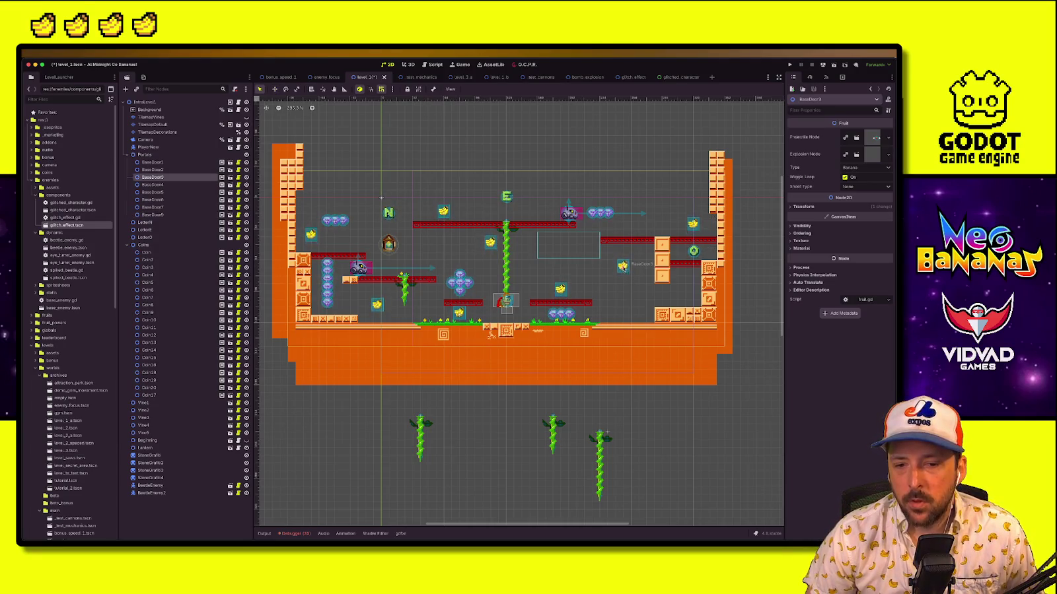
# Move spare Vine1 up into the level's right side and shift a banana down-right
pyautogui.click(597, 474)
pyautogui.press('w')
pyautogui.moveTo(598, 473); pyautogui.dragTo(635, 278)
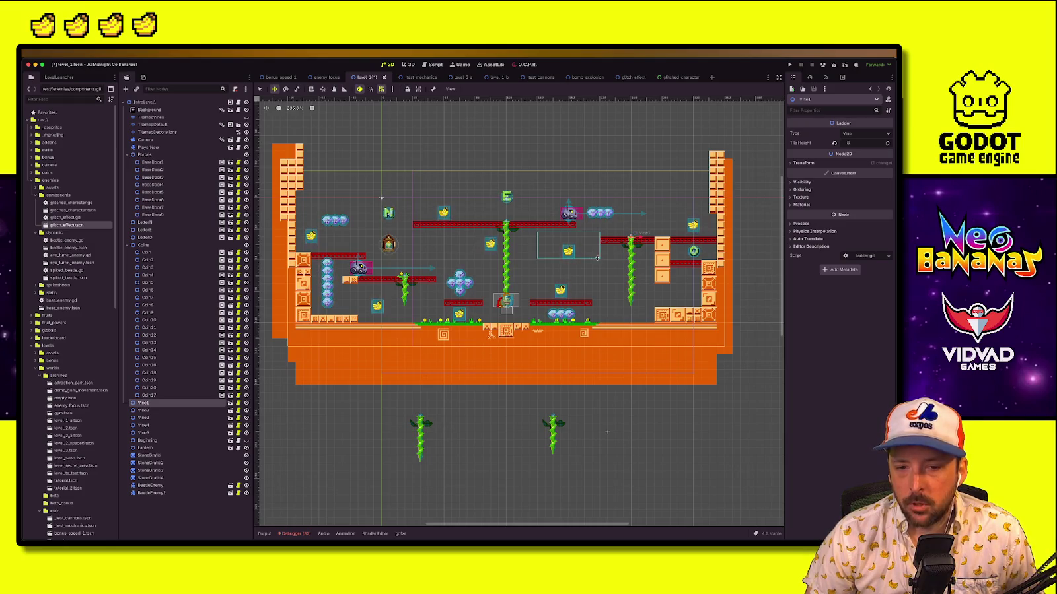
pyautogui.click(567, 251)
pyautogui.moveTo(568, 250)
pyautogui.mouseDown()
pyautogui.moveTo(601, 298)
pyautogui.moveTo(576, 256)
pyautogui.moveTo(594, 267)
pyautogui.moveTo(536, 240)
pyautogui.moveTo(513, 244)
pyautogui.mouseUp()
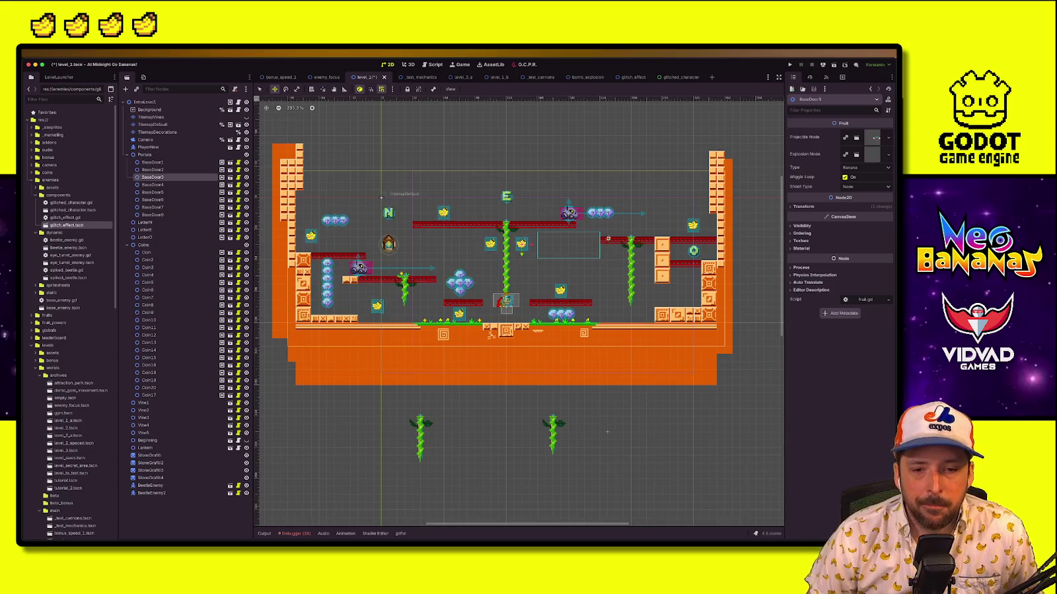
# Nudge a banana pickup up and to the right
pyautogui.scroll(3, 573, 313)
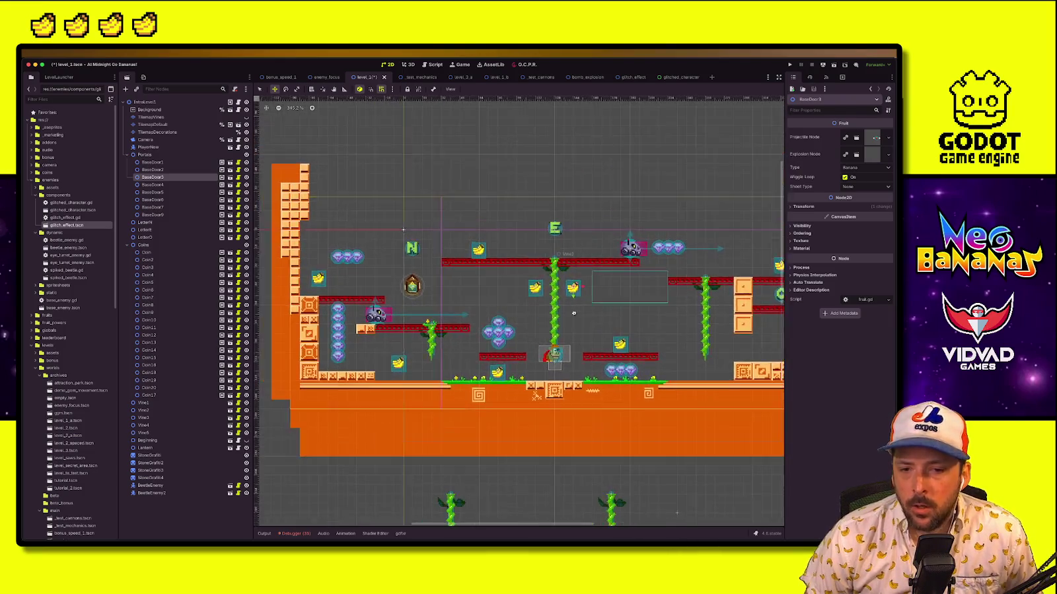
pyautogui.hscroll(3, 573, 313)
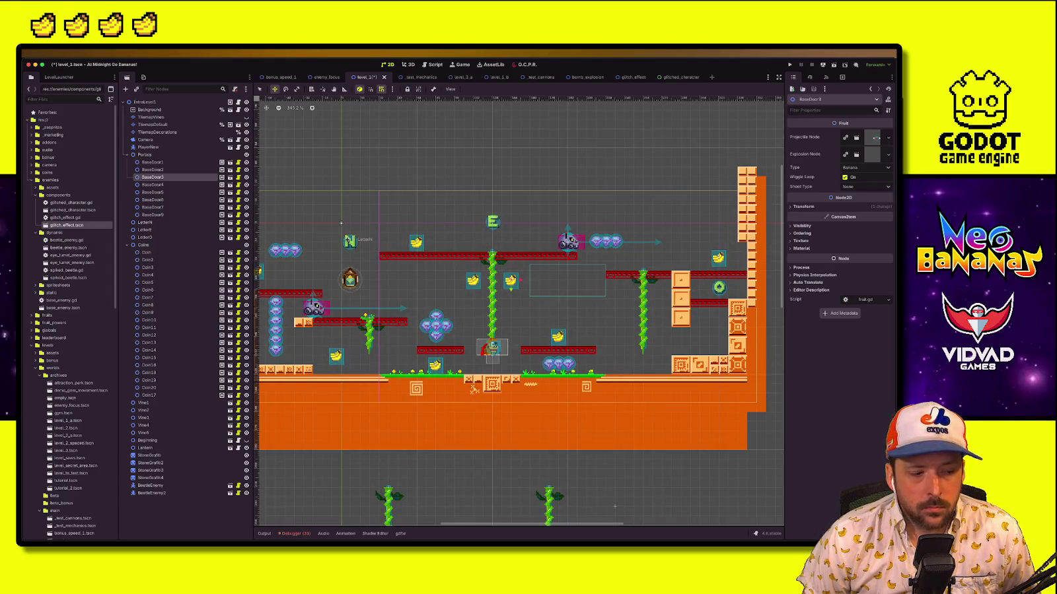
pyautogui.scroll(-4, 466, 274)
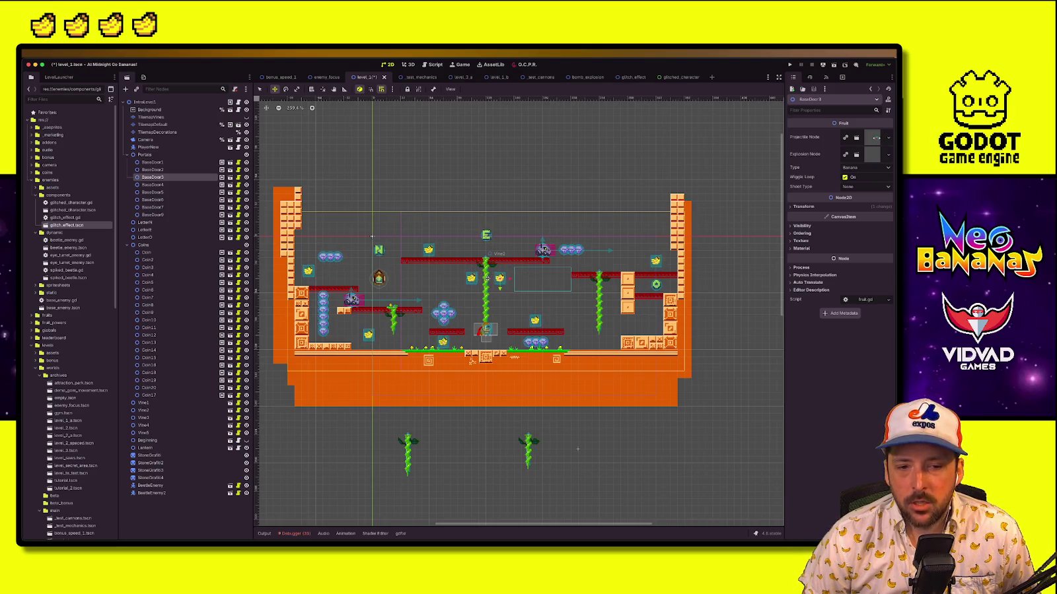
pyautogui.moveTo(500, 278)
pyautogui.mouseDown()
pyautogui.moveTo(518, 244)
pyautogui.moveTo(492, 238)
pyautogui.moveTo(540, 257)
pyautogui.mouseUp()
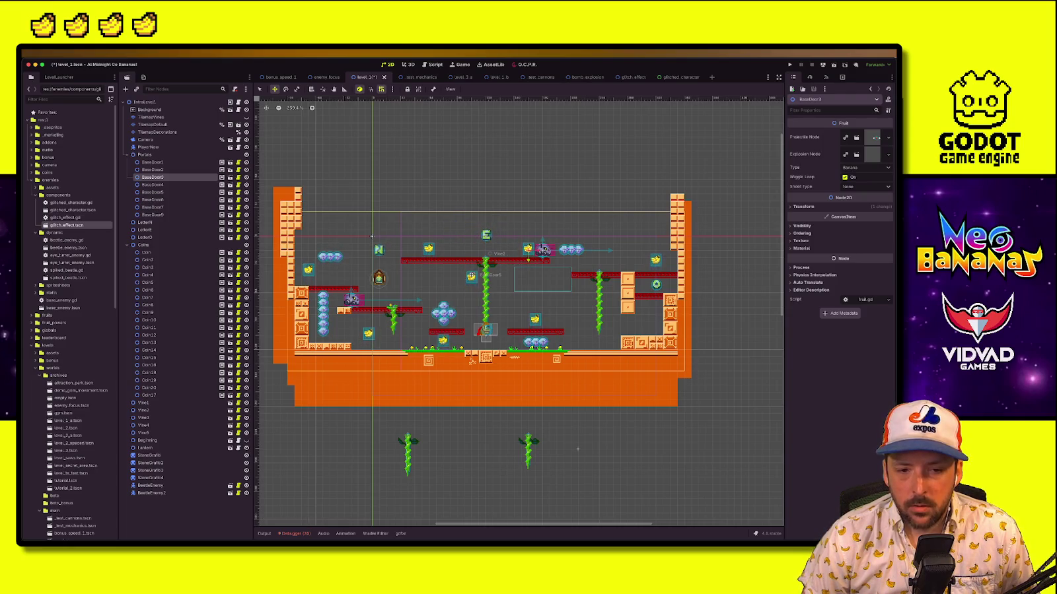
# Move BaseDoor5's banana beside the right-hand vine, then save level_1 and run the game
pyautogui.click(486, 284)
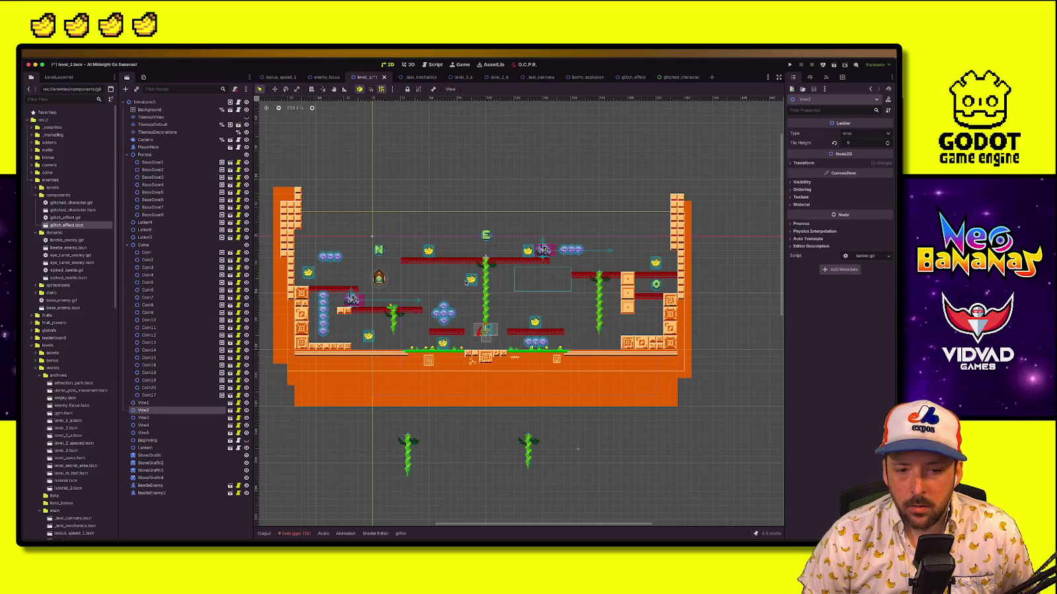
pyautogui.click(470, 280)
pyautogui.press('w')
pyautogui.moveTo(471, 280)
pyautogui.mouseDown()
pyautogui.moveTo(591, 328)
pyautogui.moveTo(600, 294)
pyautogui.moveTo(612, 292)
pyautogui.moveTo(579, 302)
pyautogui.moveTo(584, 288)
pyautogui.mouseUp()
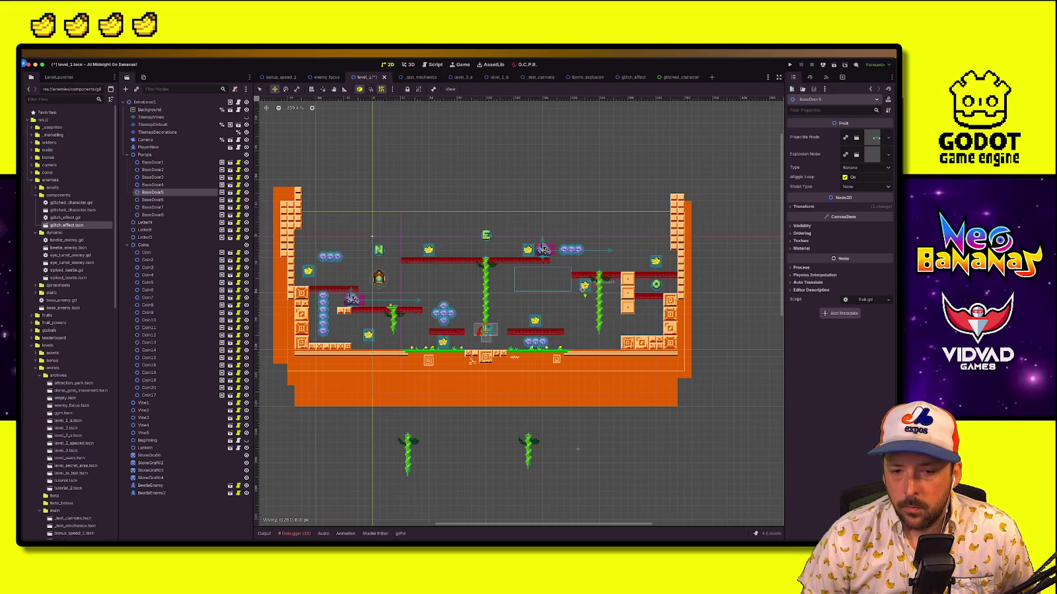
pyautogui.moveTo(583, 289); pyautogui.dragTo(584, 291)
pyautogui.hotkey('ctrl', 's')
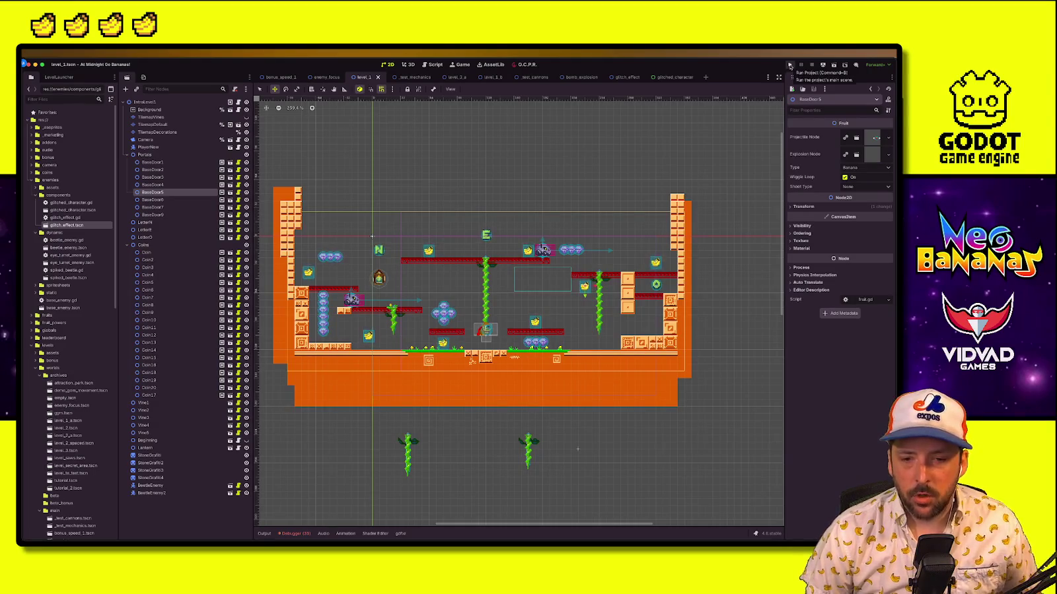
pyautogui.click(789, 67)
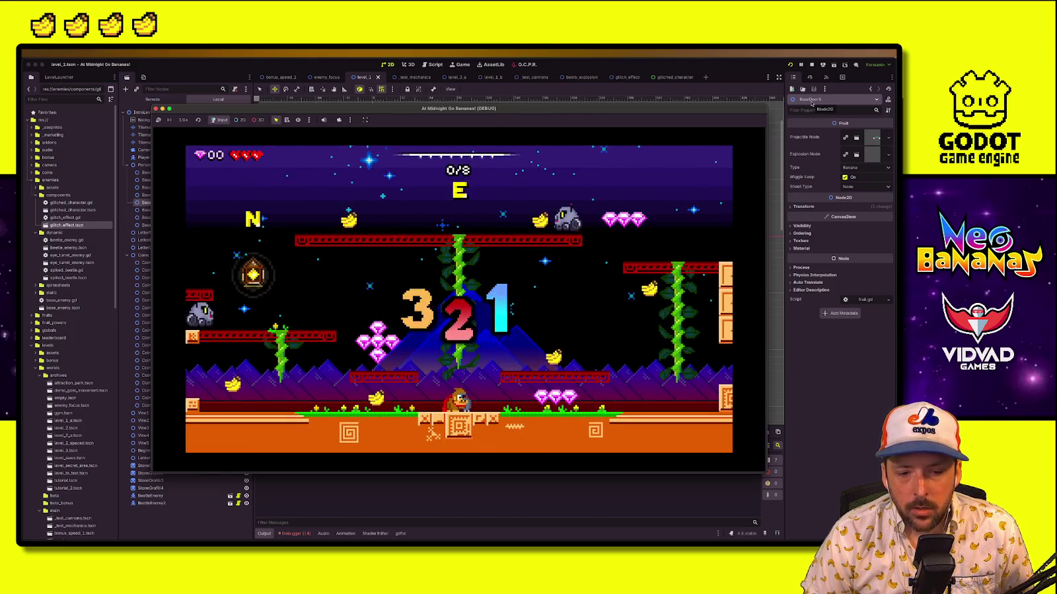
# Run and jump for bananas, wall-jumping up to the upper-right ledge
pyautogui.press('Right')
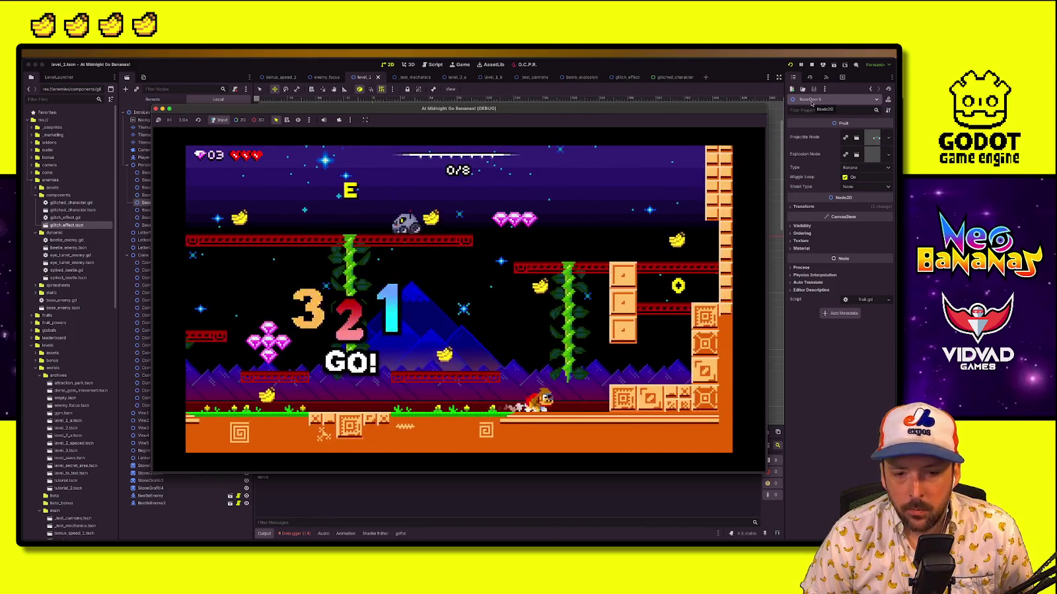
pyautogui.press('space')
pyautogui.press('Left')
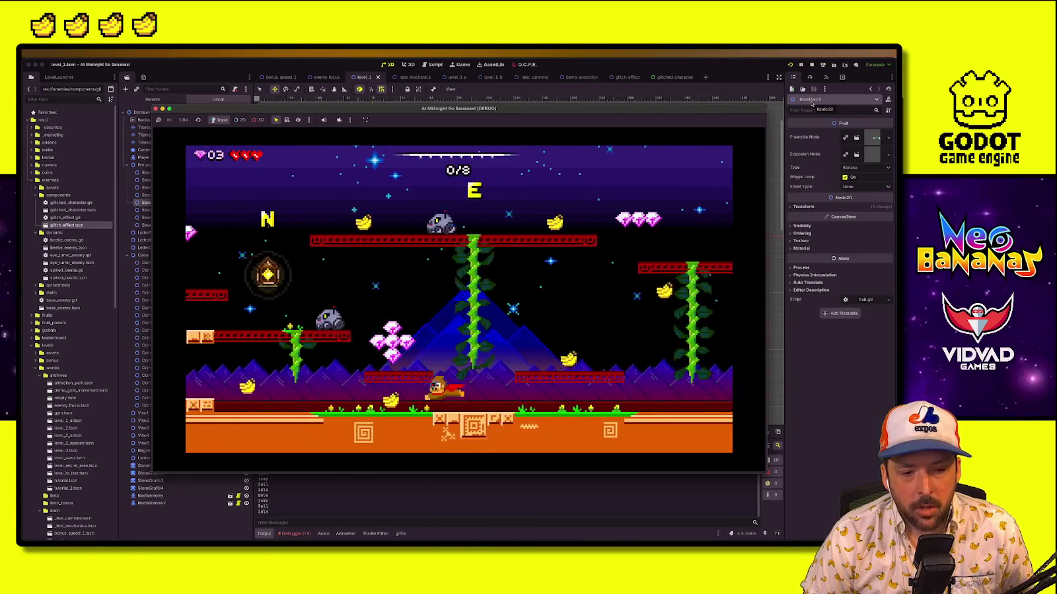
pyautogui.press('Left')
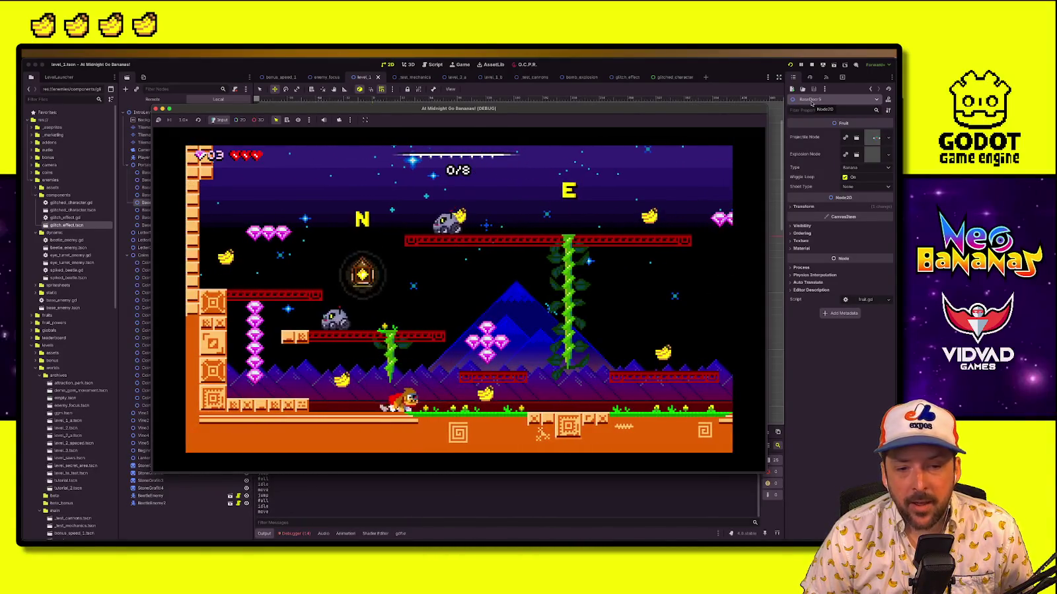
pyautogui.press('Right')
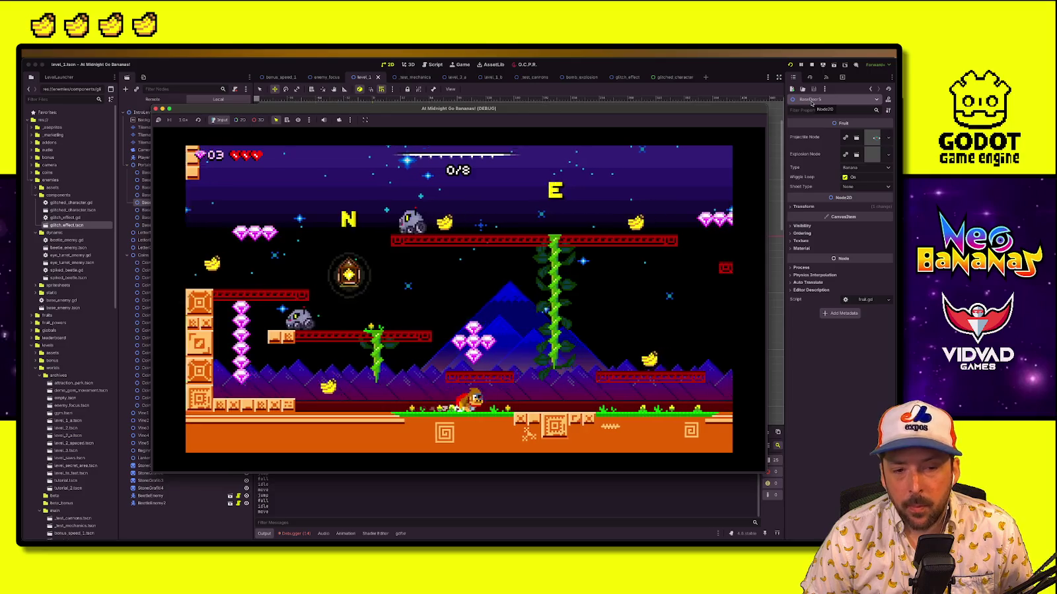
pyautogui.press('space')
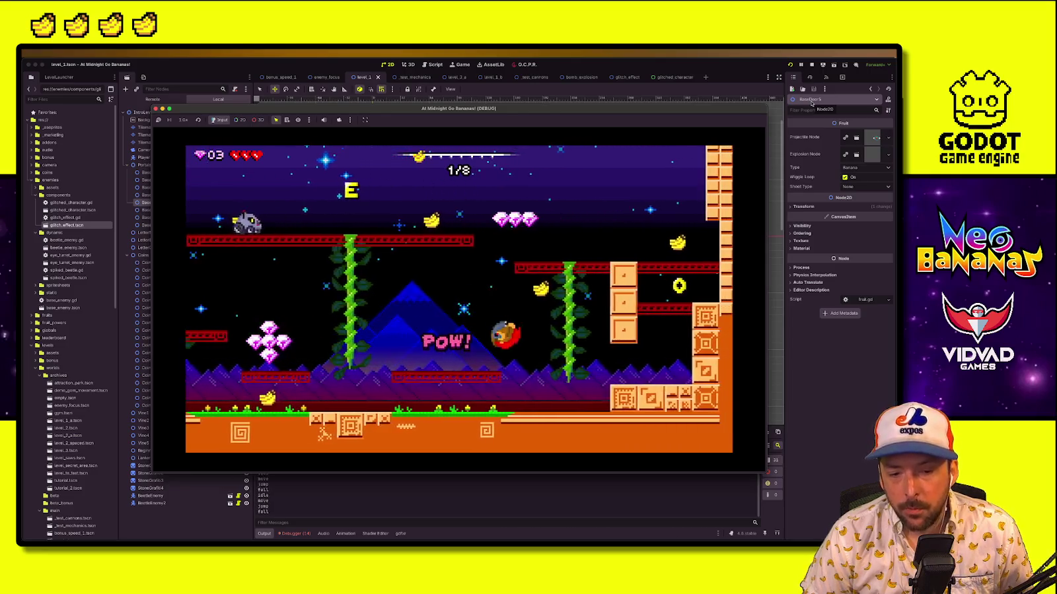
pyautogui.press('Right')
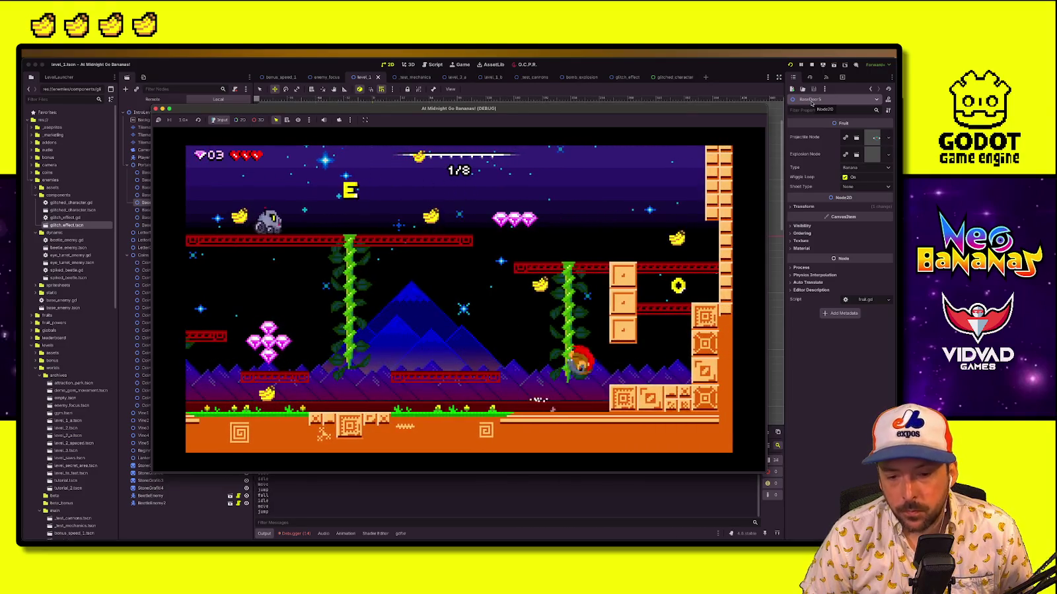
pyautogui.press('space')
pyautogui.press('Left')
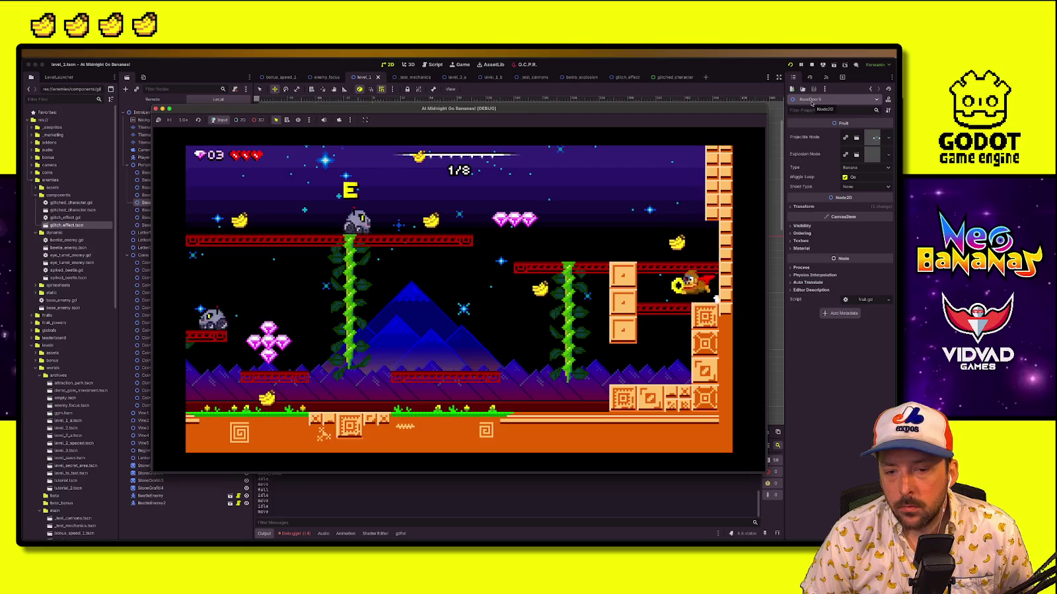
pyautogui.press('space')
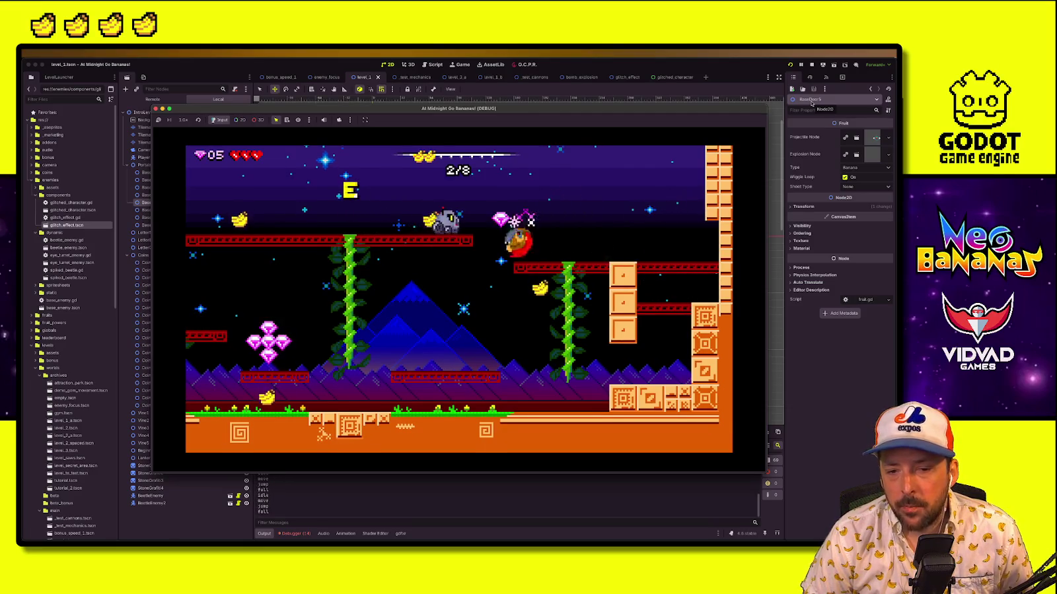
# Hop onto the new blocks, slide down the right wall, and leap onto the upper platform
pyautogui.press('Right')
pyautogui.press('space')
pyautogui.press('Right')
pyautogui.press('space')
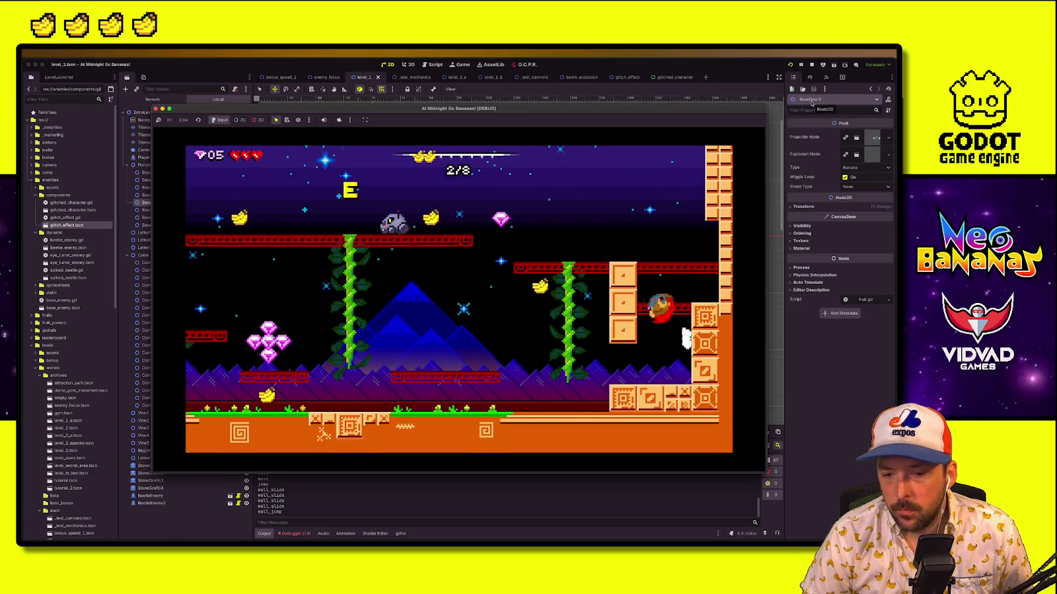
pyautogui.press('Left')
pyautogui.press('space')
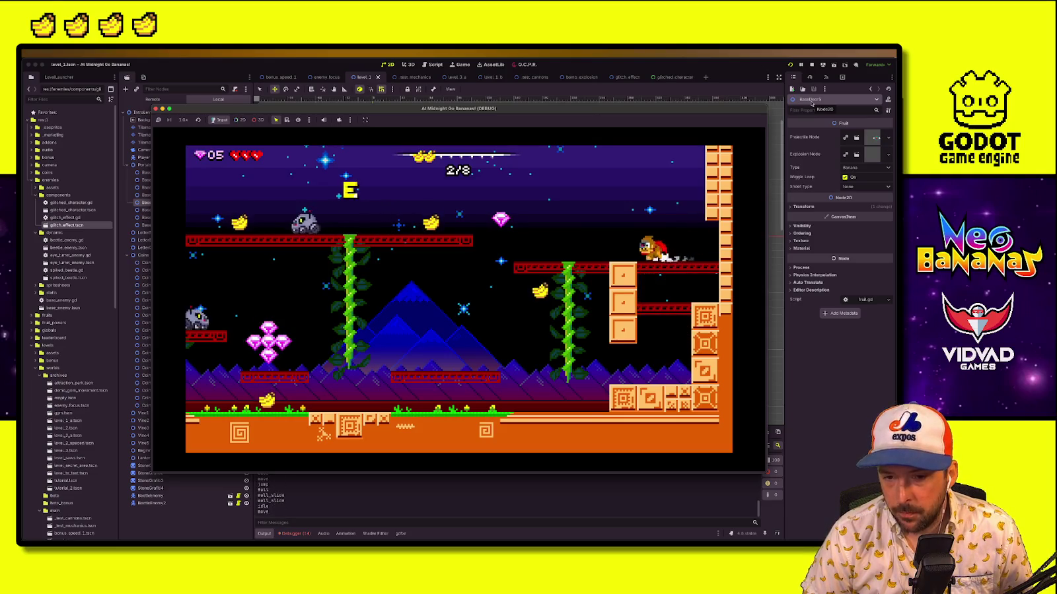
pyautogui.press('space')
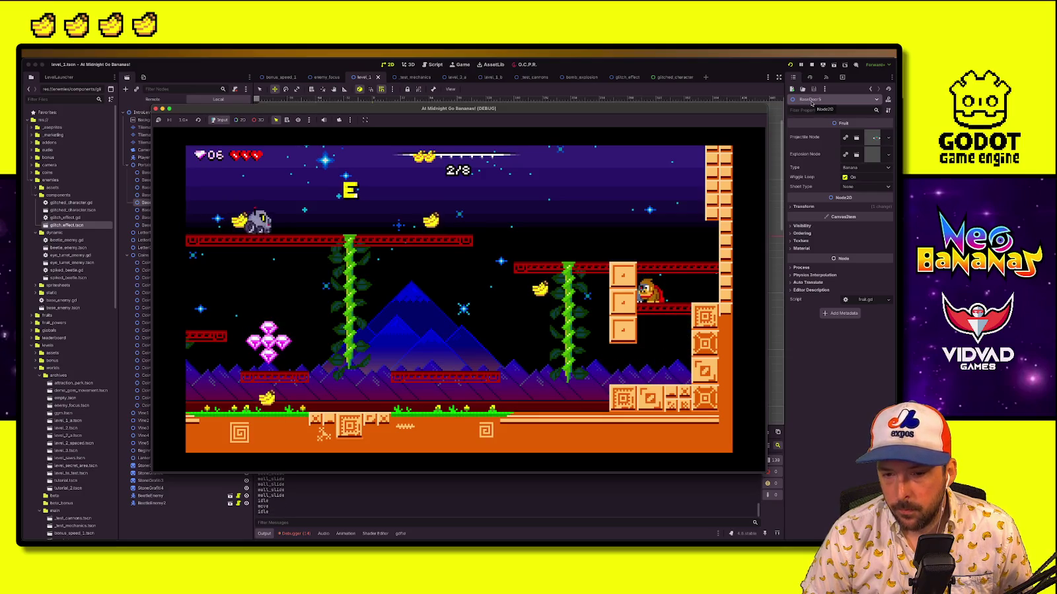
# Climb the right wall again, cross left, wall-jump onto the red ledge, then stop the game
pyautogui.press('Right')
pyautogui.press('space')
pyautogui.press('space')
pyautogui.press('Left')
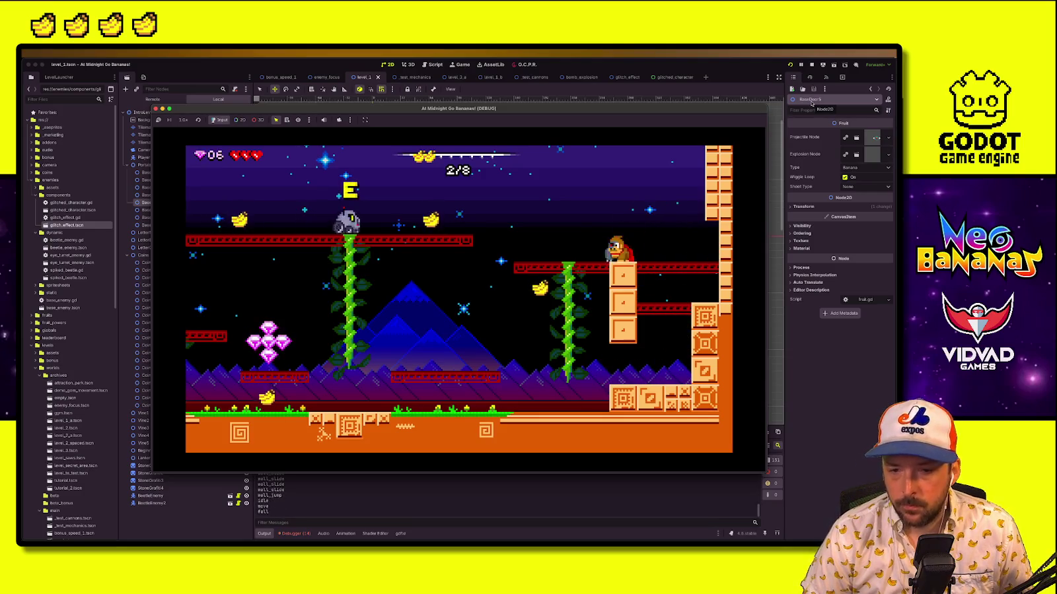
pyautogui.press('Right')
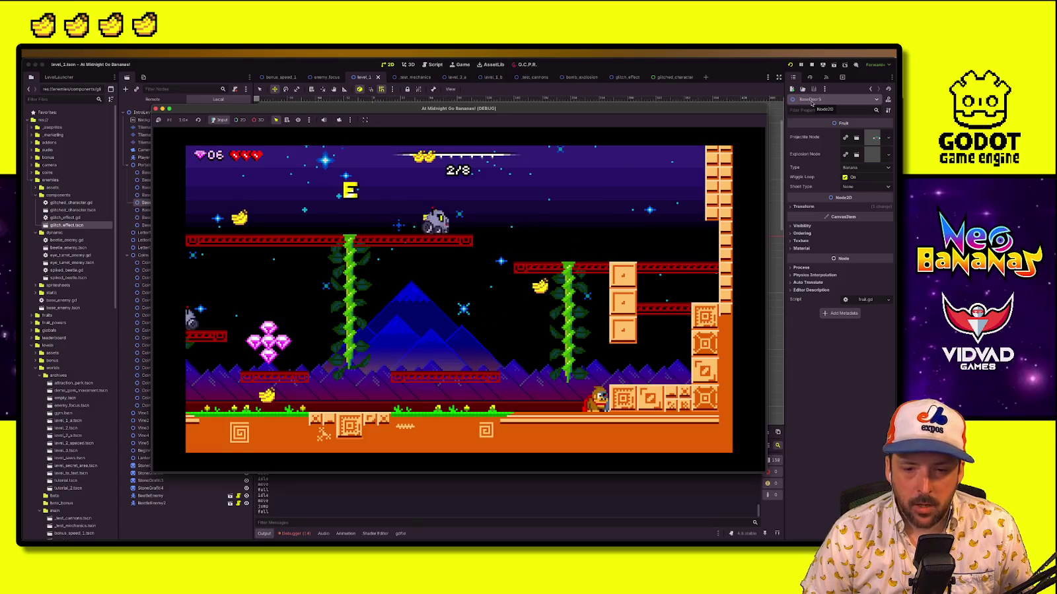
pyautogui.press('space')
pyautogui.press('space')
pyautogui.press('Left')
pyautogui.press('Right')
pyautogui.press('space')
pyautogui.press('space')
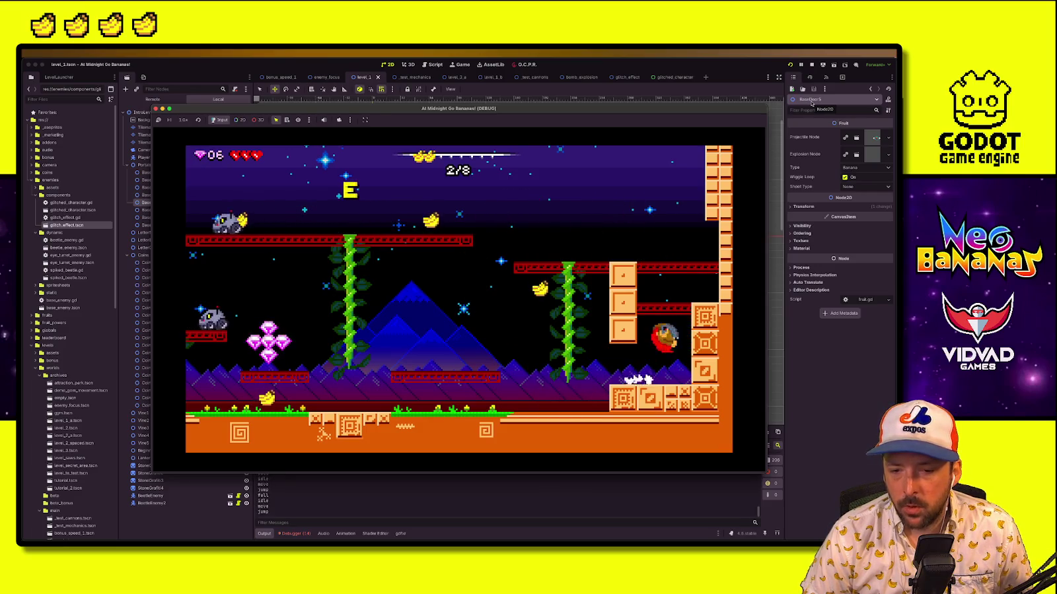
pyautogui.press('Right')
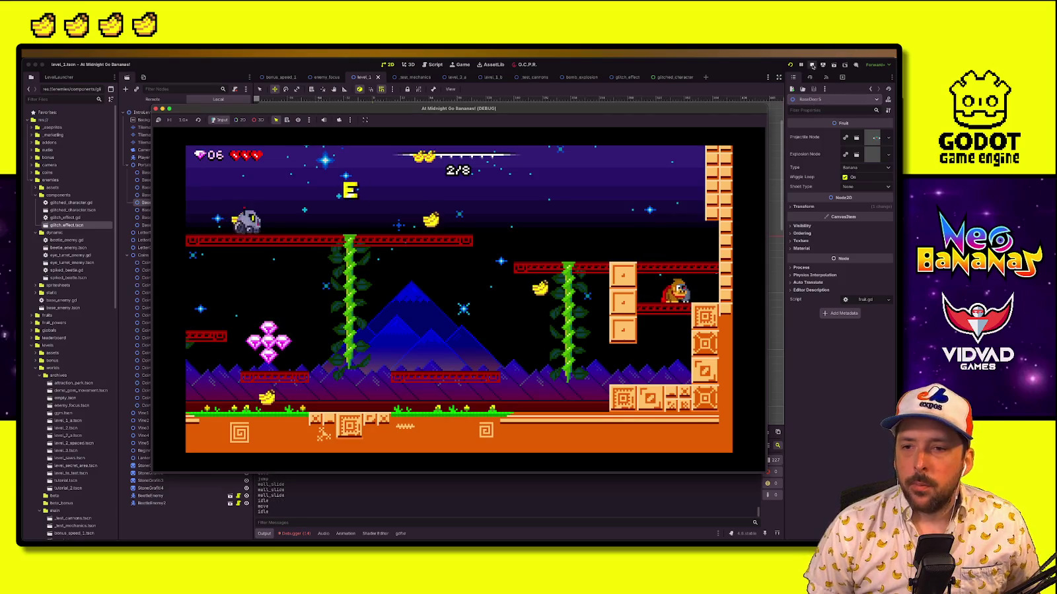
pyautogui.click(812, 64)
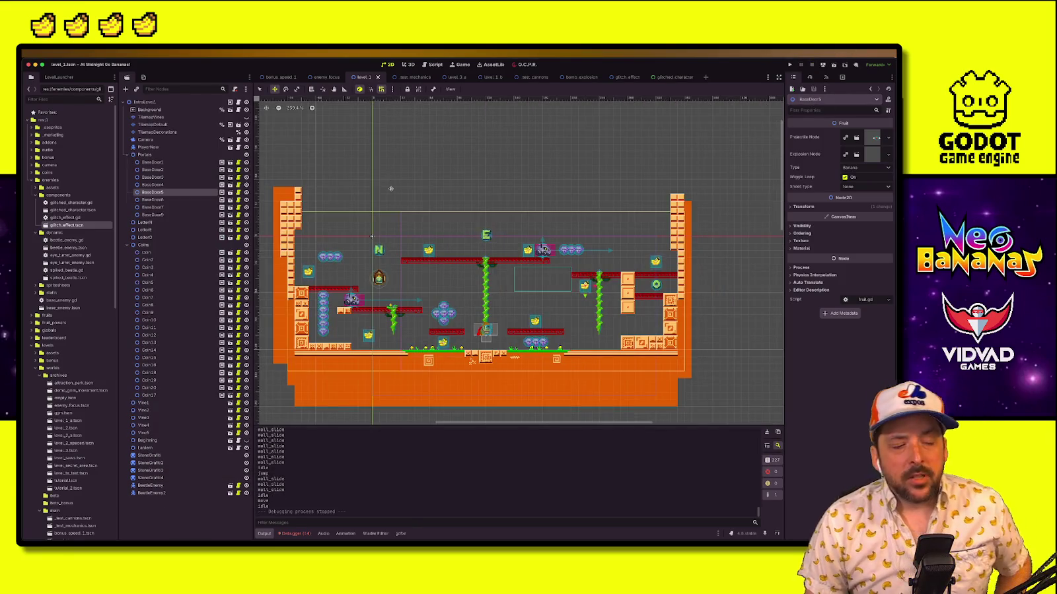
pyautogui.scroll(-3, 390, 186)
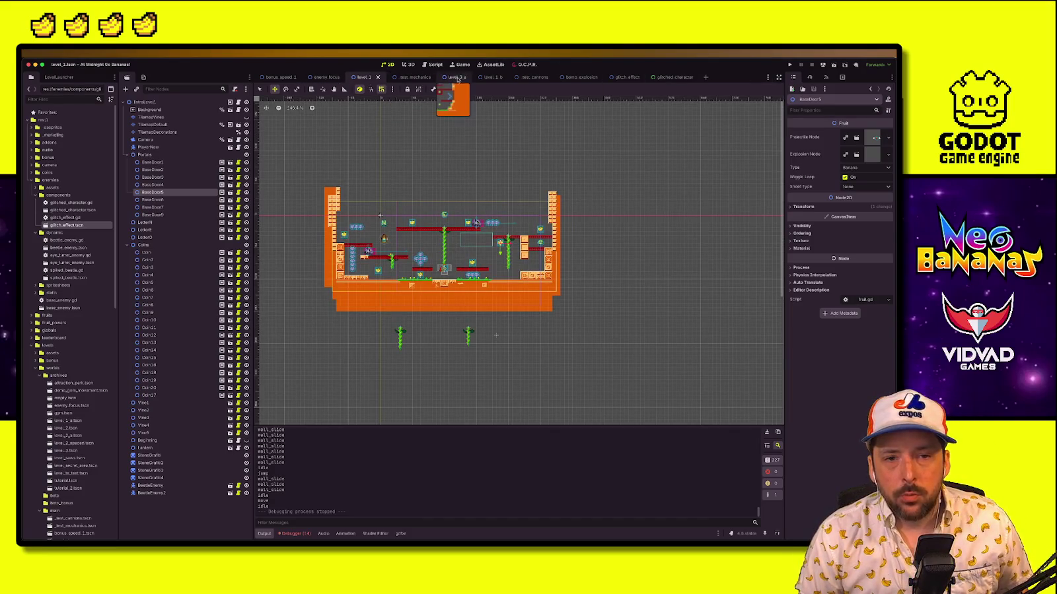
pyautogui.click(489, 77)
pyautogui.moveTo(514, 211); pyautogui.dragTo(454, 230)
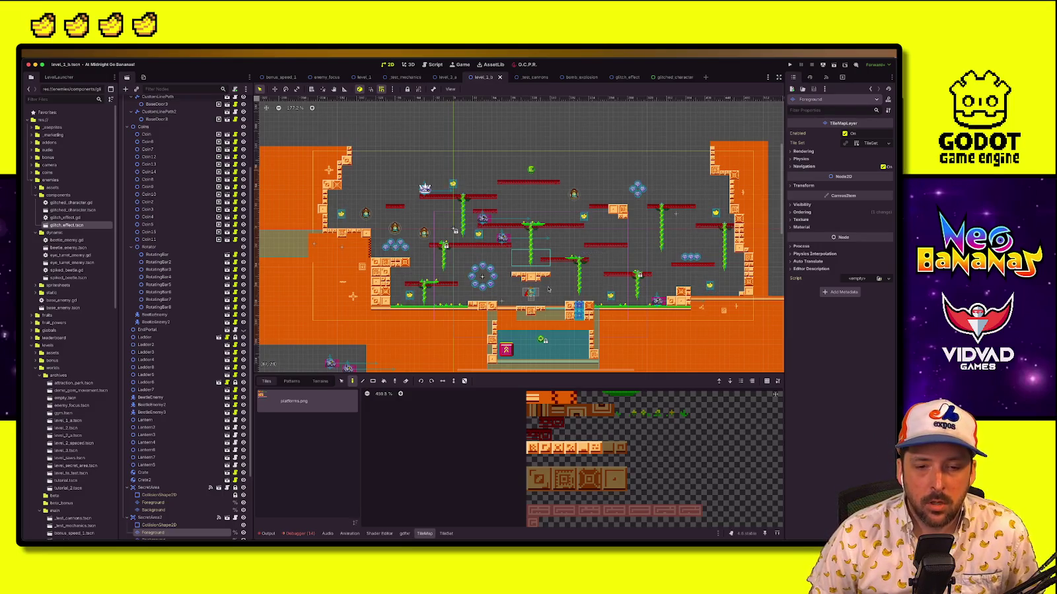
pyautogui.scroll(-5, 545, 286)
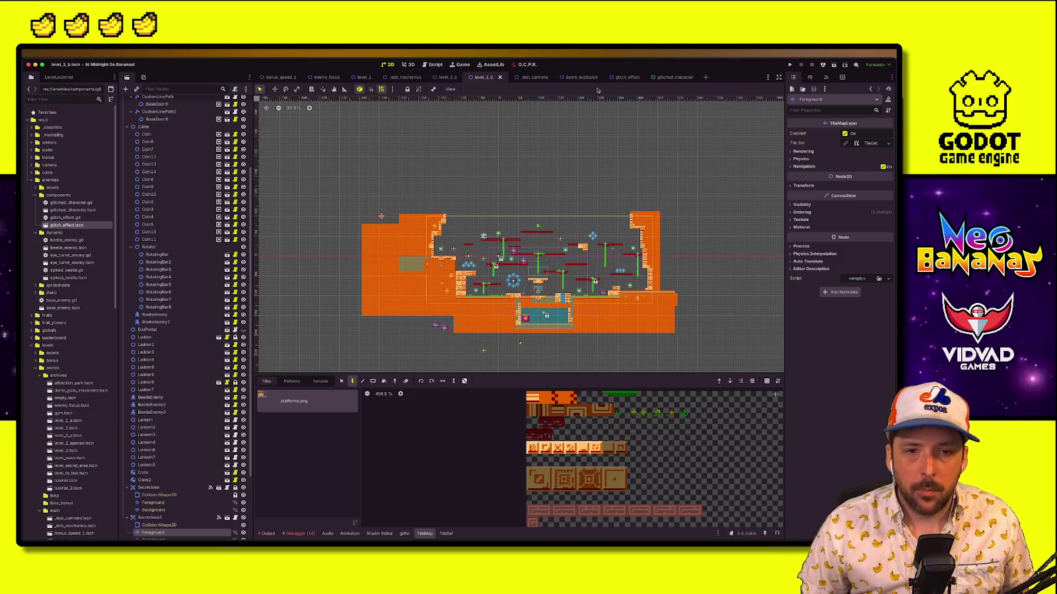
pyautogui.click(365, 78)
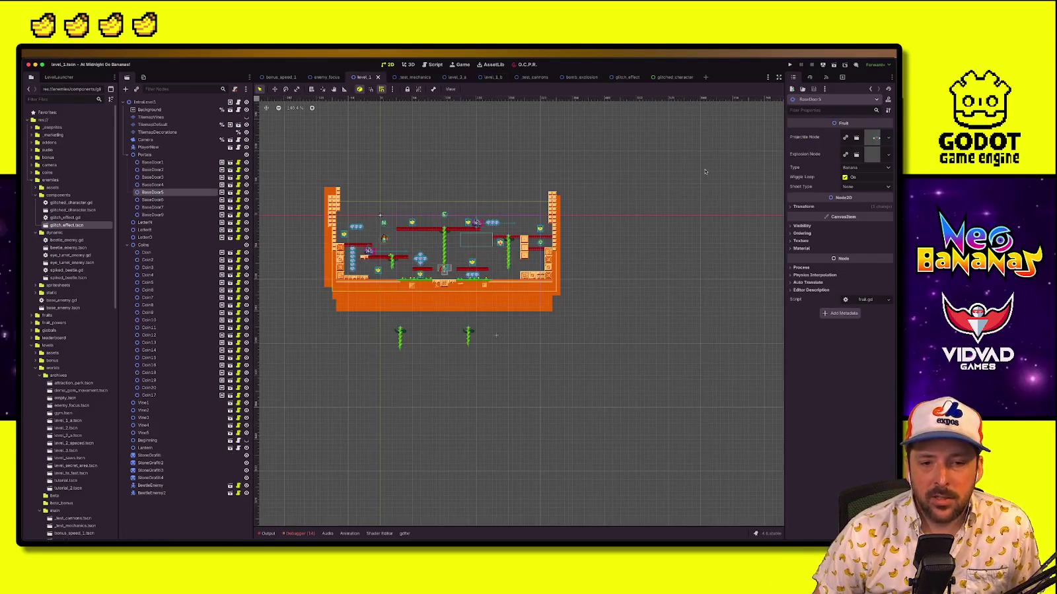
pyautogui.scroll(4, 449, 265)
pyautogui.hscroll(-3, 475, 234)
pyautogui.scroll(2, 476, 234)
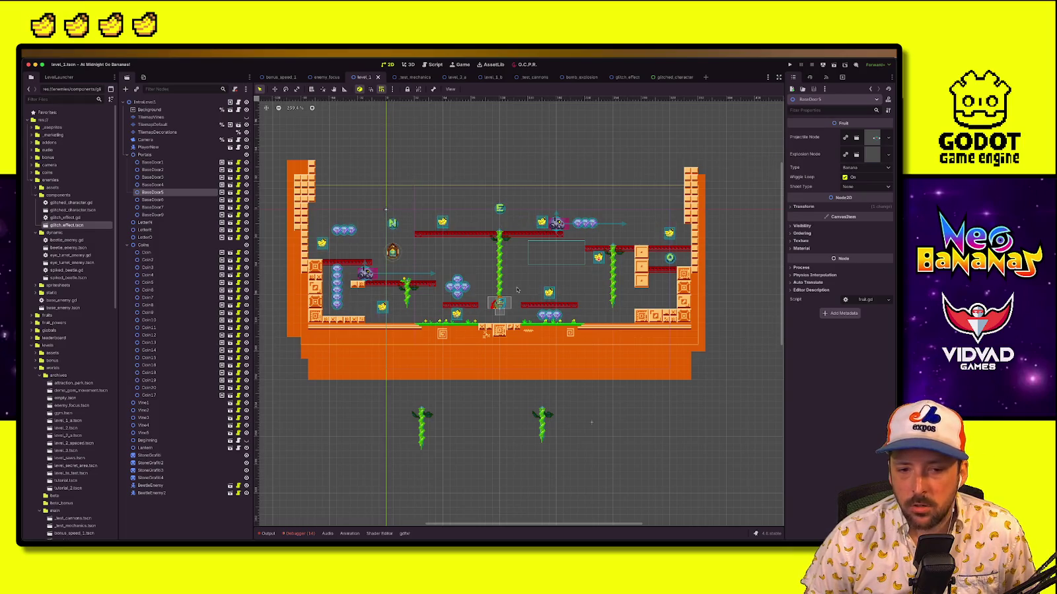
pyautogui.scroll(3, 503, 262)
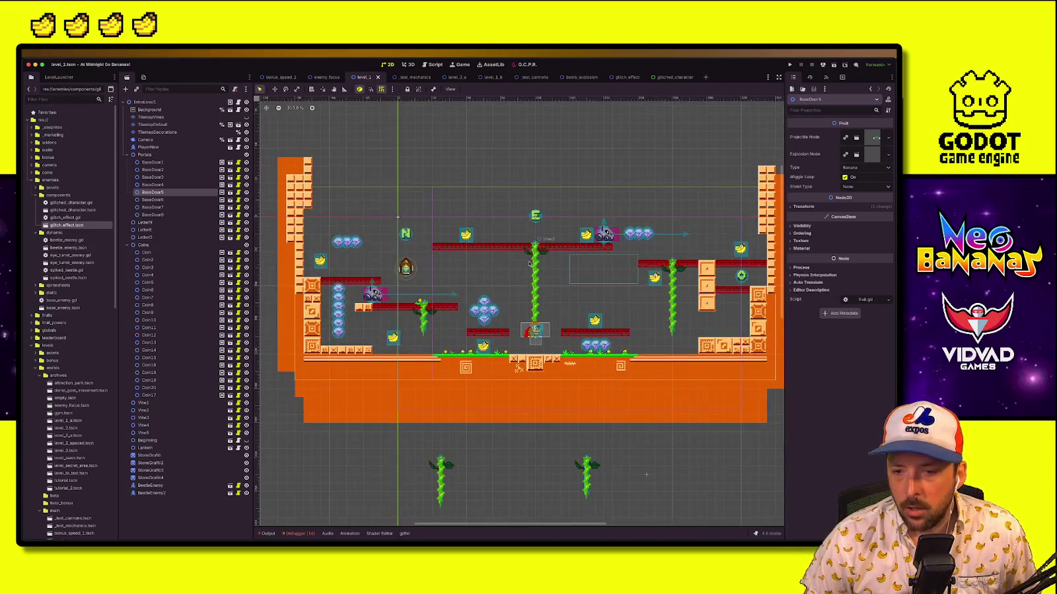